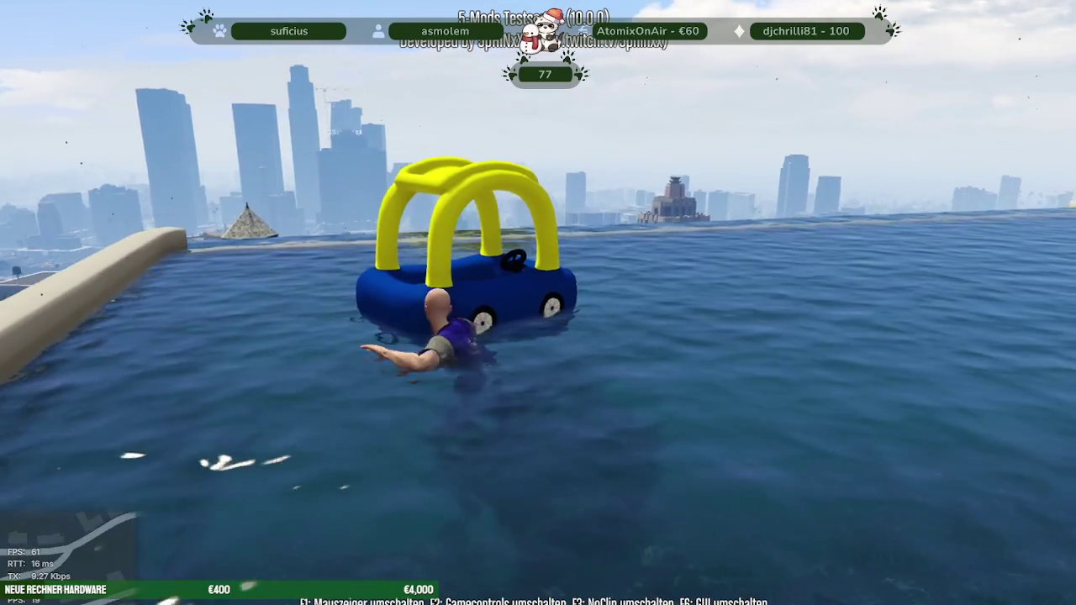
- Dive beneath the surface of the infinity pool
key("ctrl")
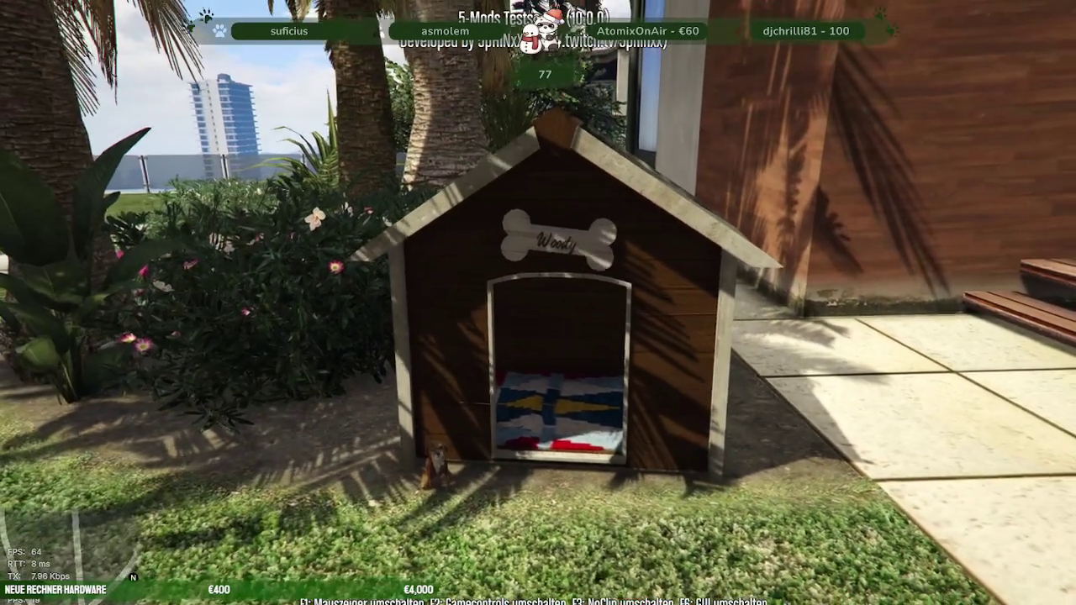
- Set the world time to night from the trainer's time menu
key("F6")
key("Down")
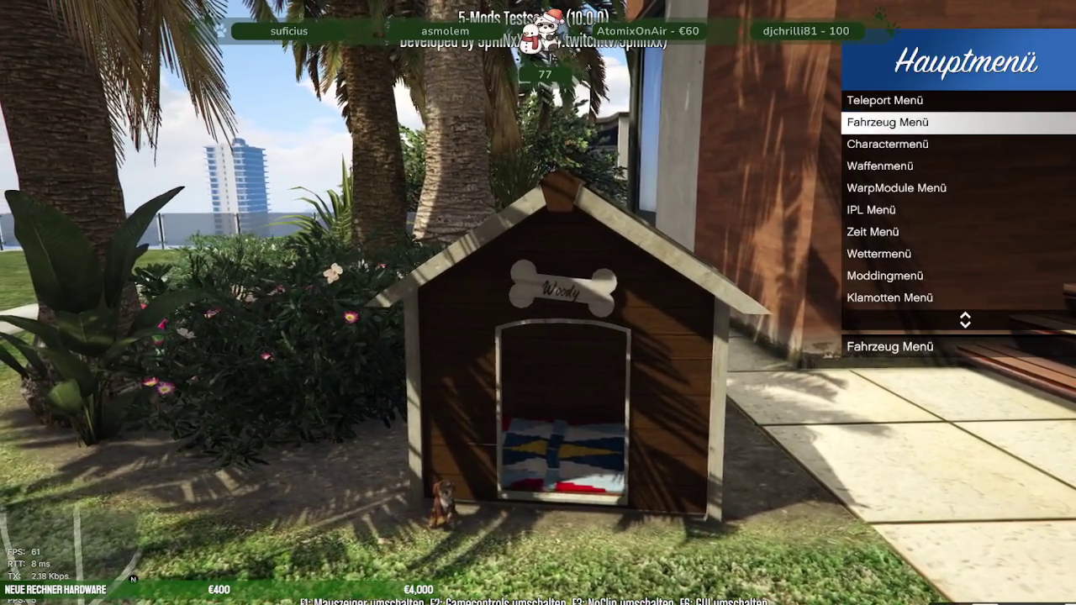
key("Down")
key("Down")
key("Down")
key("Down")
key("Down")
key("Return")
key("Down")
key("Down")
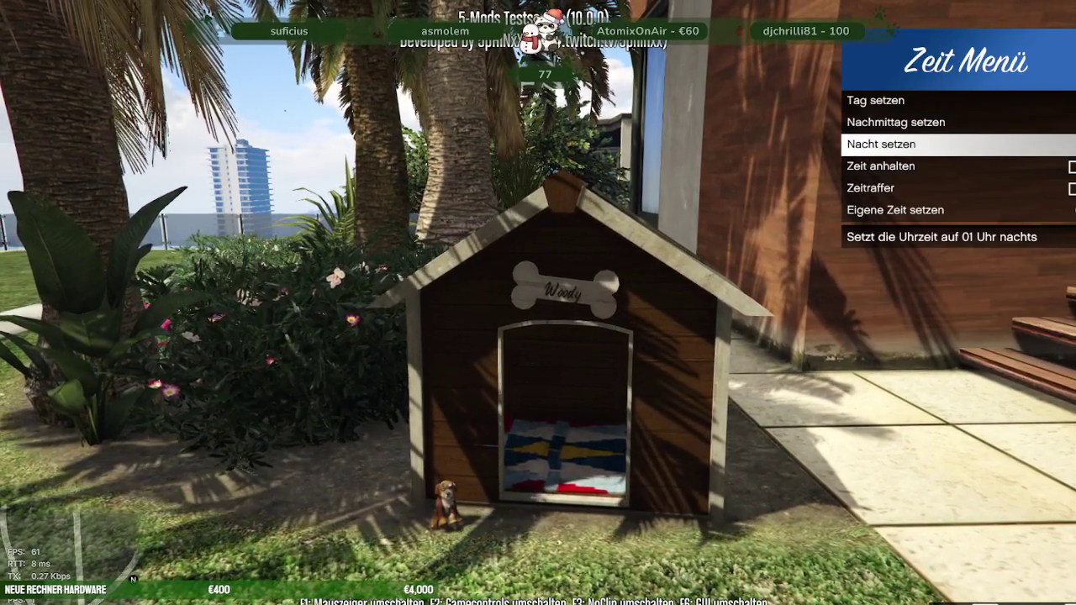
key("Return")
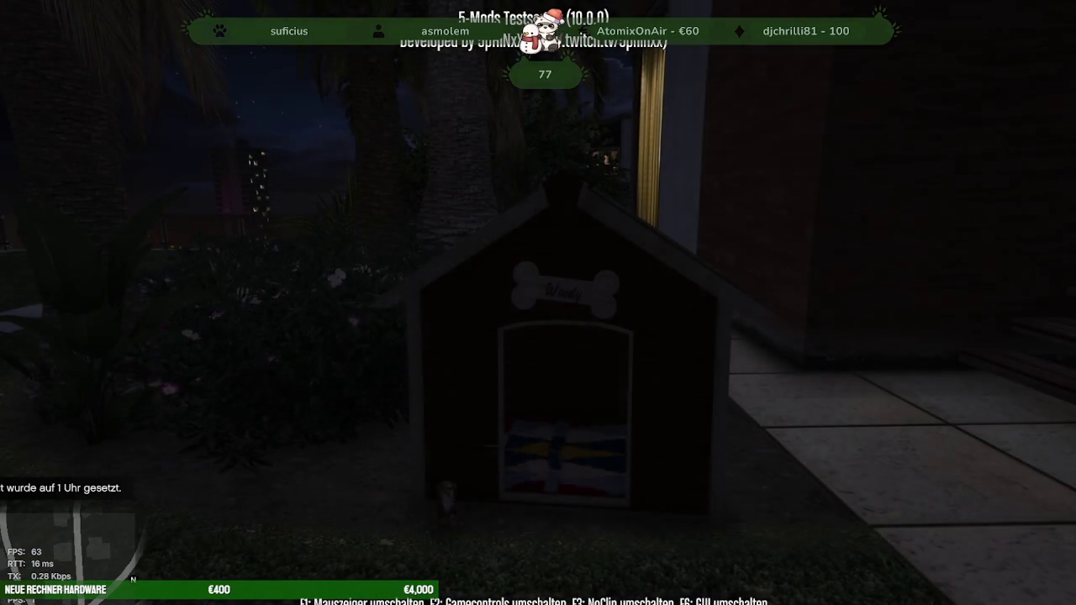
- Change the time to 16:00 afternoon
key("F6")
key("Down")
key("Down")
key("Down")
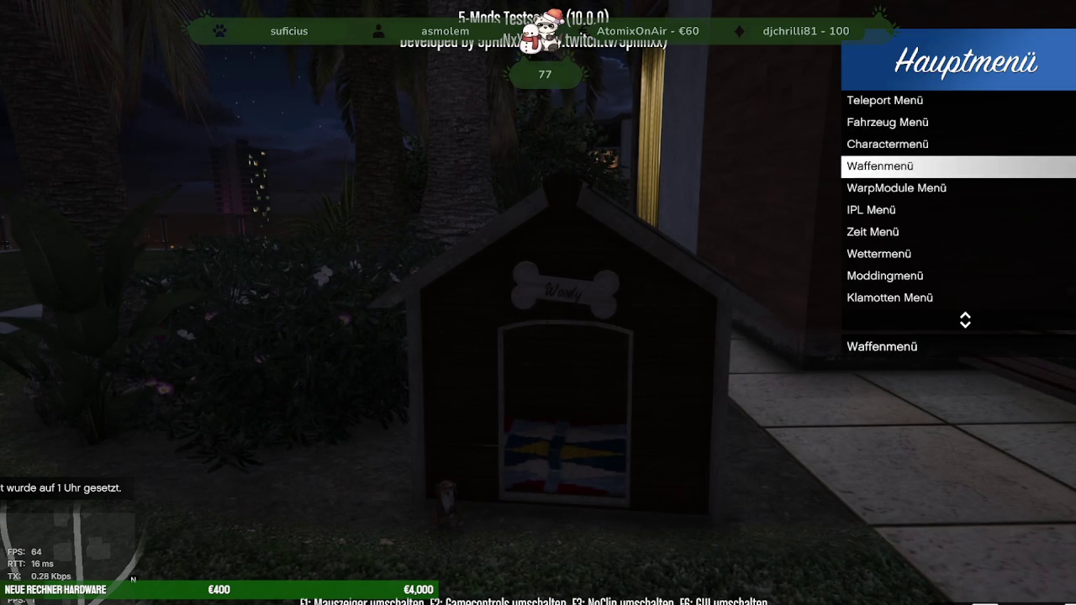
key("Down")
key("Down")
key("Down")
key("Return")
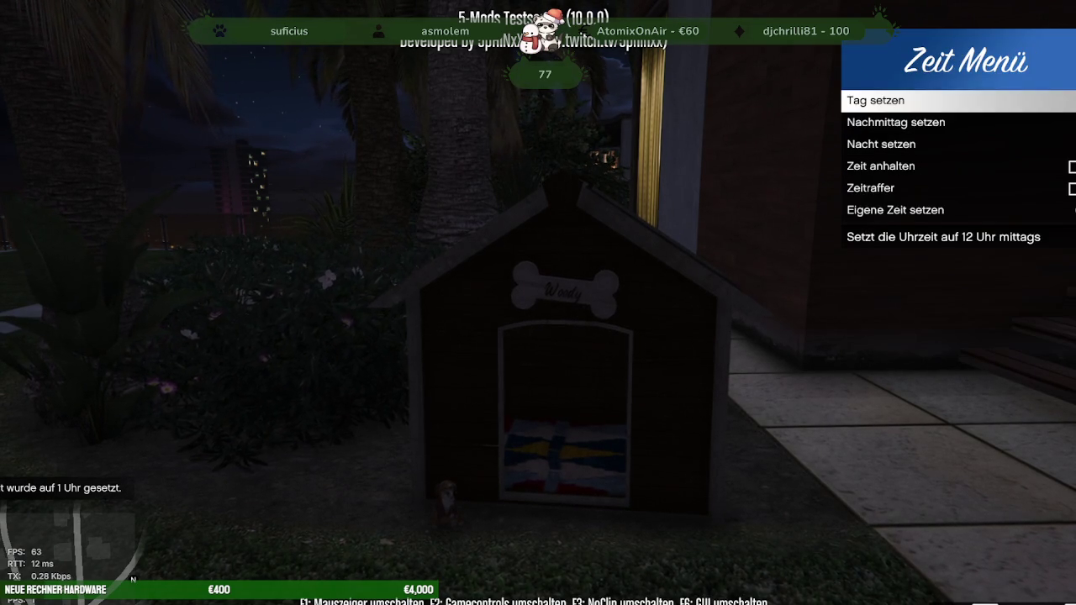
key("Down")
key("Return")
- Switch the weather to snowy Xmas
key("F6")
key("Down")
key("Down")
key("Down")
key("Down")
key("Down")
key("Down")
key("Down")
key("Return")
key("Left")
key("Left")
key("Return")
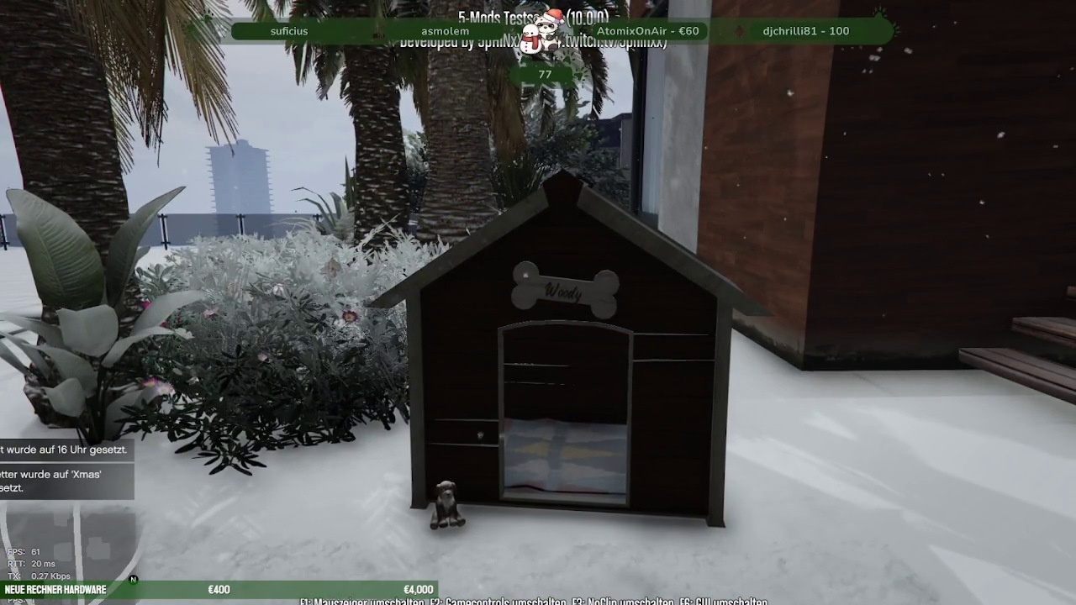
- Set the weather back to ExtraSunny
key("F6")
key("Down")
key("Down")
key("Down")
key("Down")
key("Down")
key("Down")
key("Down")
key("Return")
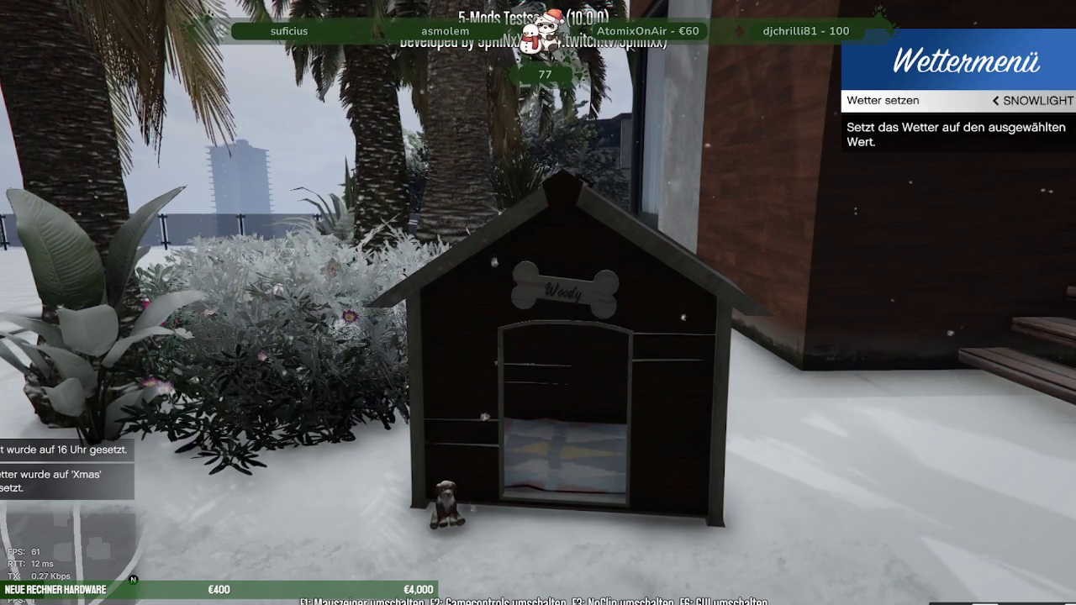
key("Return")
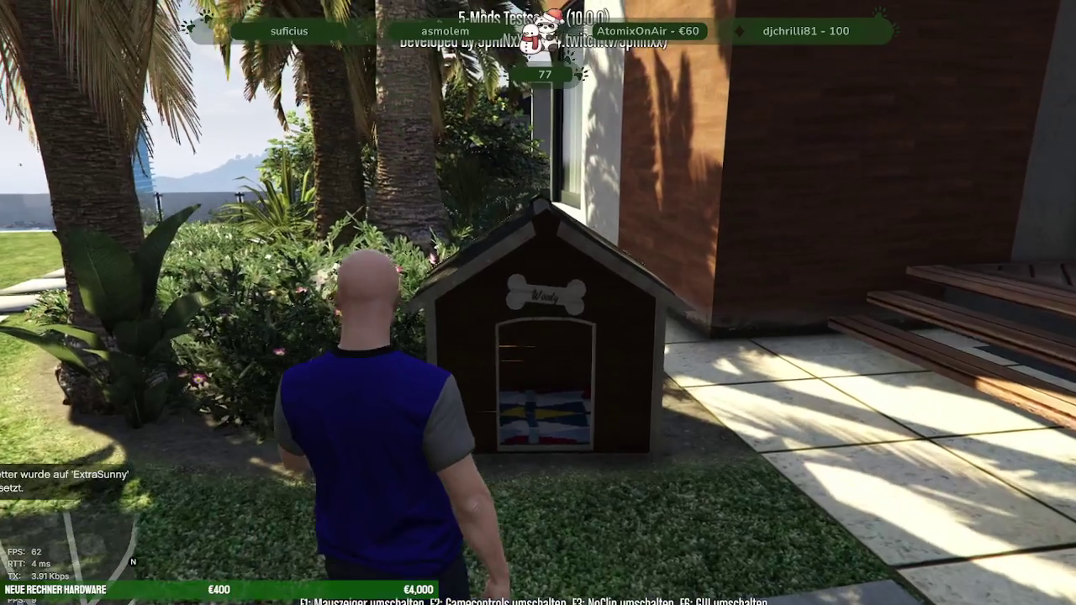
- Walk around the dog house, then run across the lawn toward the palm-island pool
key("a")
key("w")
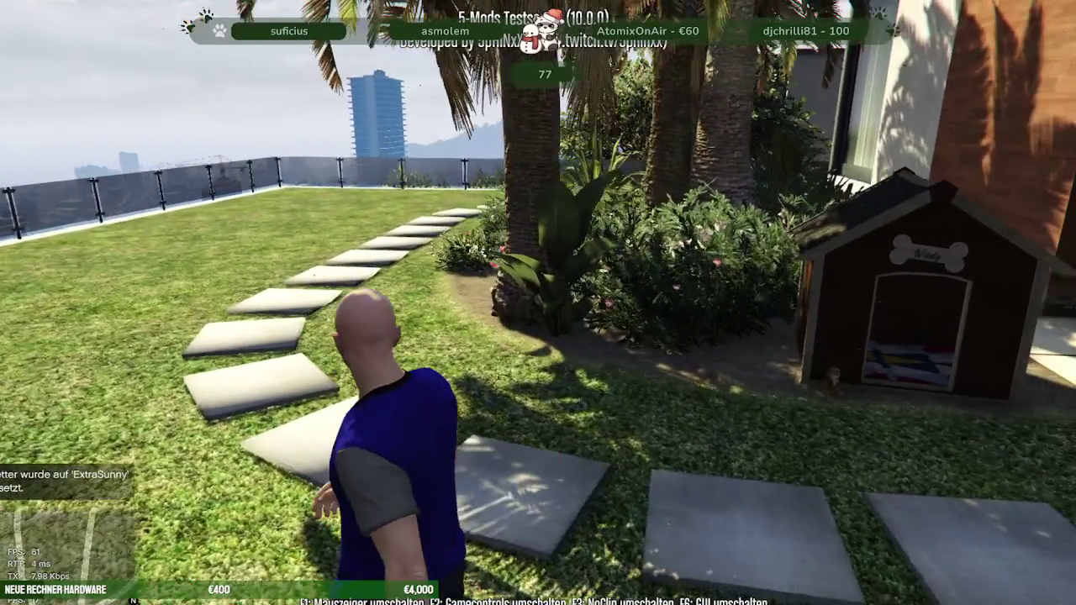
key("w")
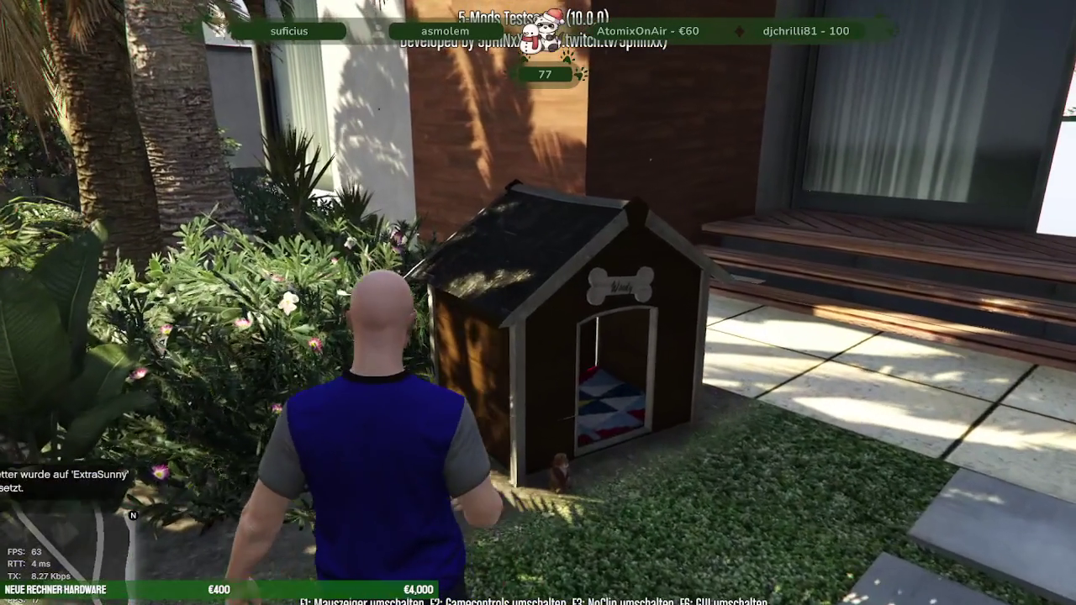
key("d")
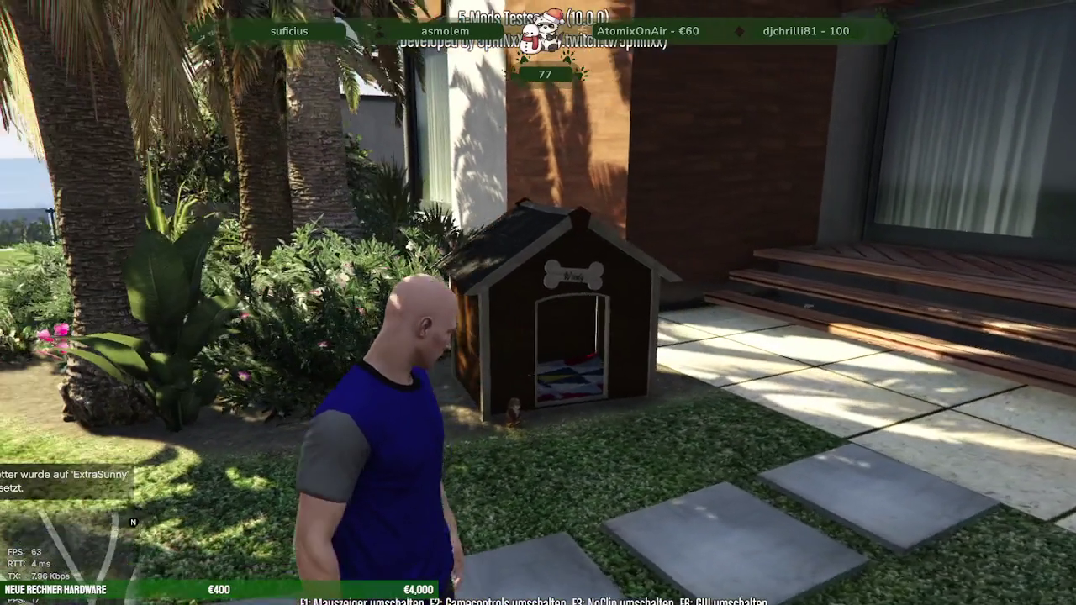
key("w")
key("w")
key("w")
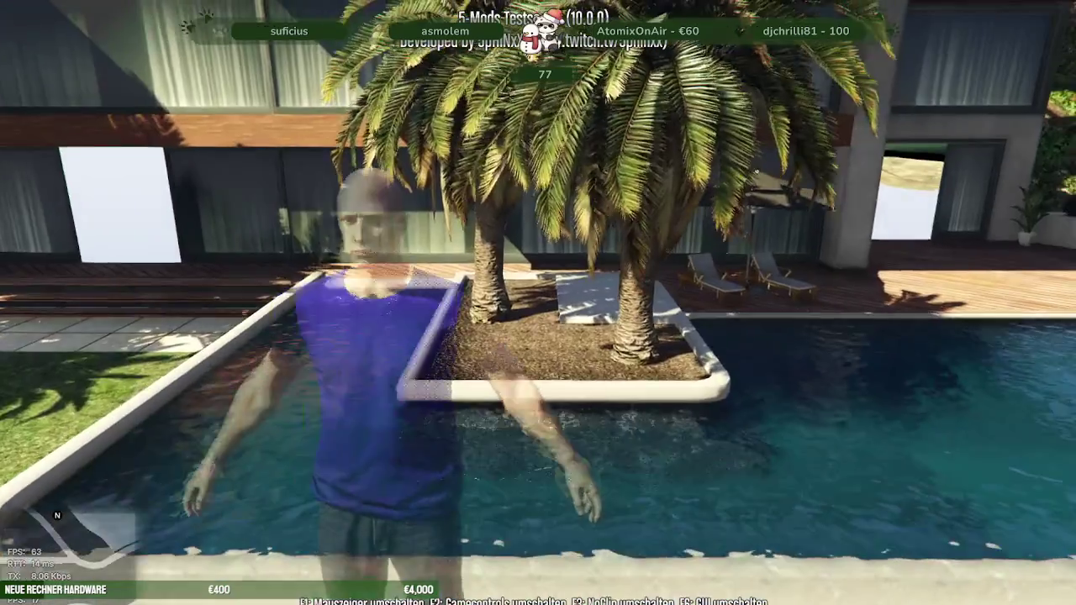
- Set the time to 1 o'clock at night with Nacht setzen in the Zeit Menü
key("F5")
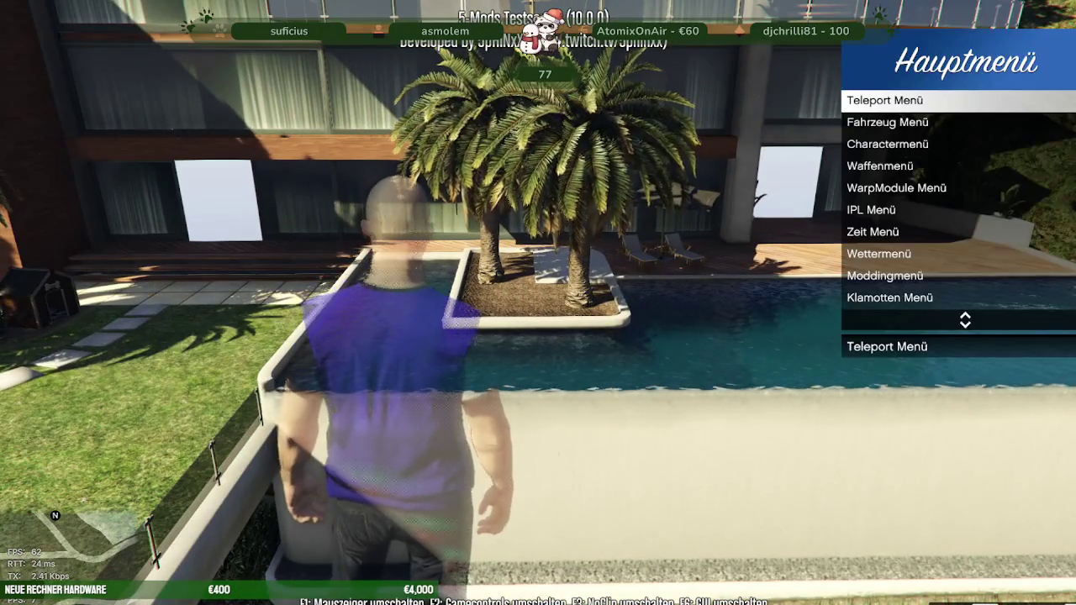
key("Down")
key("Down")
key("Down")
key("Down")
key("Down")
key("Down")
key("Return")
key("Down")
key("Down")
key("Return")
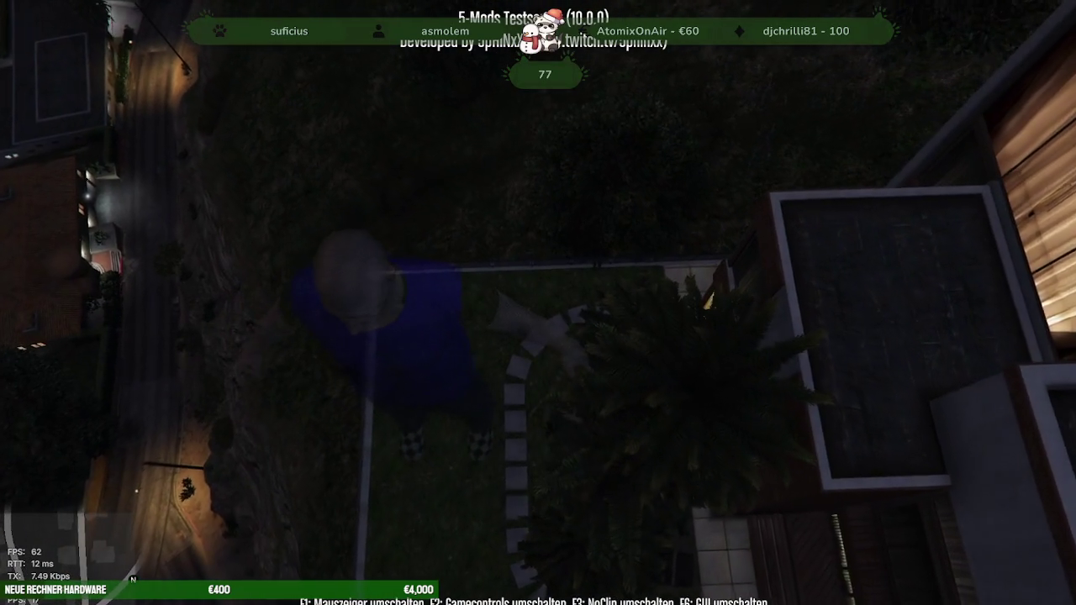
- Leave noclip, set the time to 16:00 with Nachmittag setzen, and face the wall
key("F3")
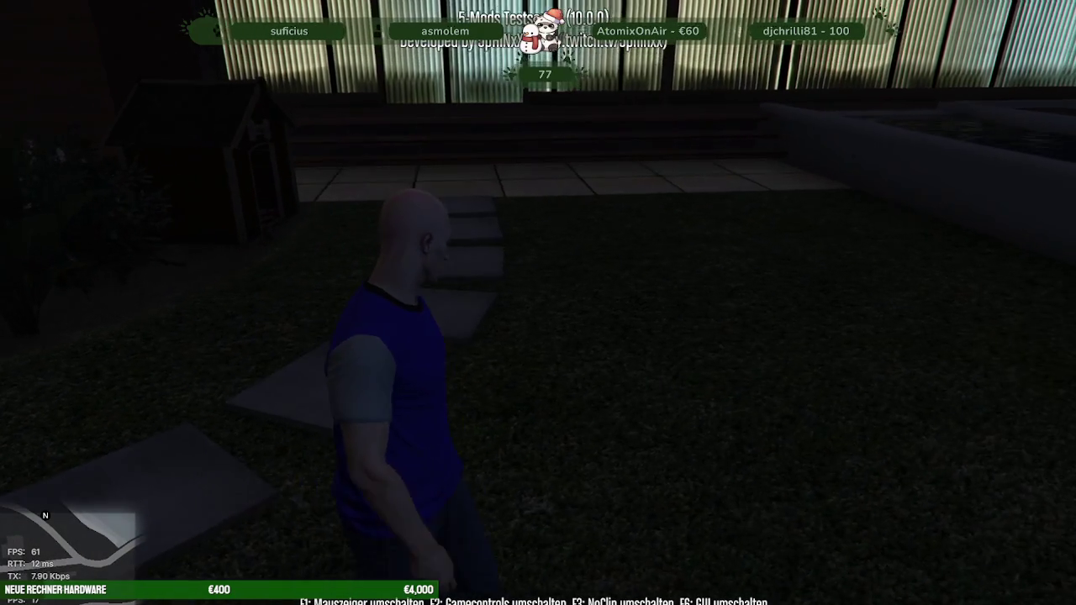
key("m")
key("Down")
key("Down")
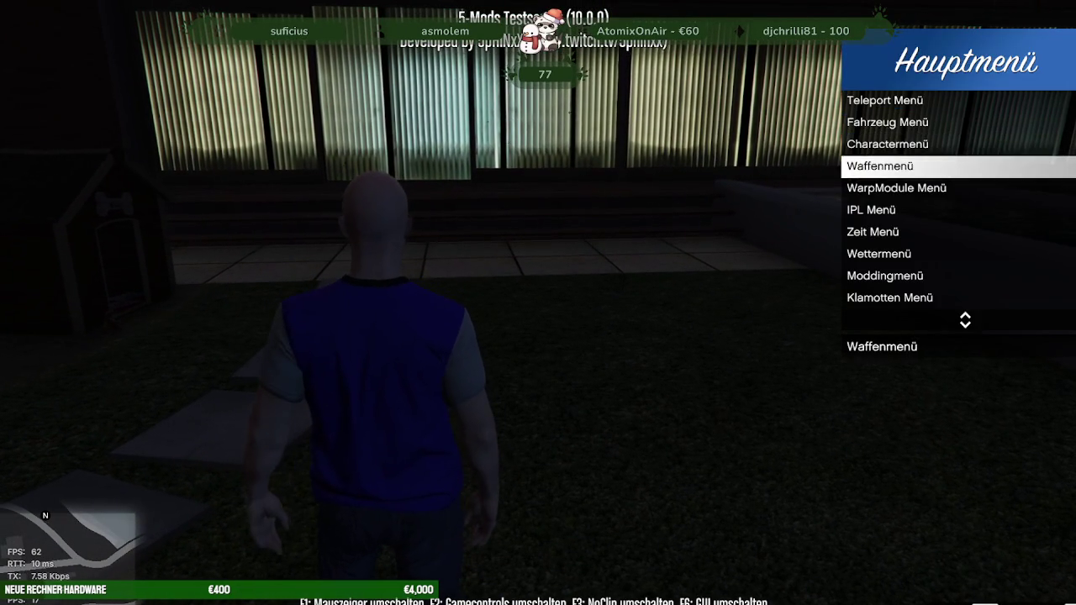
key("Down")
key("Down")
key("Down")
key("Down")
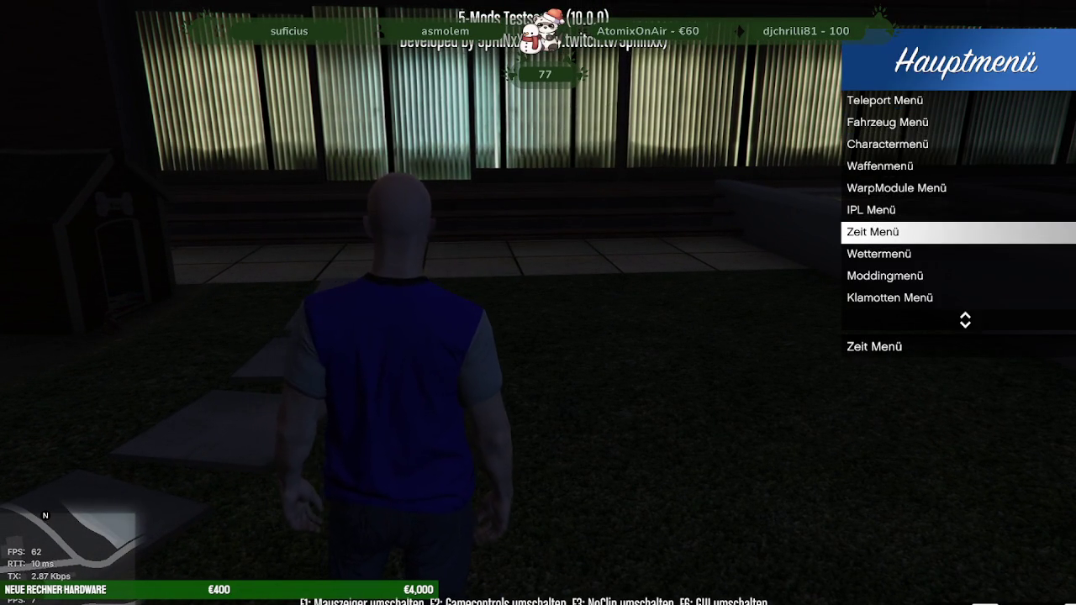
key("Return")
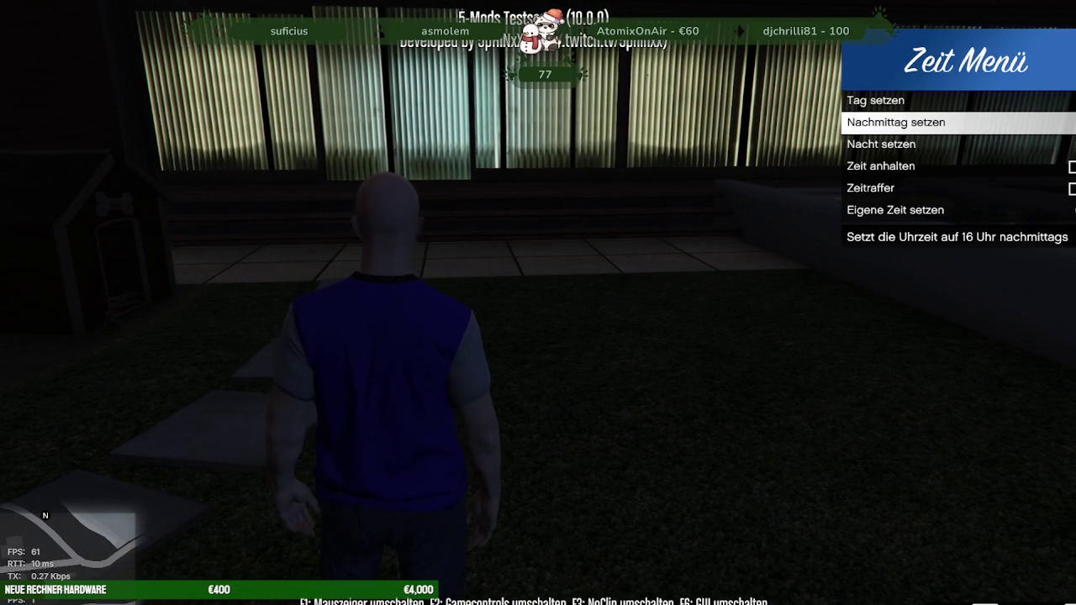
key("Return")
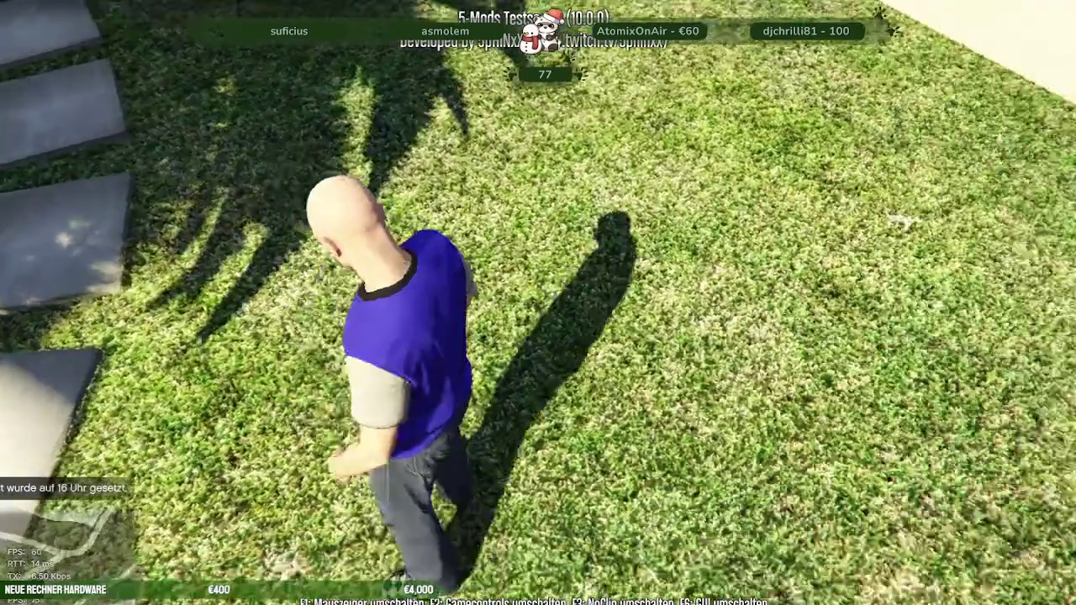
key("w")
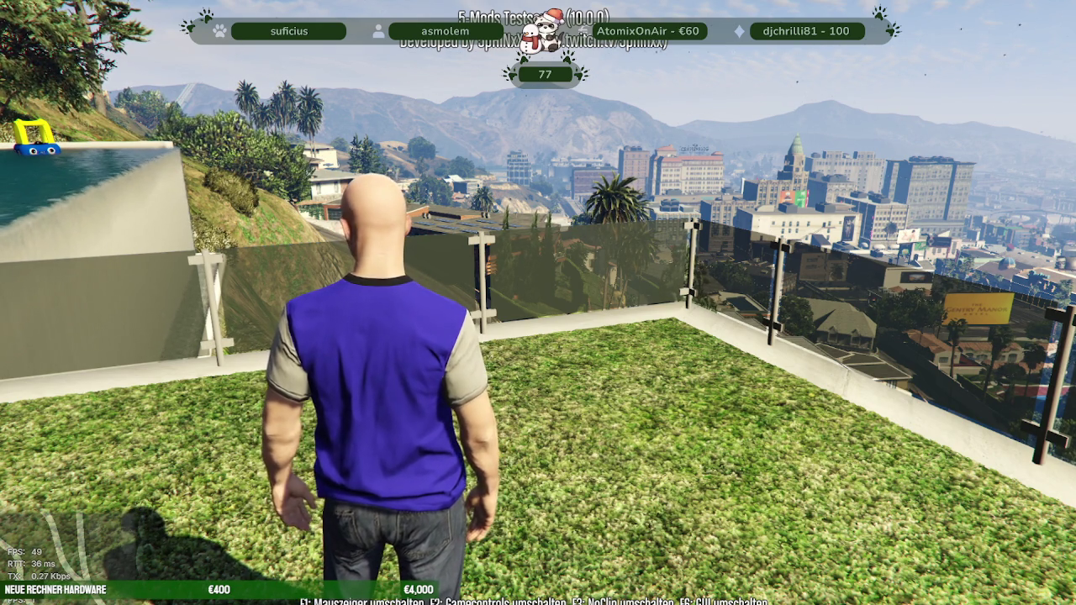
- Run across the lawn's stepping stones to the house planter, then uphill past the tree
key("w")
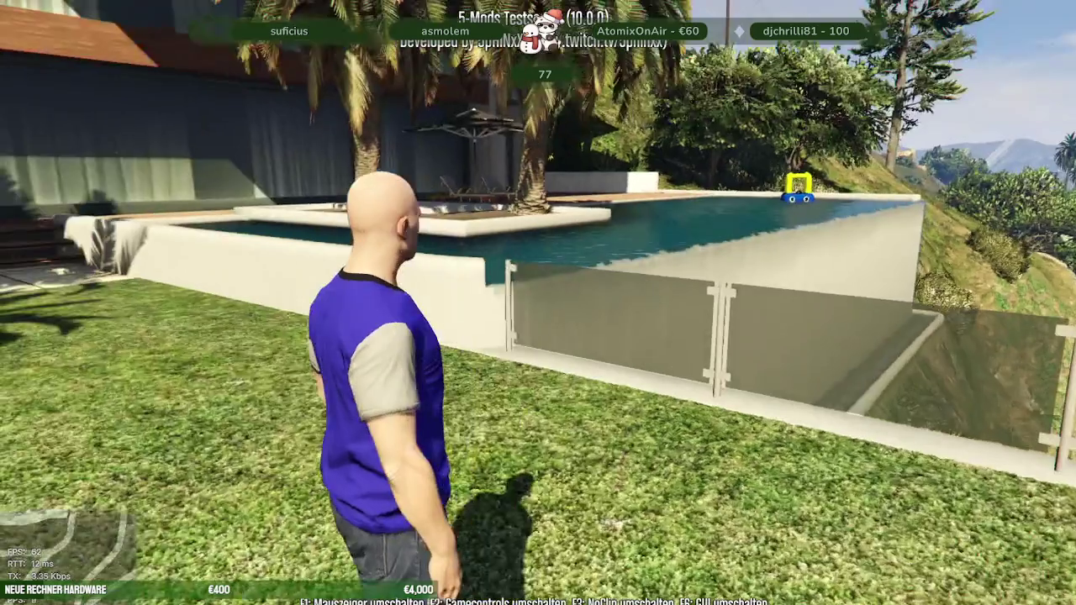
key("w")
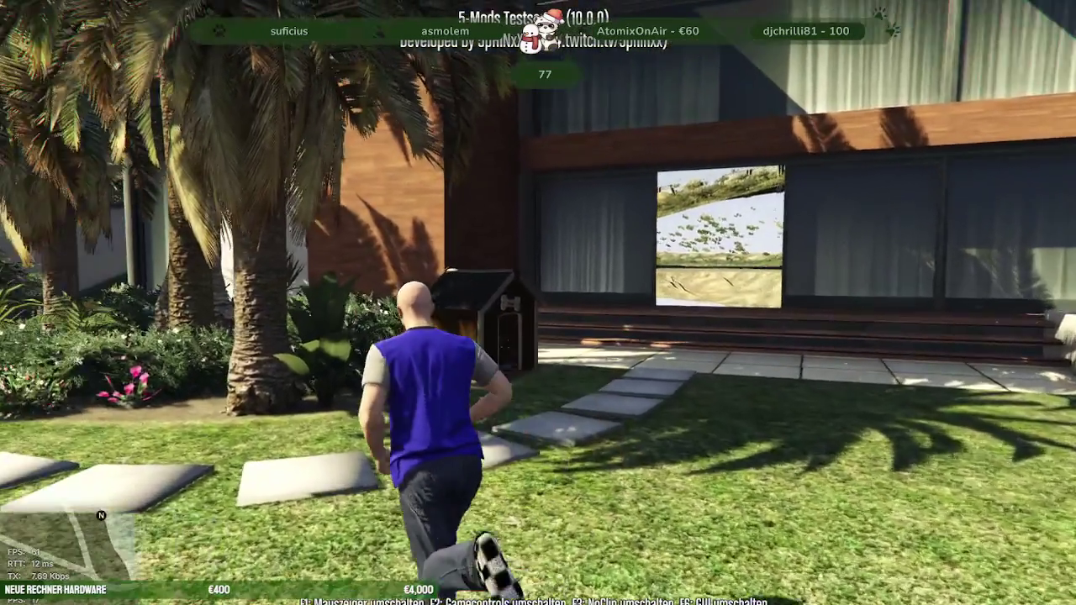
key("w")
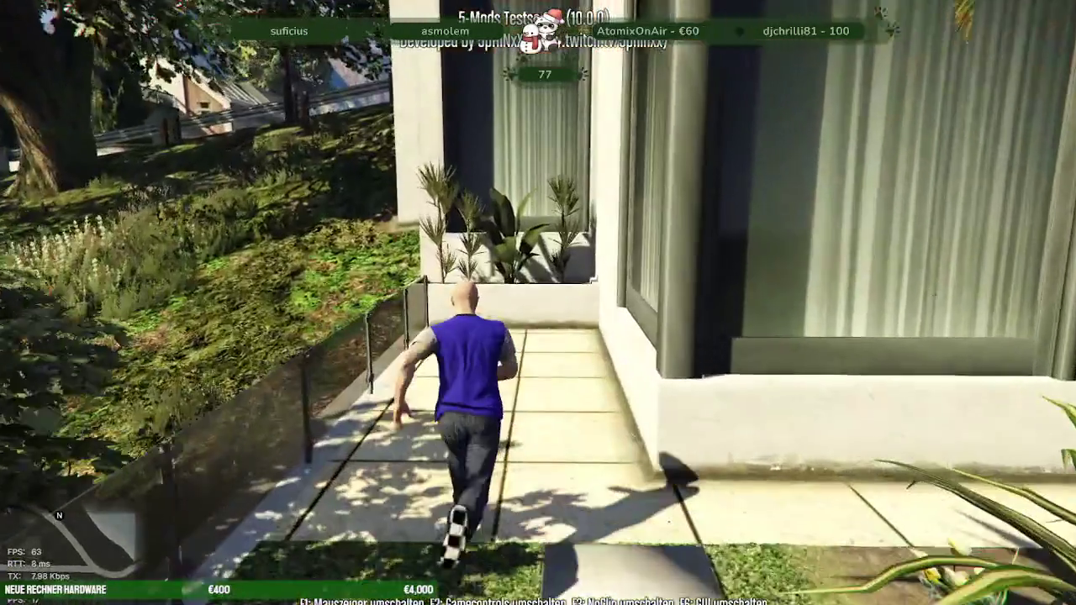
key("w")
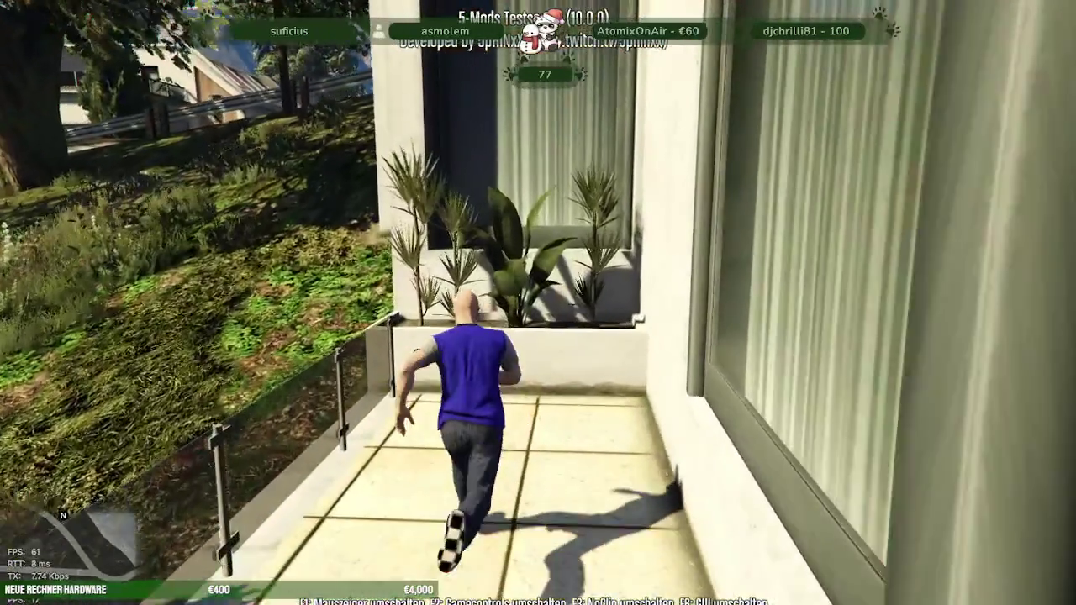
key("w")
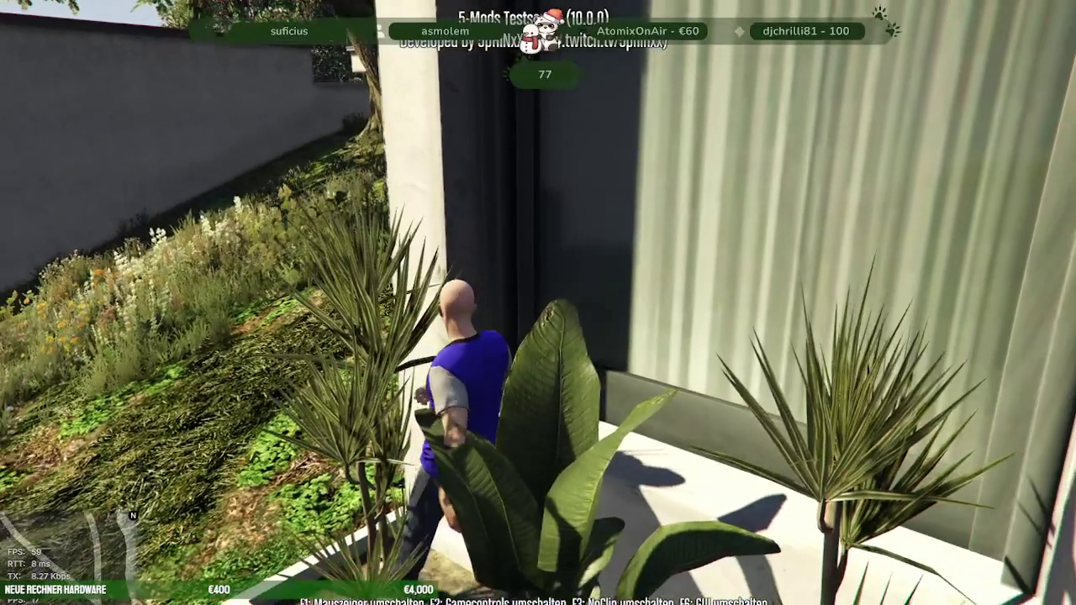
key("w")
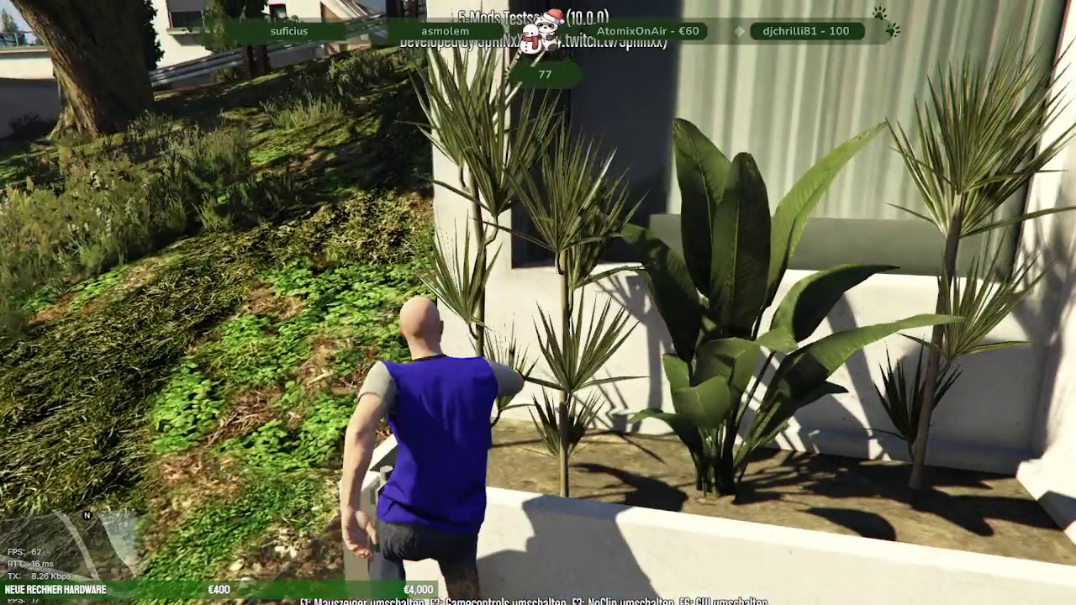
key("w")
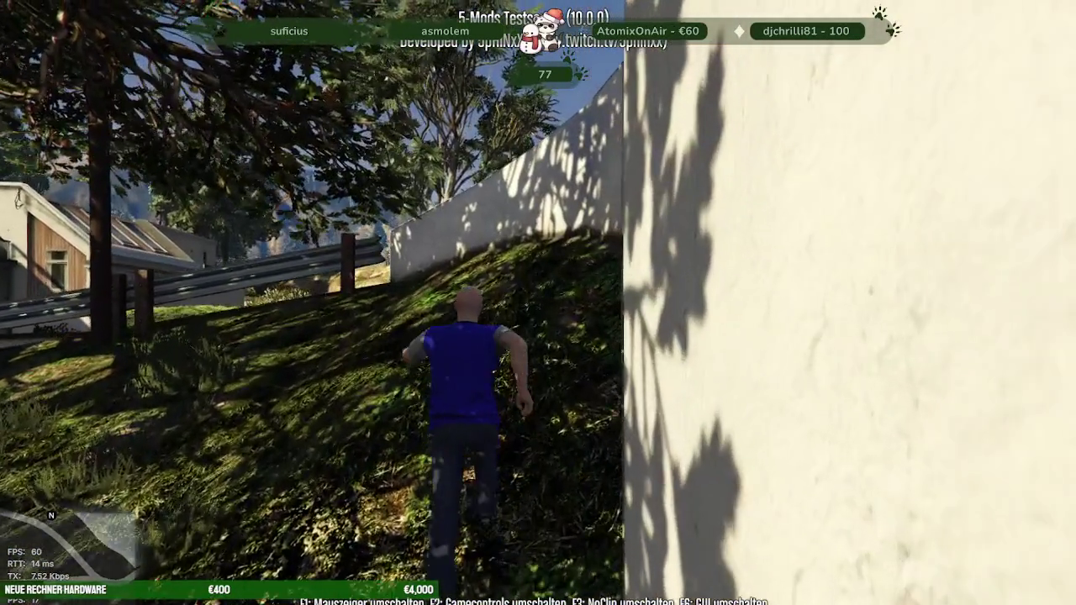
key("w")
key("w")
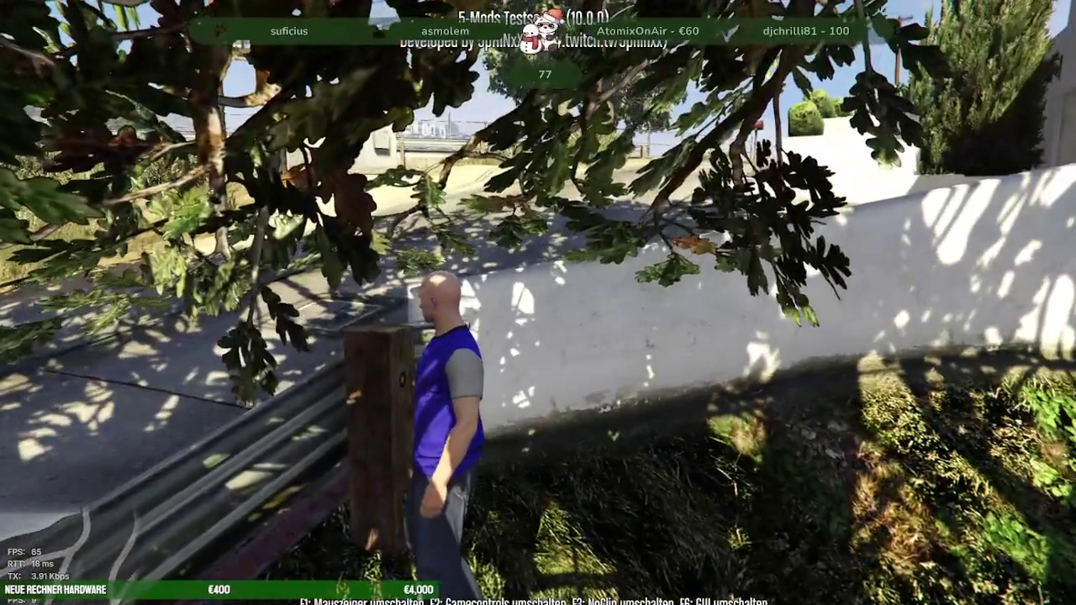
key("w")
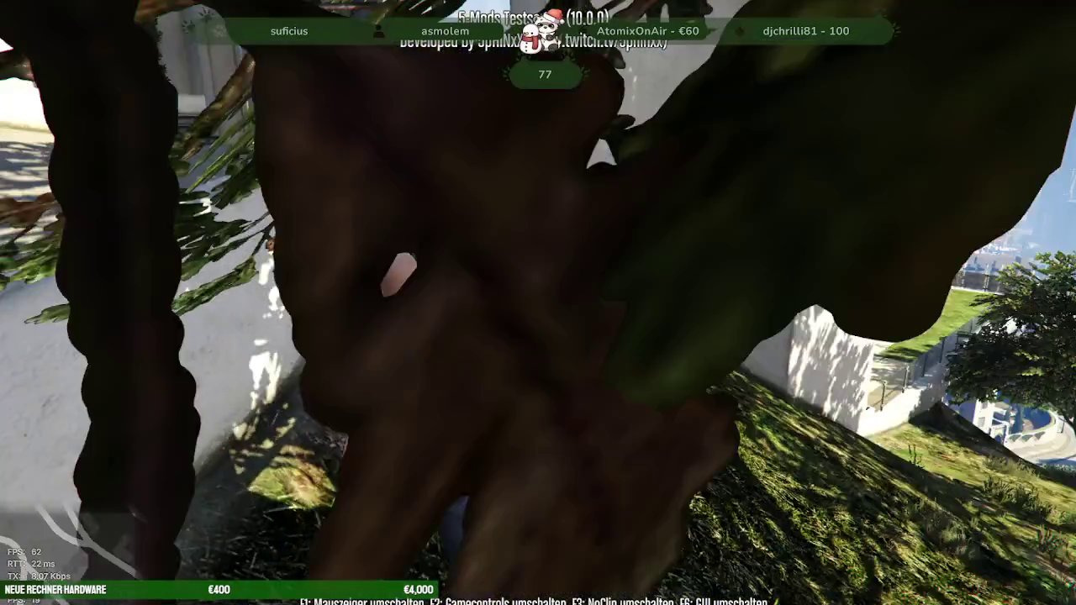
key("w")
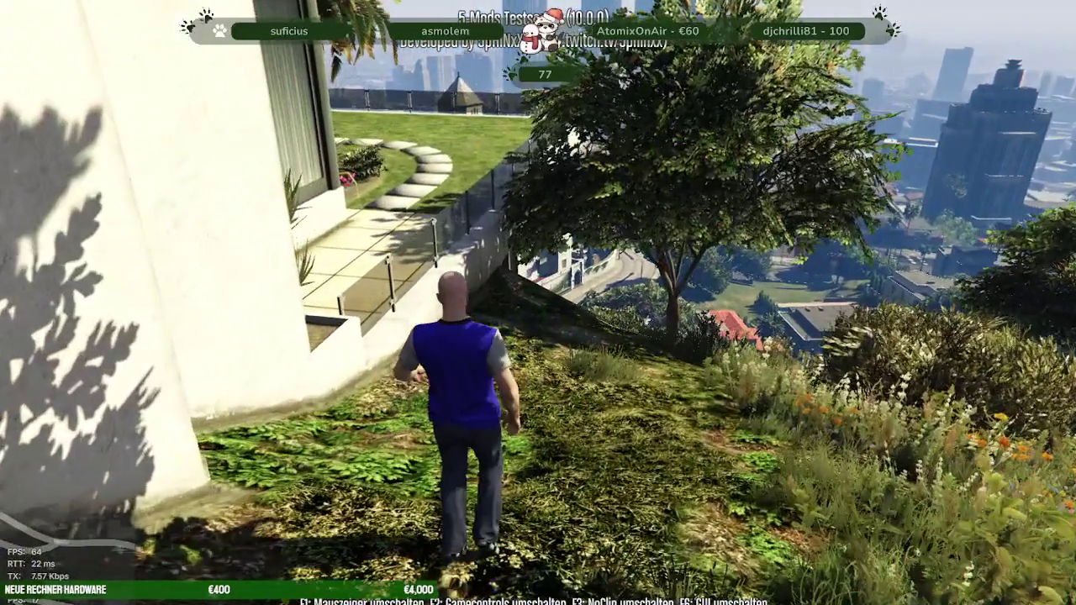
- Return across the terrace and lawn, crossing the pool deck past the loungers and umbrella
key("w")
key("w")
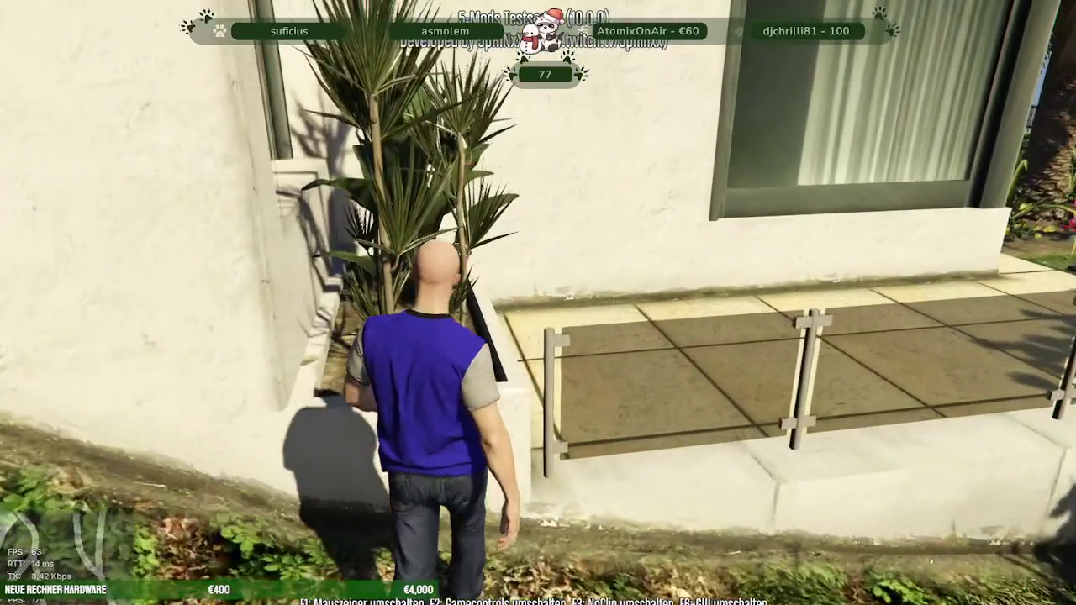
key("w")
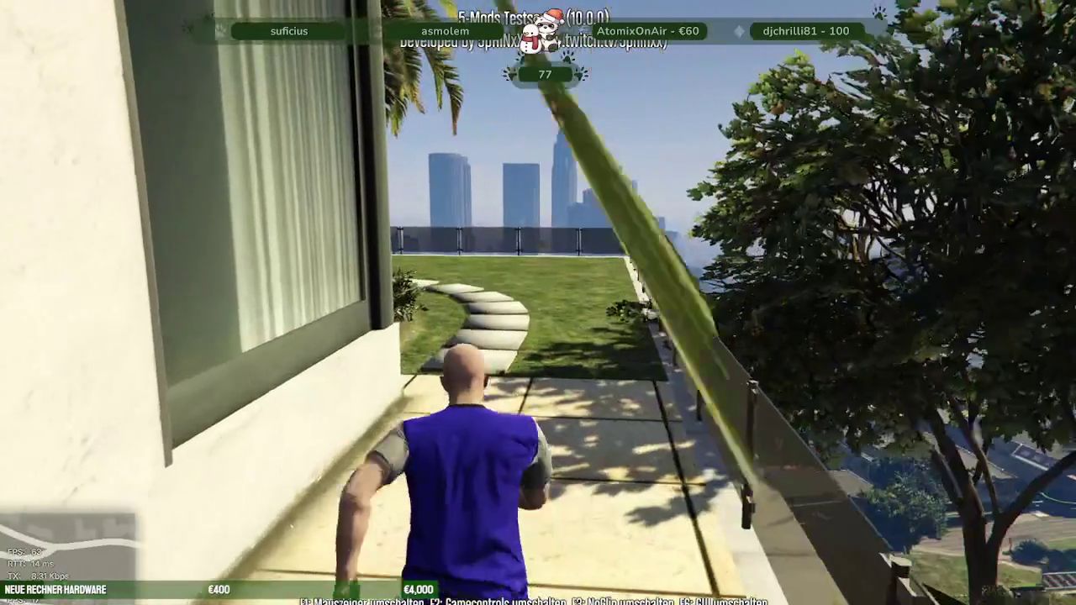
key("w")
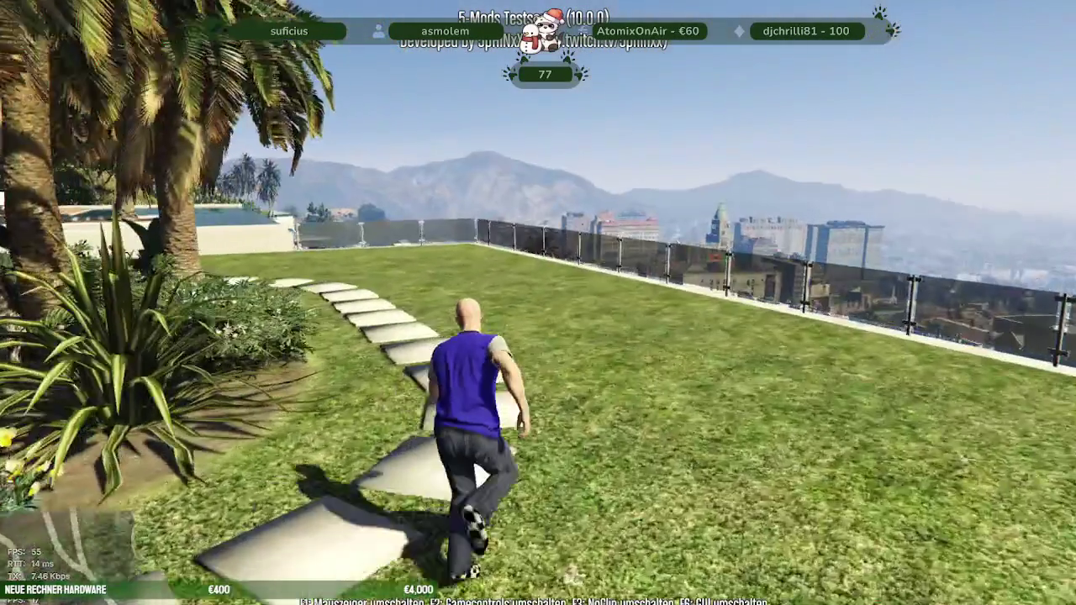
key("w")
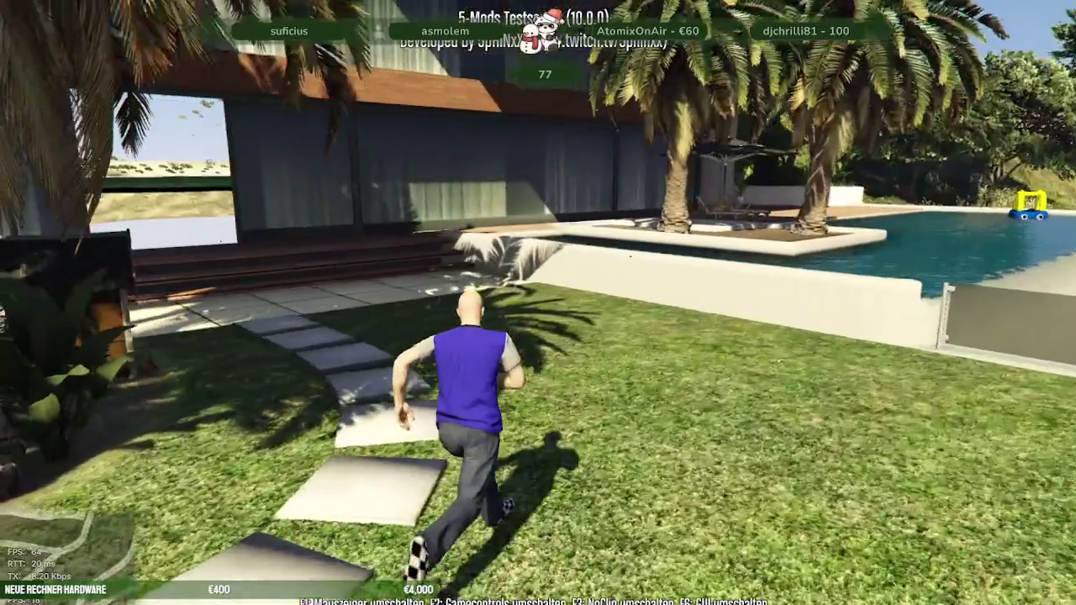
key("w")
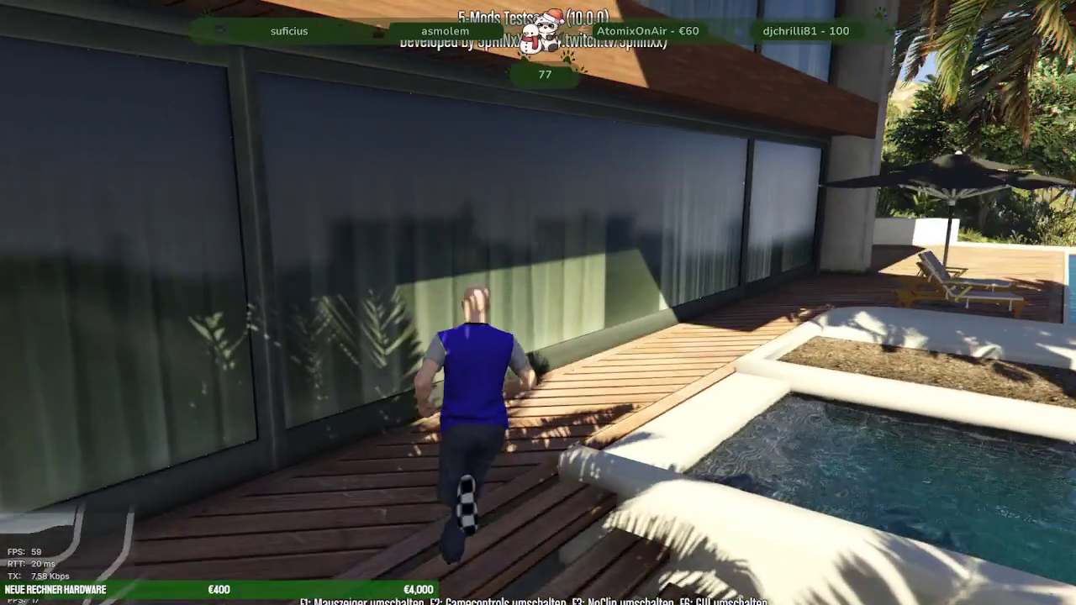
key("w")
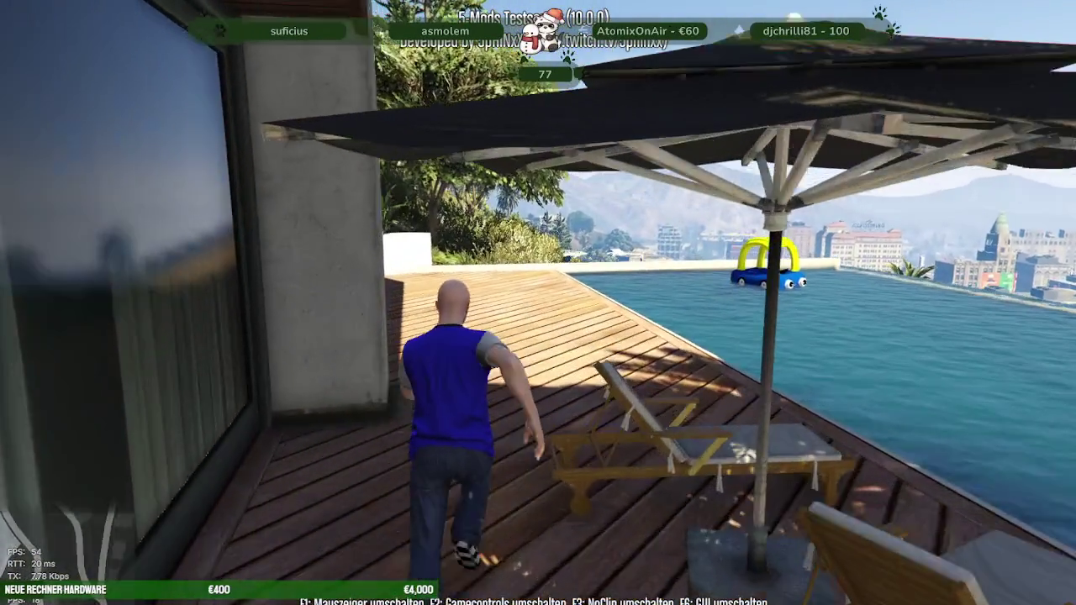
key("w")
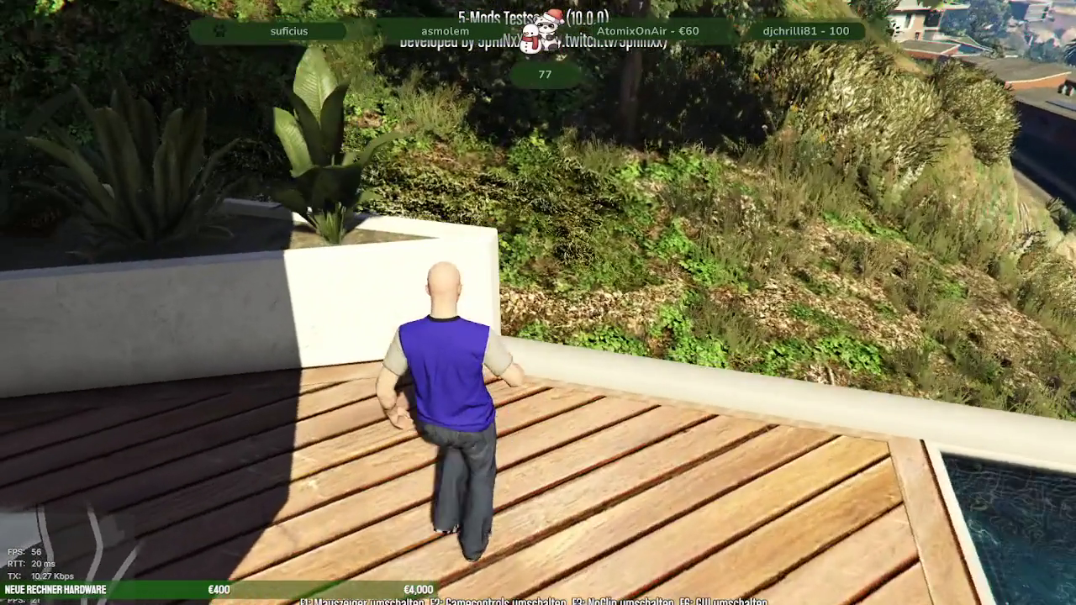
- Climb the slope beside the wall, cross the guardrail, and run up the road
key("w")
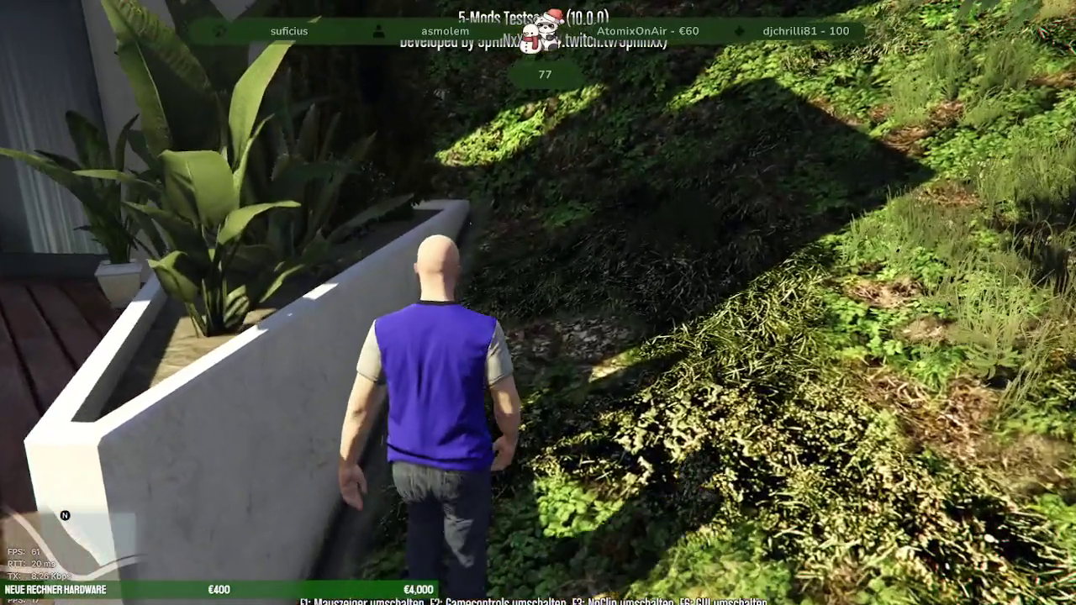
key("w")
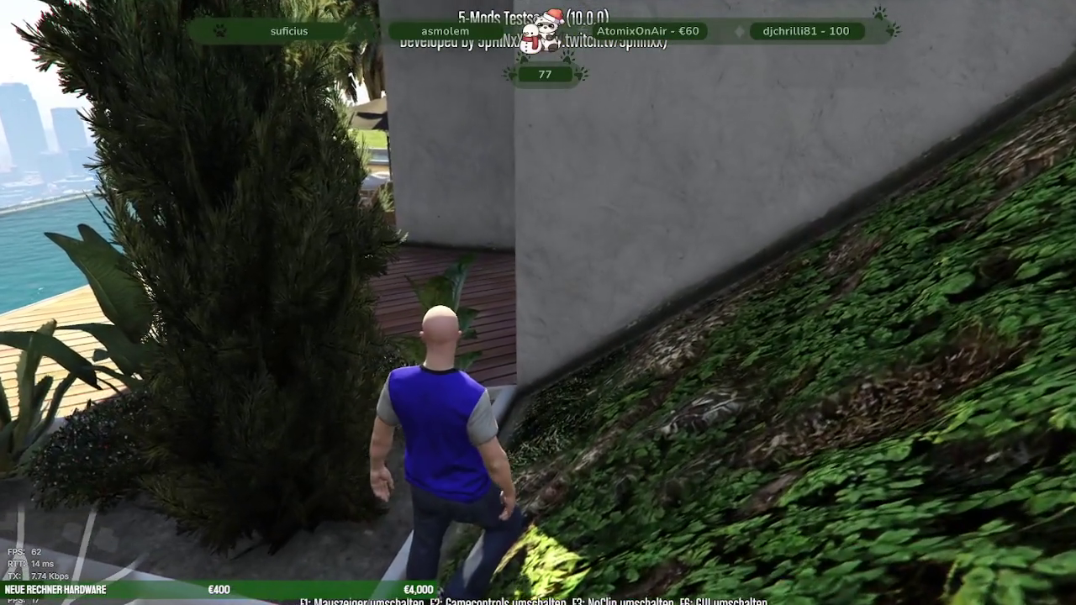
key("w")
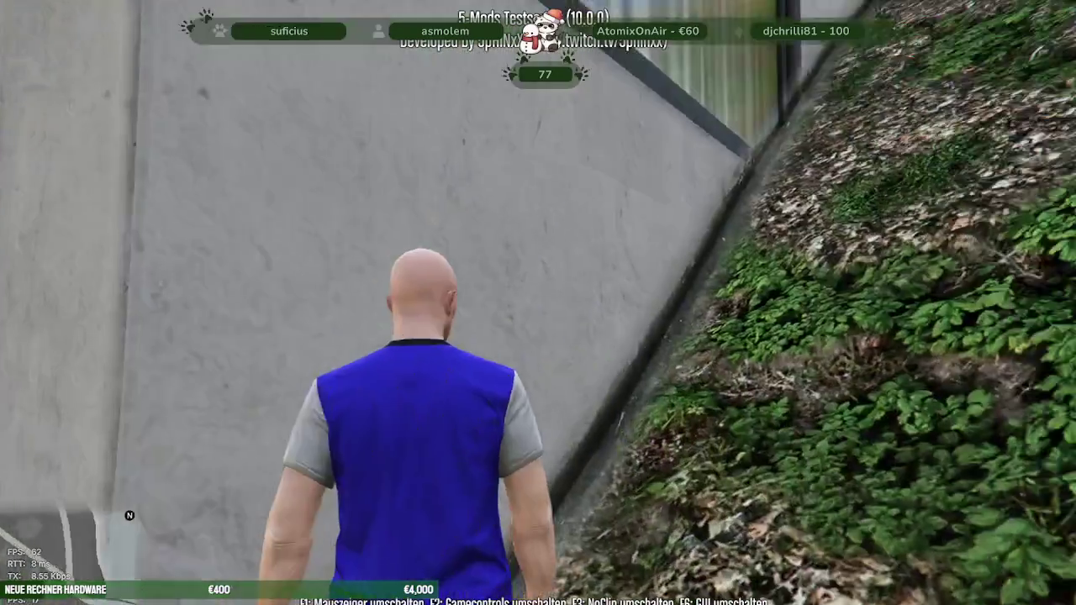
key("w")
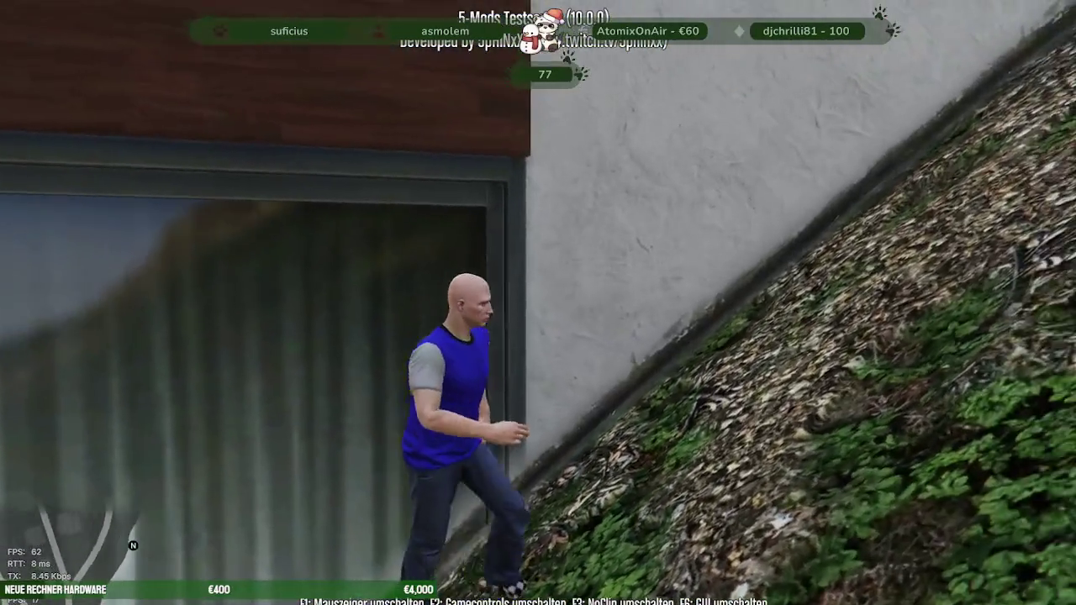
key("w")
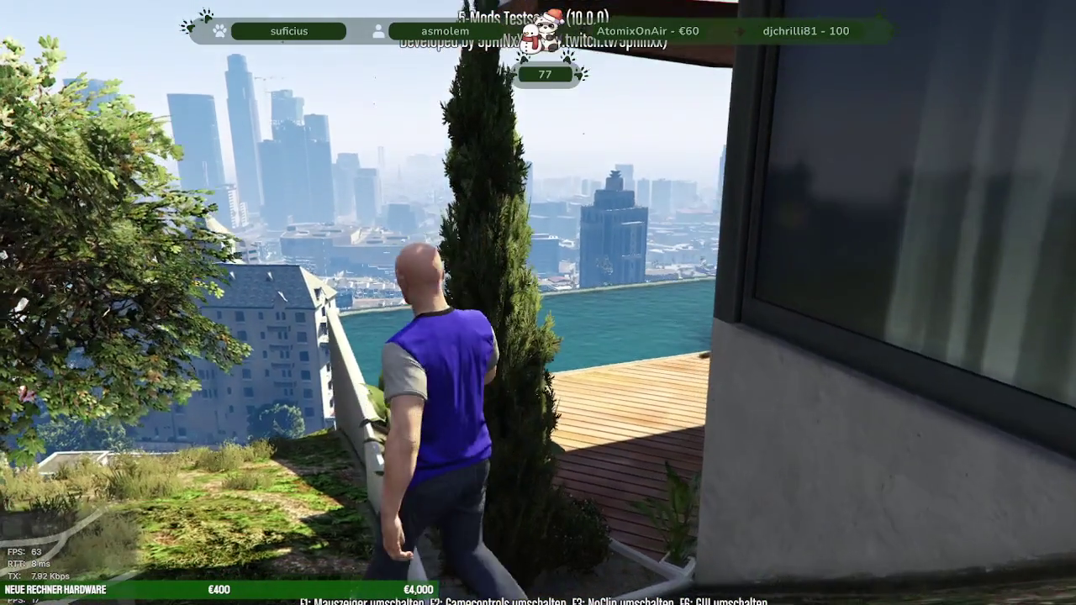
key("w")
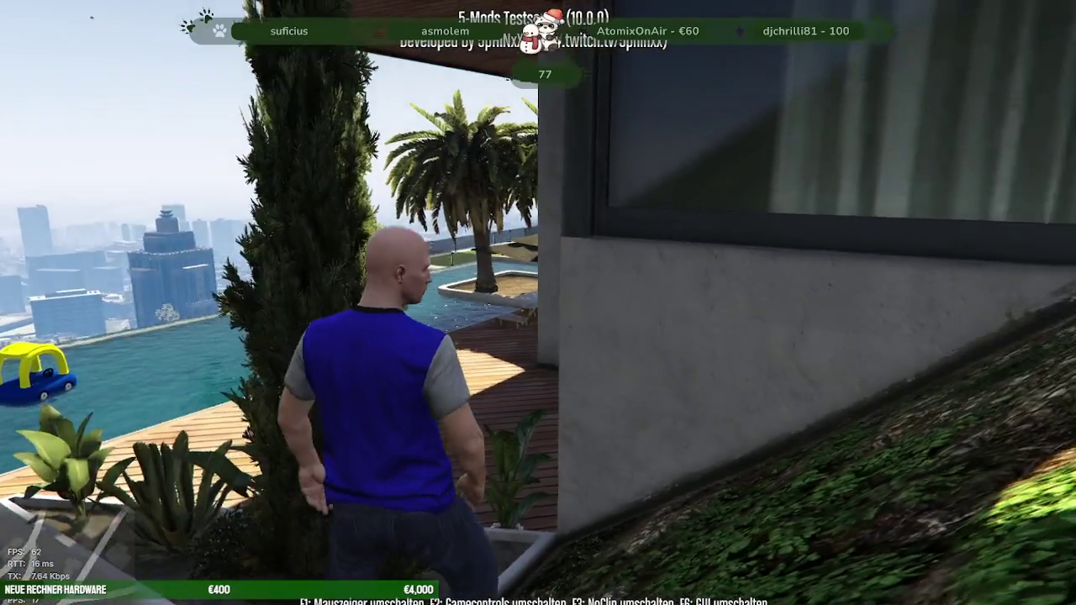
key("w")
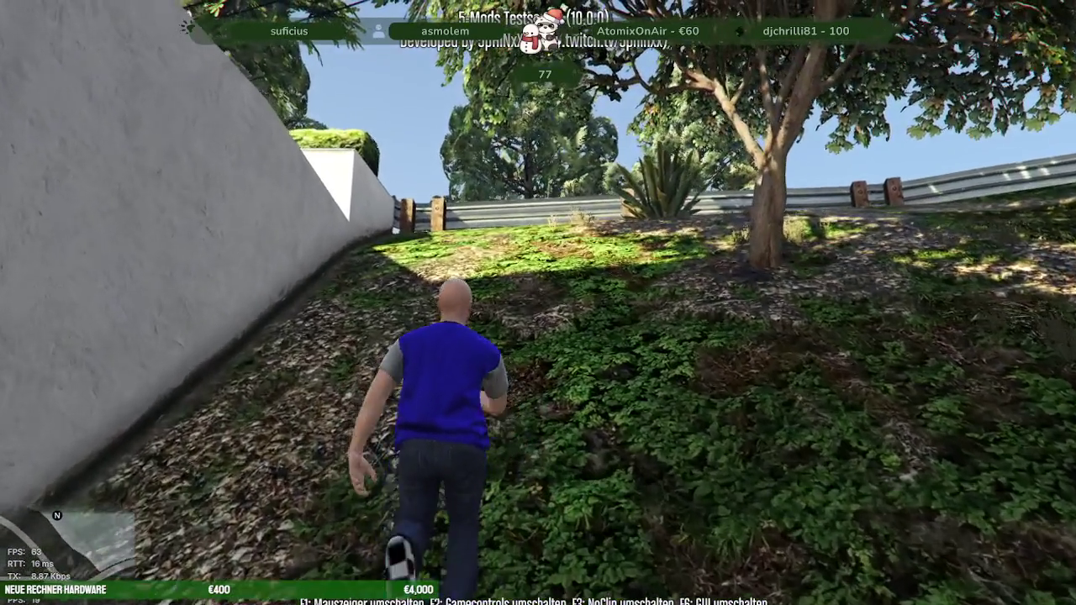
key("w")
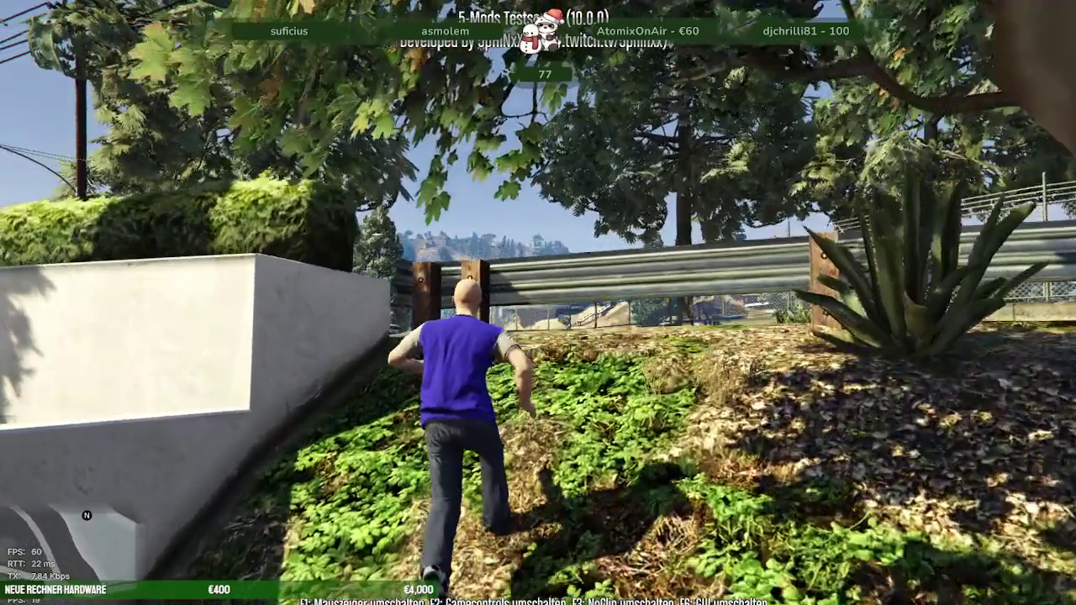
key("w")
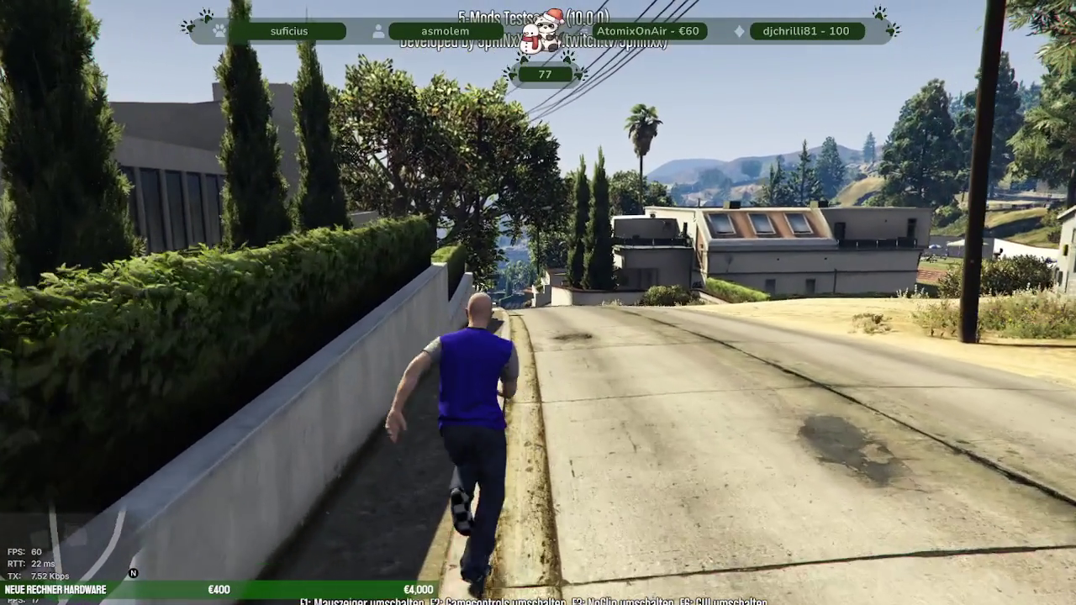
key("w")
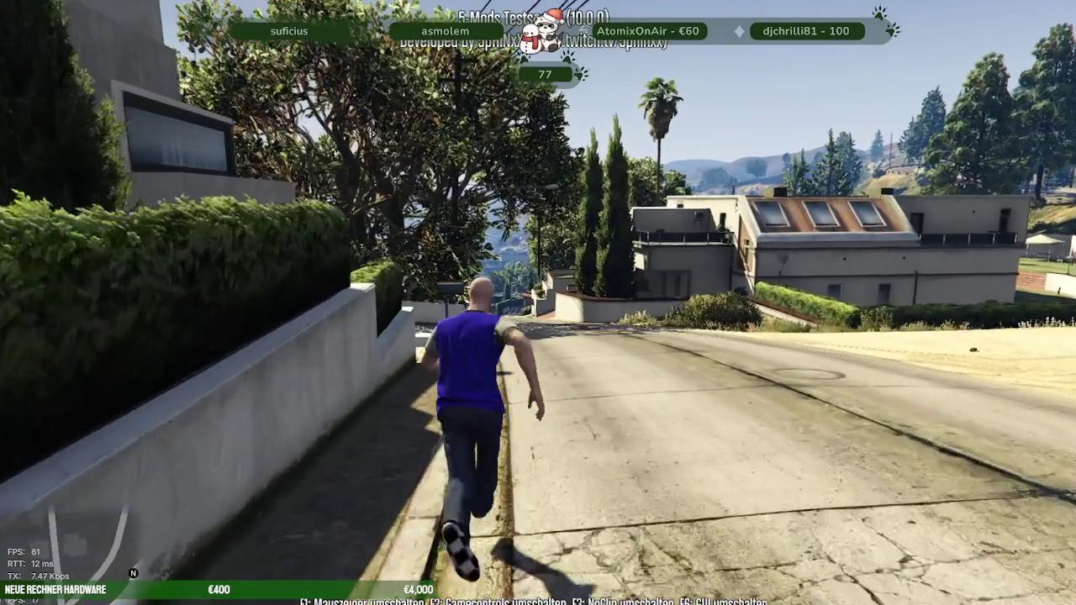
key("w")
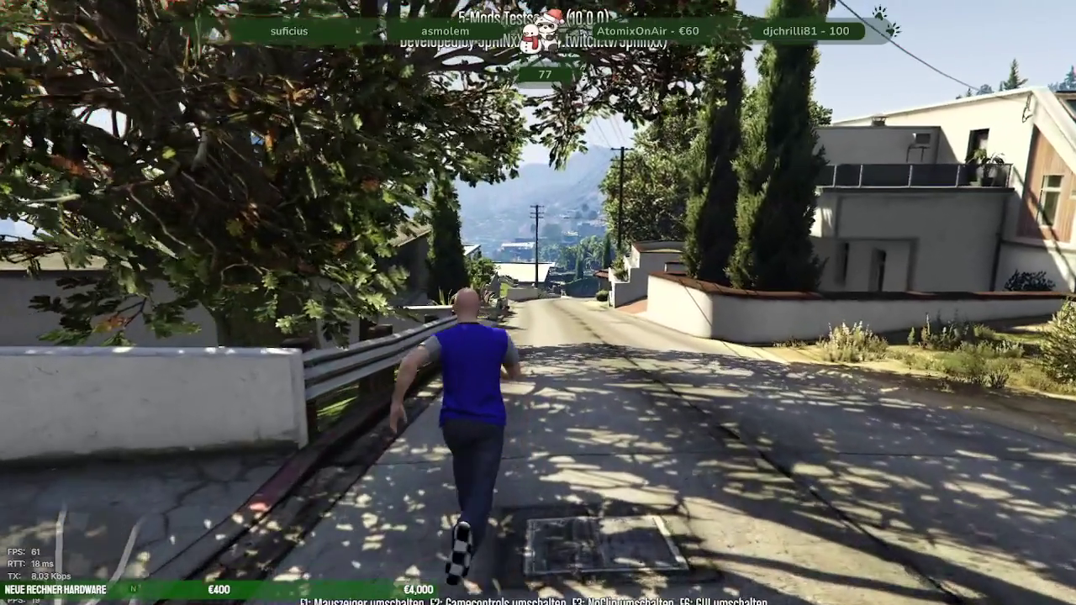
key("a")
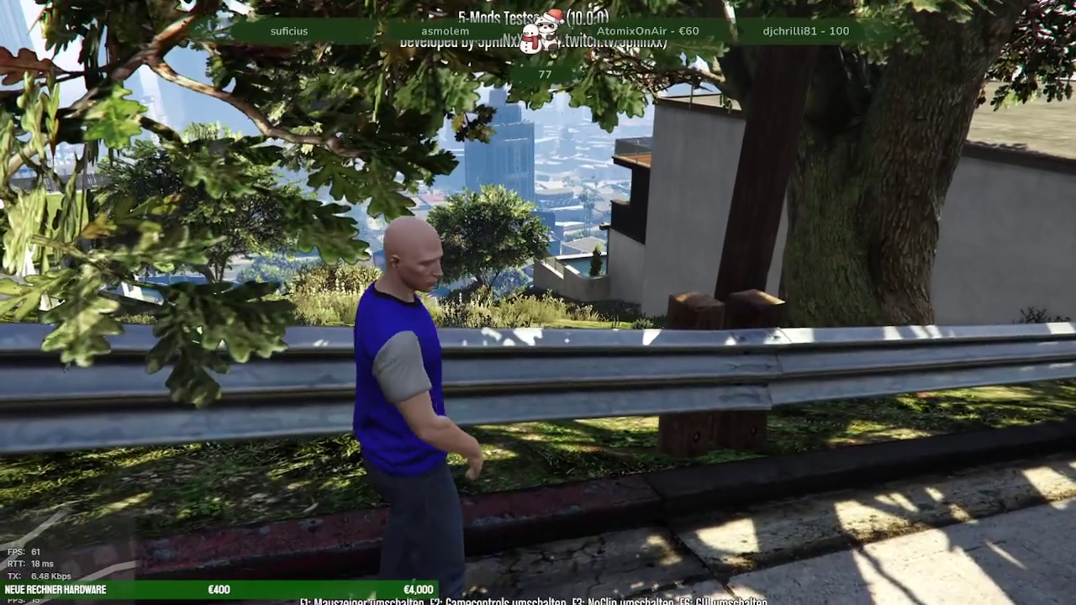
- Vault the wall to the lower terrace, climb the villa steps, and follow the side walkway
key("w")
key("space")
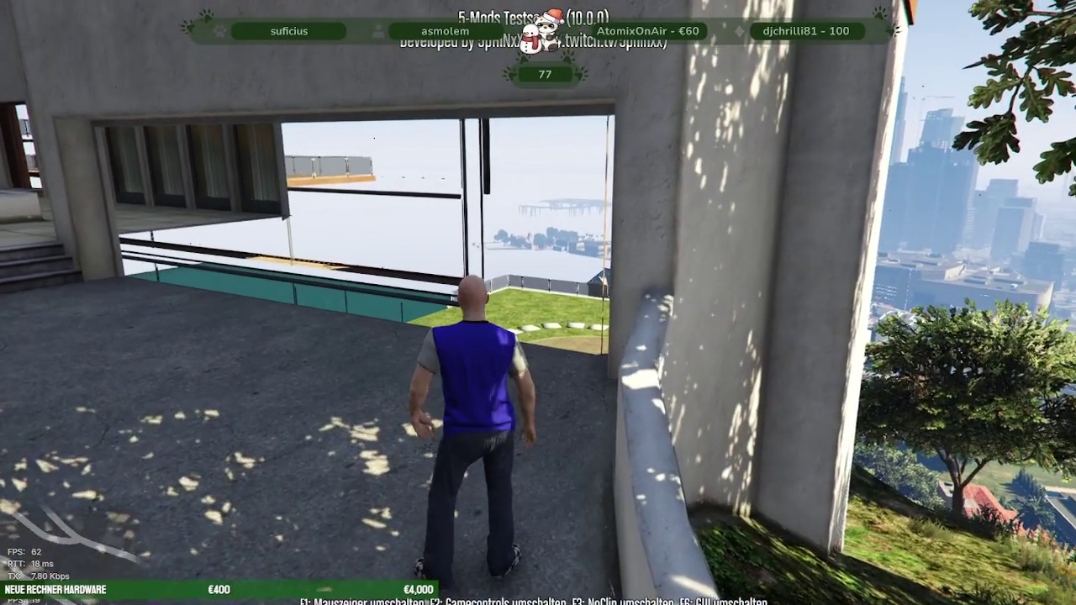
key("w")
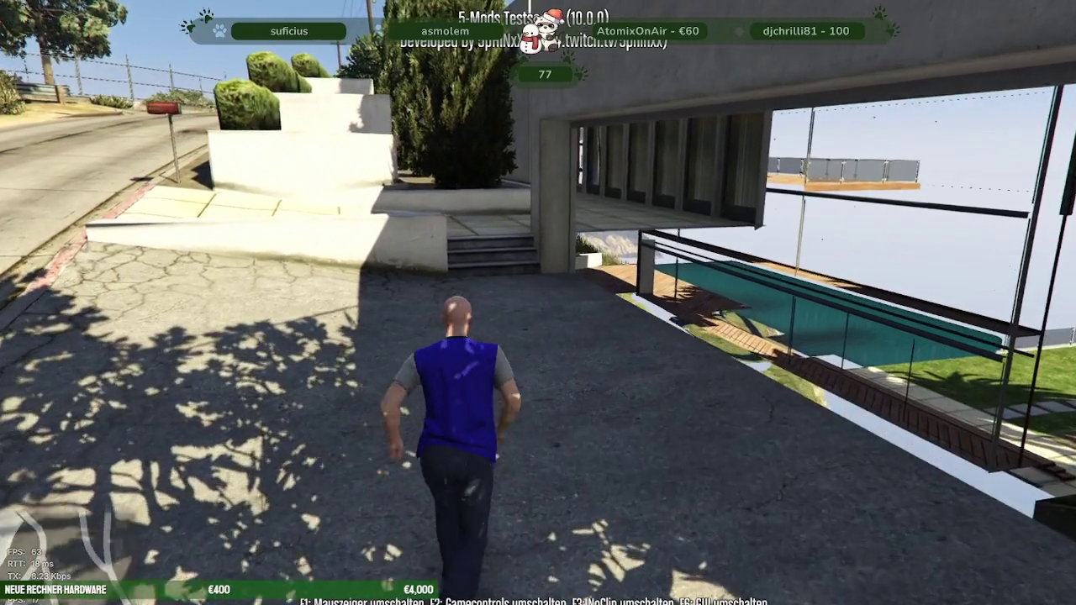
key("w")
key("w")
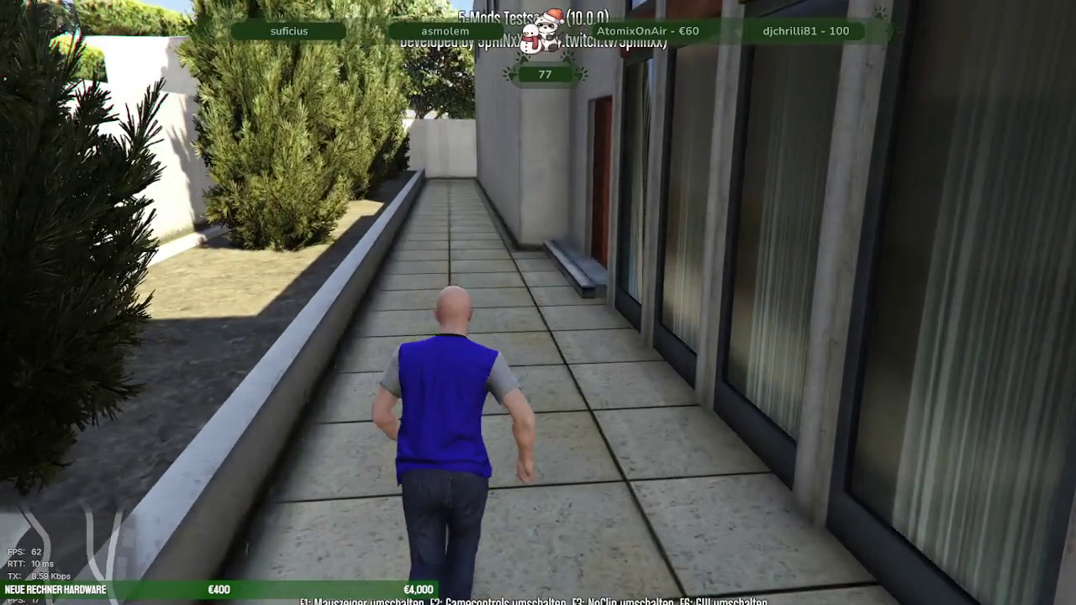
key("w")
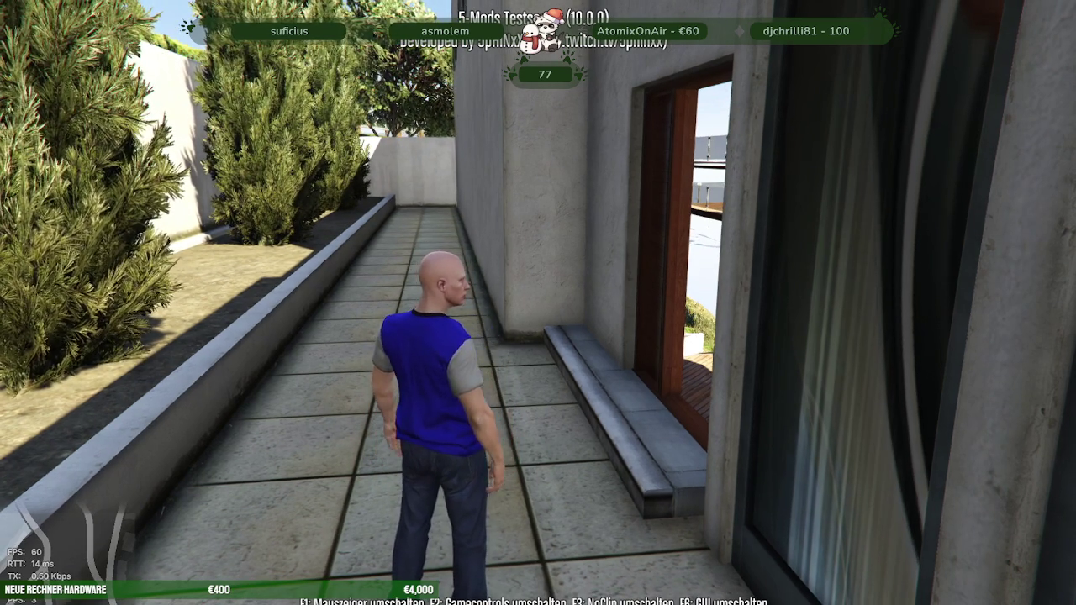
key("w")
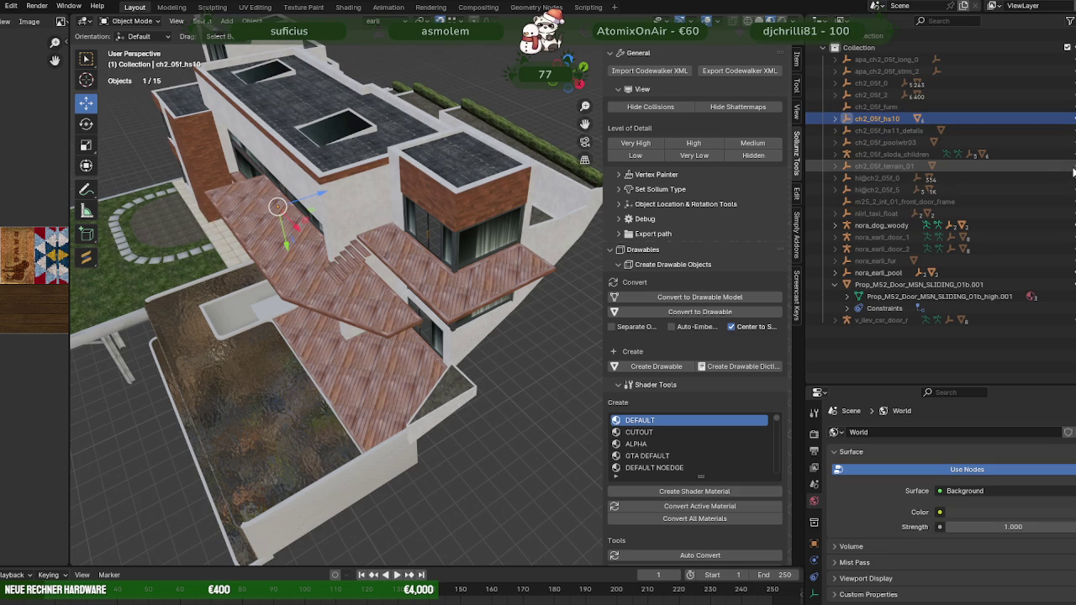
- Orbit the Blender viewport to view the villa's front, lawn and hillside slope
mouse_move(348, 336)
middle_mouse_down()
mouse_move(397, 298)
mouse_move(350, 293)
middle_mouse_up()
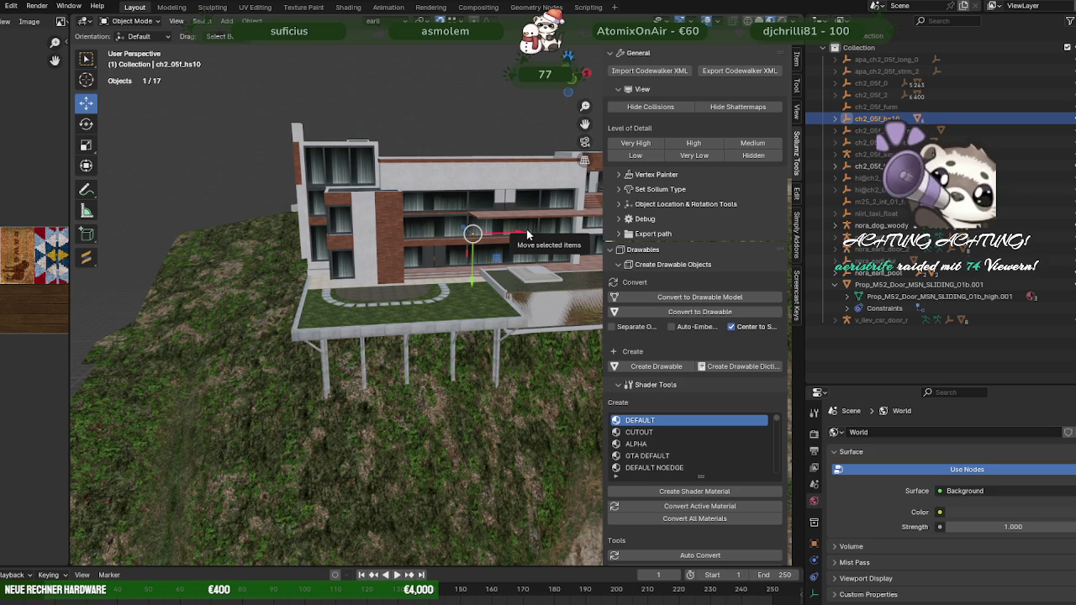
- Orbit and zoom to a three-quarter view, then move in close to the villa facade
scroll(454, 229, "down", 3)
scroll(466, 229, "up", 3)
mouse_move(472, 230)
middle_mouse_down()
mouse_move(360, 267)
mouse_move(420, 244)
mouse_move(434, 219)
mouse_move(483, 208)
middle_mouse_up()
scroll(421, 240, "up", 2)
scroll(435, 233, "up", 3)
mouse_move(435, 233)
middle_mouse_down()
mouse_move(300, 271)
mouse_move(425, 260)
mouse_move(343, 257)
mouse_move(424, 253)
mouse_move(384, 252)
mouse_move(372, 241)
middle_mouse_up()
scroll(336, 256, "down", 3)
scroll(344, 258, "up", 4)
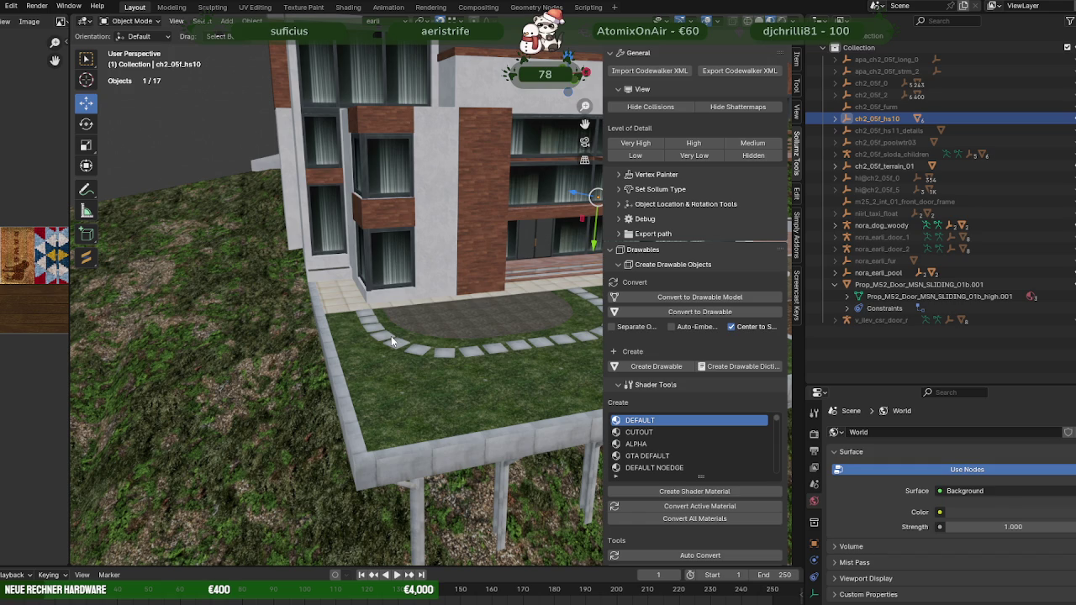
- Zoom out to see the whole building and terrain, then orbit to its other side
scroll(391, 338, "down", 3)
scroll(391, 338, "down", 3)
mouse_move(343, 293)
middle_mouse_down()
mouse_move(447, 282)
mouse_move(379, 338)
middle_mouse_up()
mouse_move(516, 309)
middle_mouse_down()
mouse_move(383, 323)
mouse_move(415, 330)
middle_mouse_up()
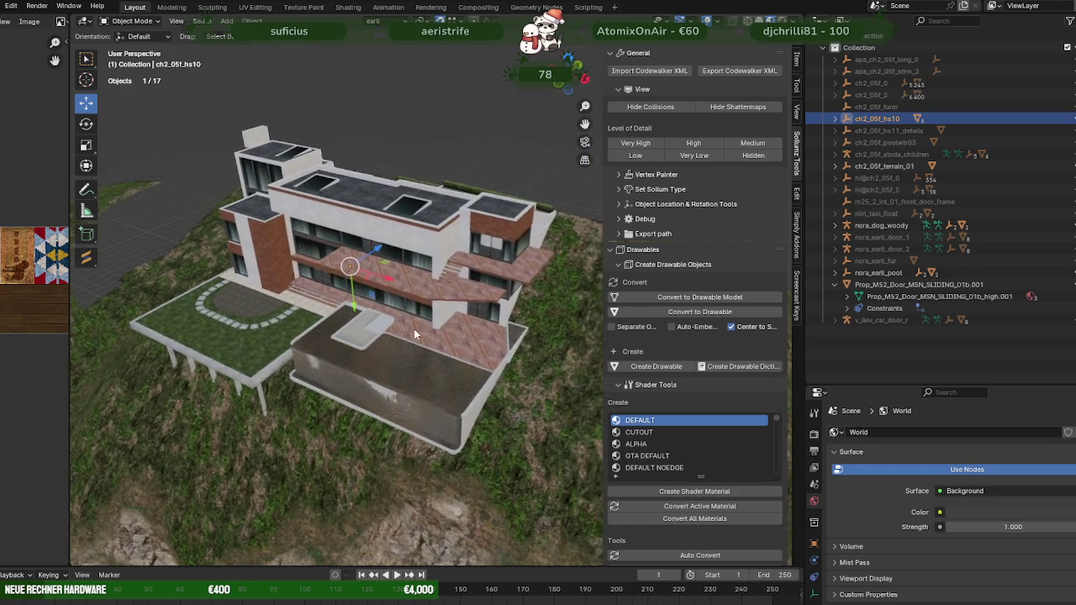
scroll(420, 326, "up", 2)
scroll(430, 323, "up", 2)
scroll(450, 330, "up", 1)
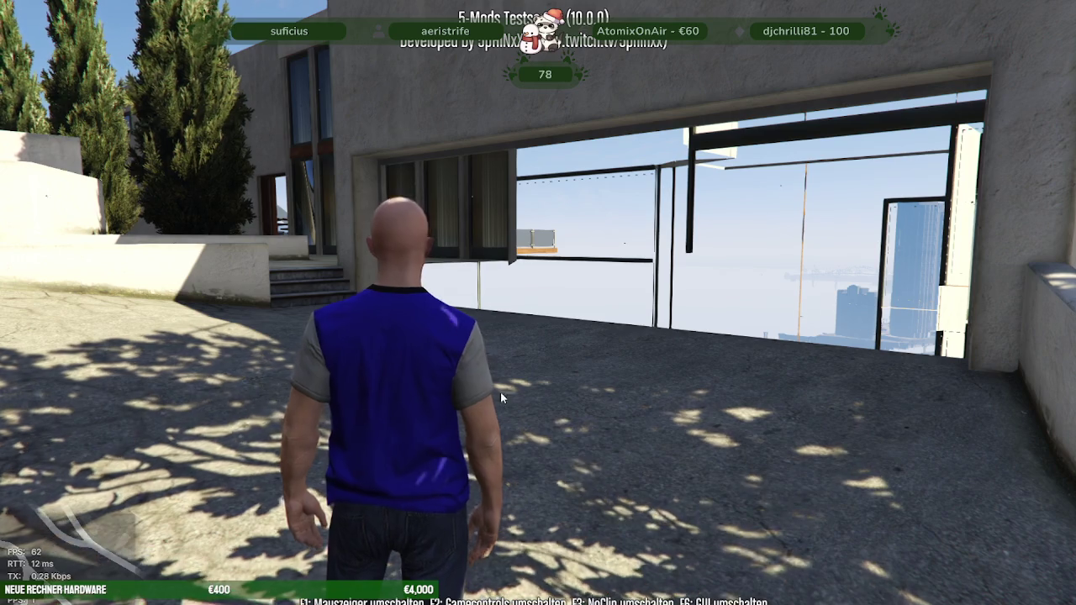
- Run along the street to the villa, up the terrace steps, and past the glass facade
key("w")
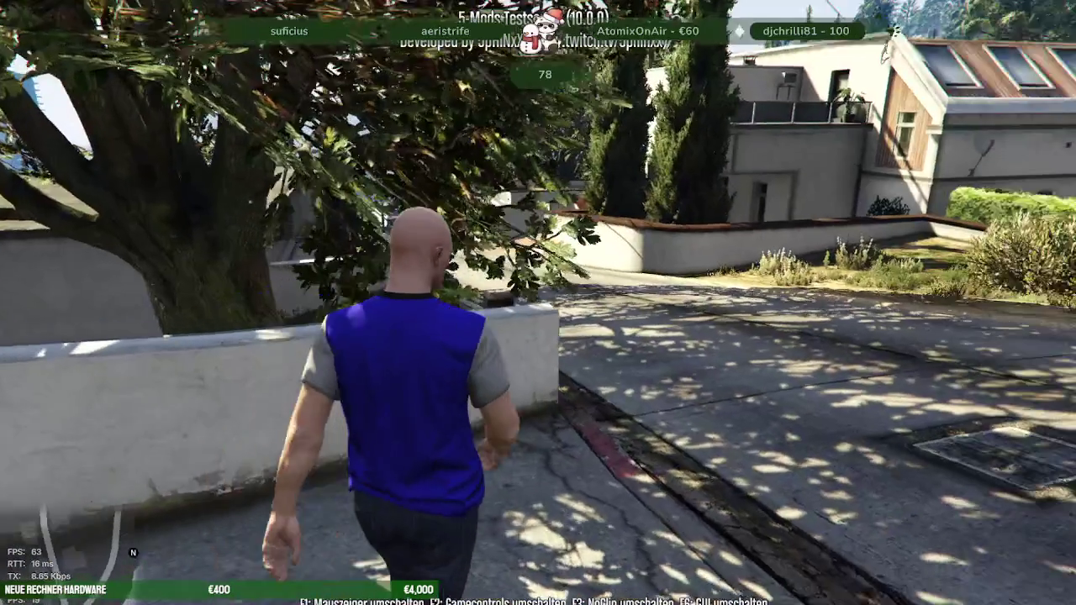
key("w")
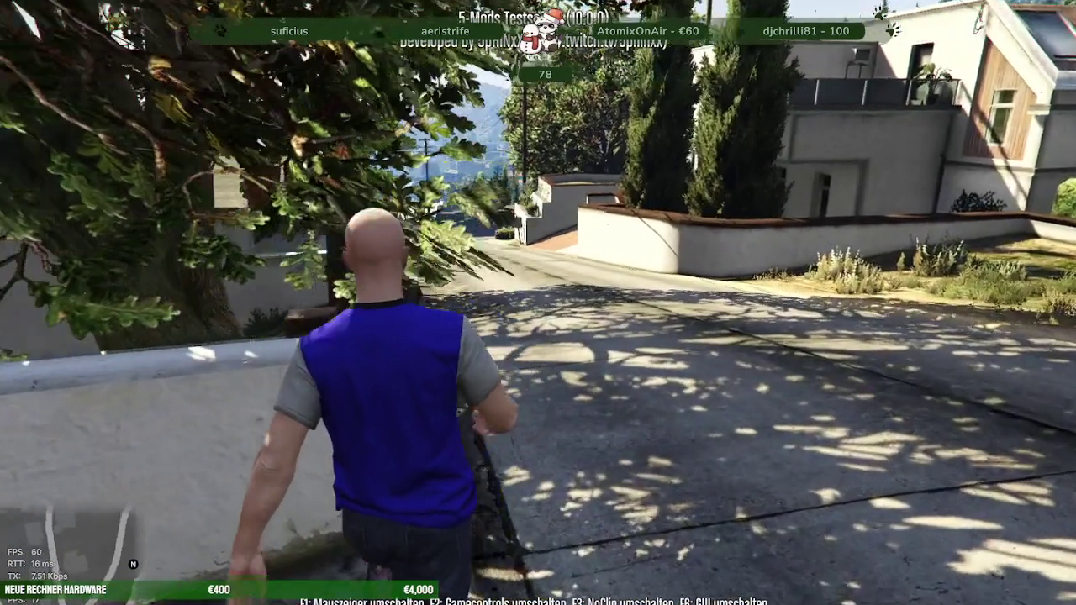
key("w")
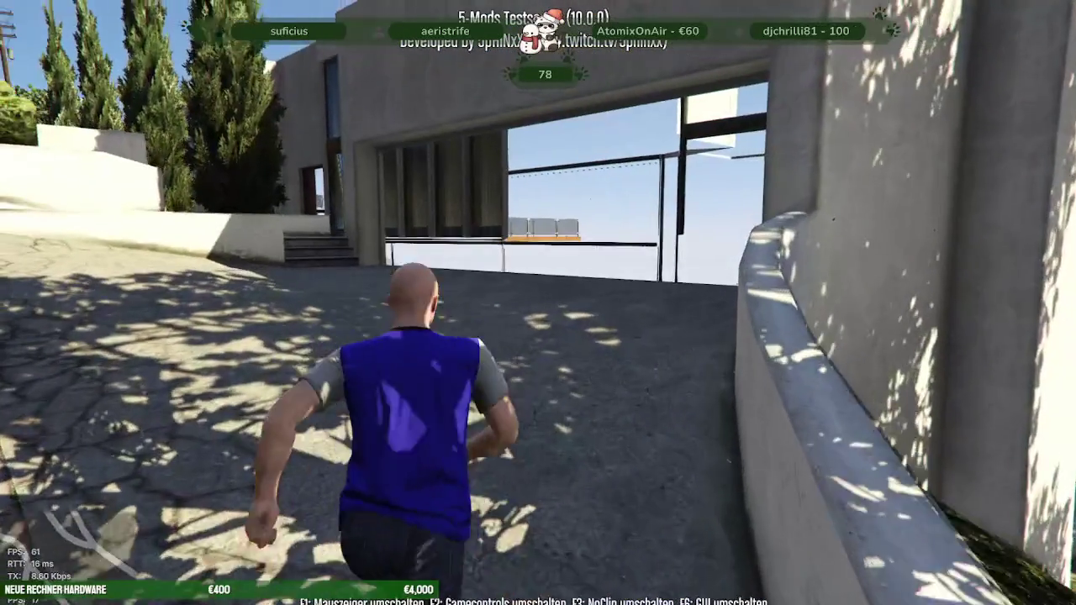
key("w")
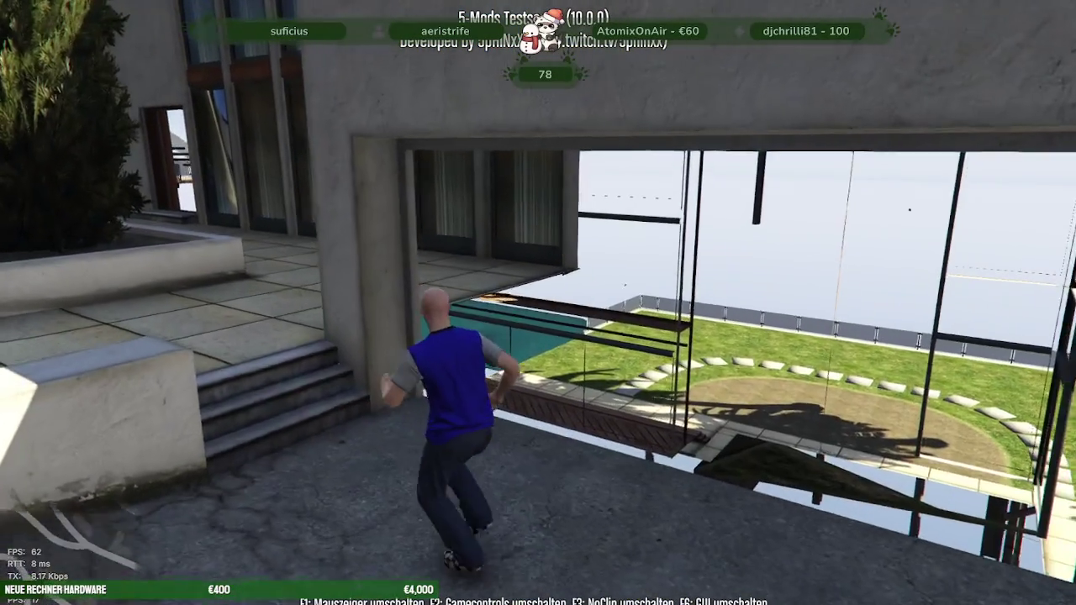
key("w")
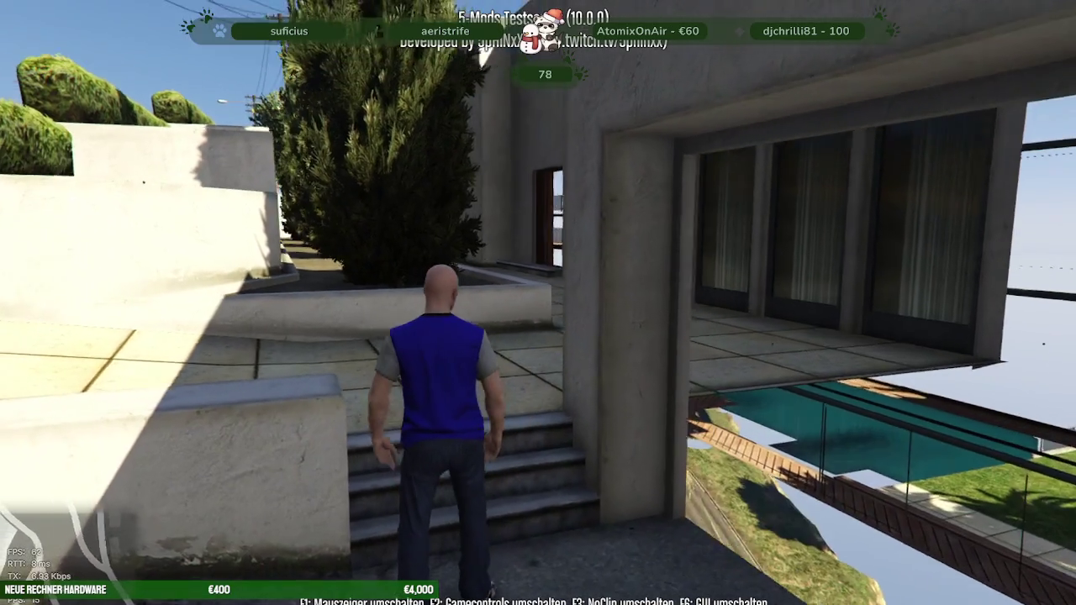
key("w")
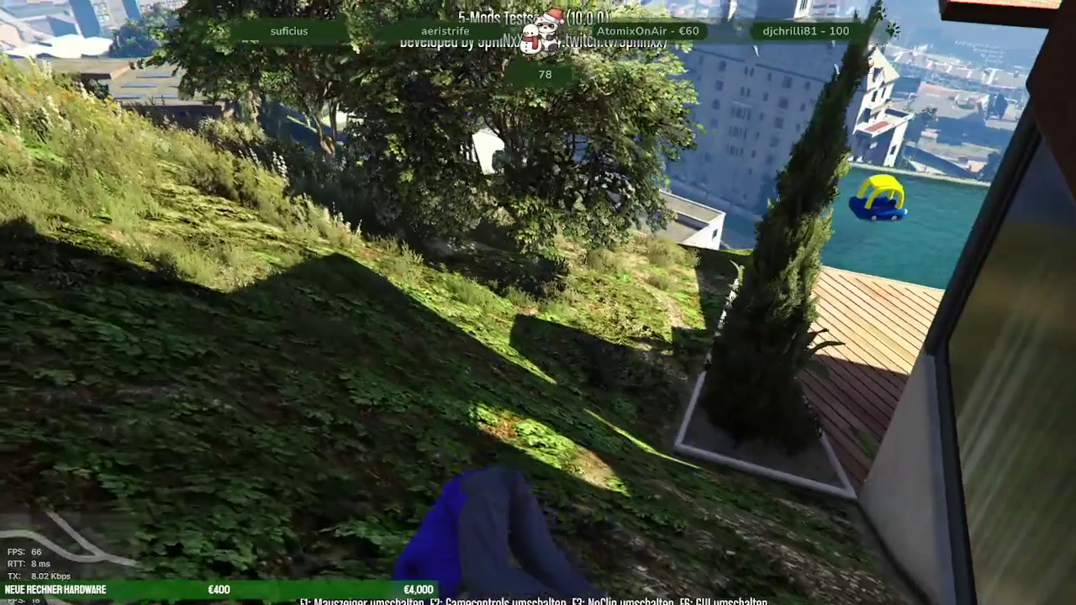
- Walk past the planter onto the wooden deck, up to the umbrella and sun loungers
key("w")
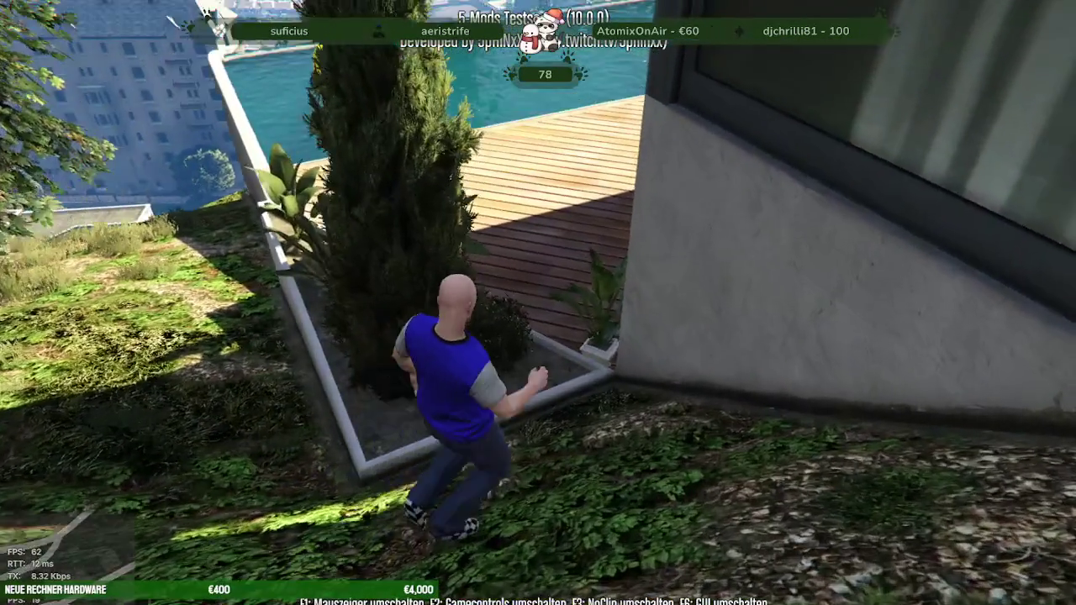
key("w")
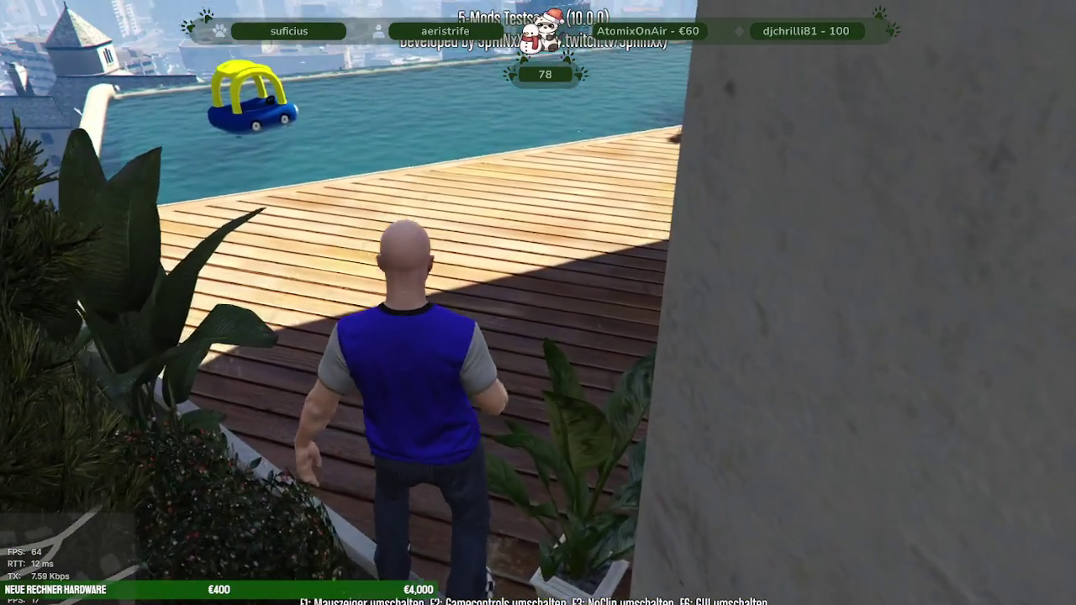
key("w")
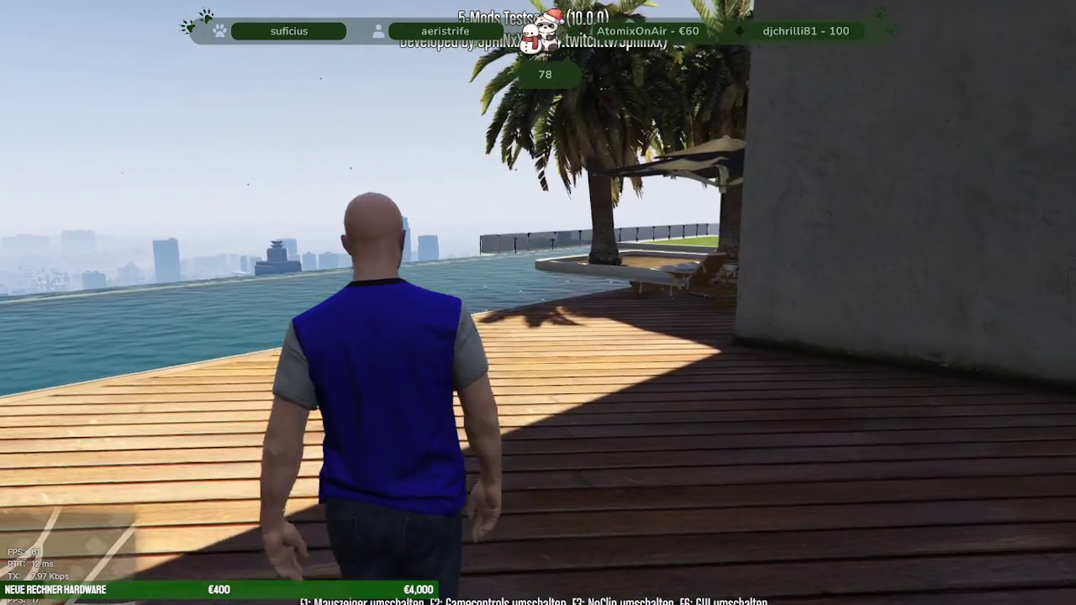
key("w")
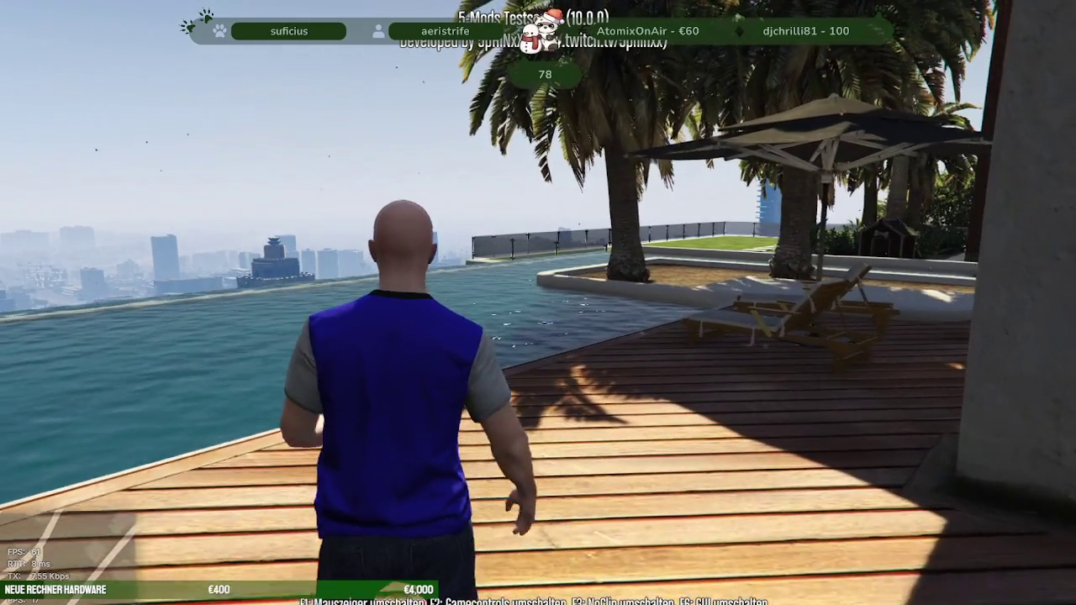
key("w")
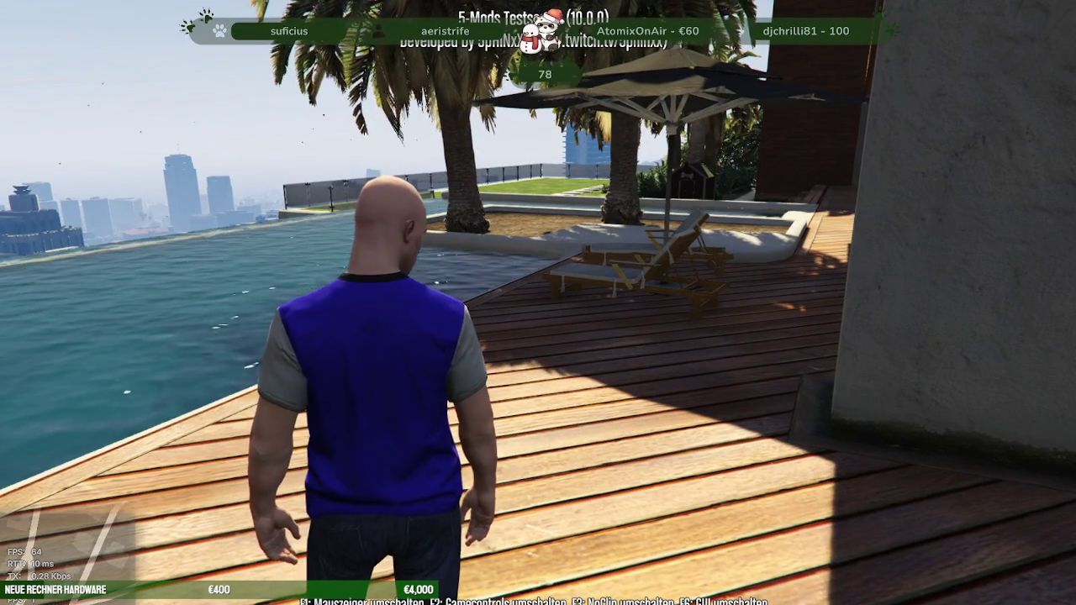
- Walk along the deck past the house wall and pool, then over to the doghouse
key("w")
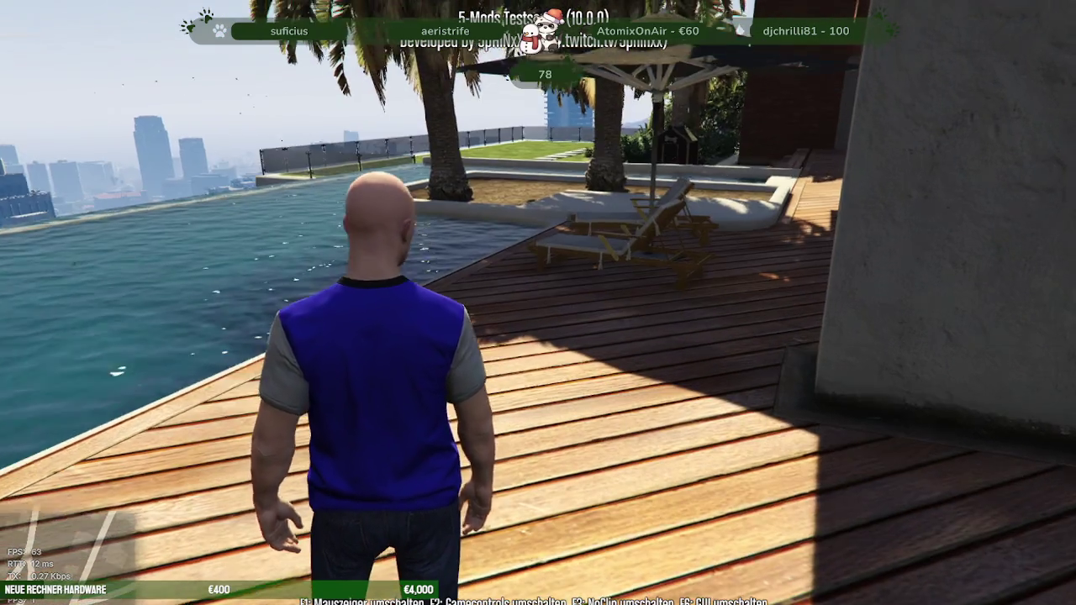
key("w")
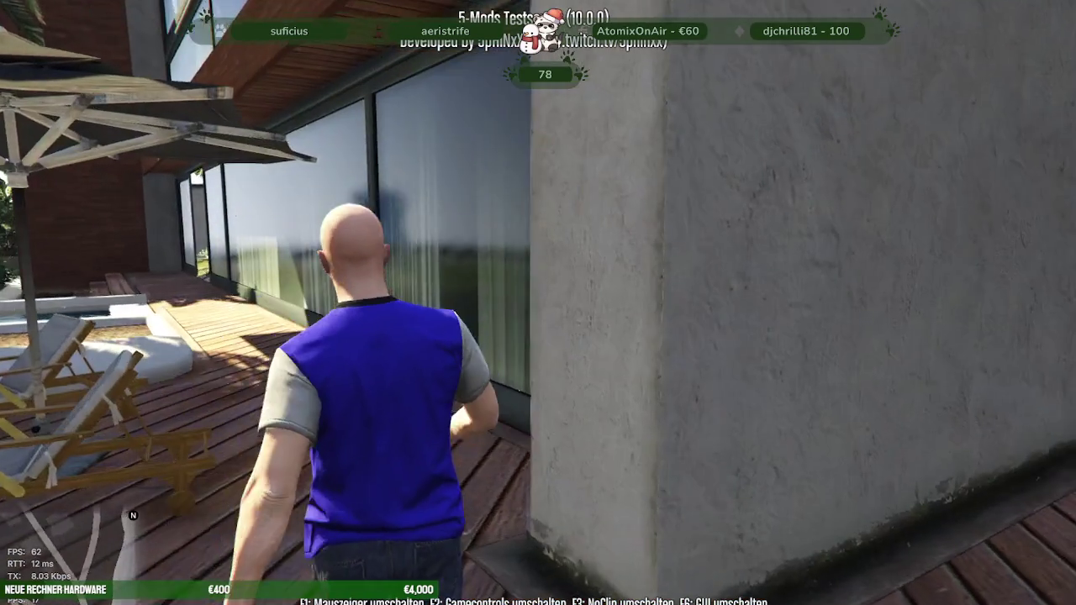
key("w")
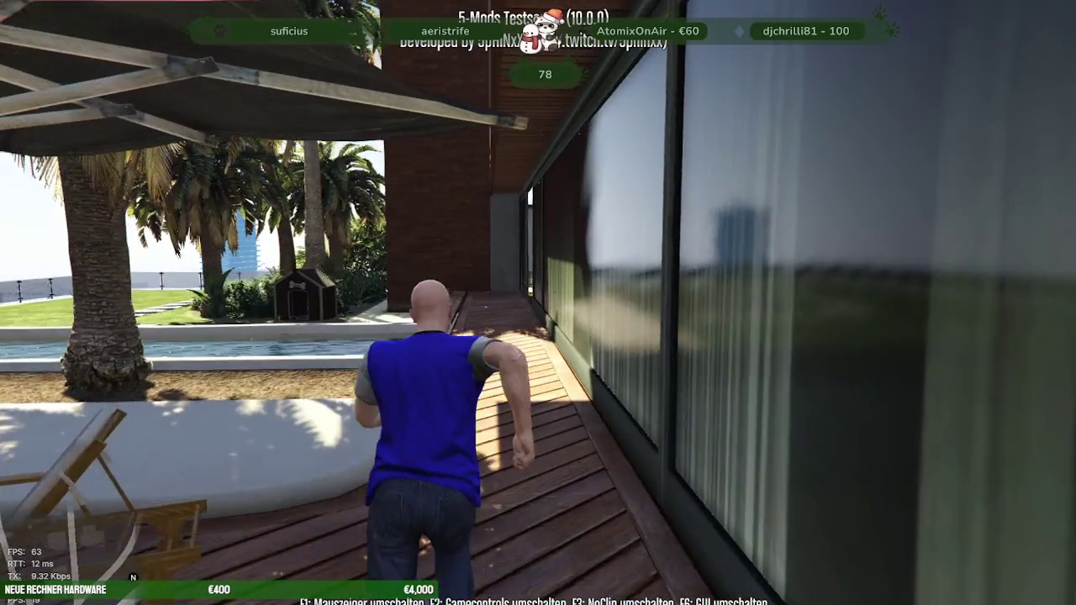
key("w")
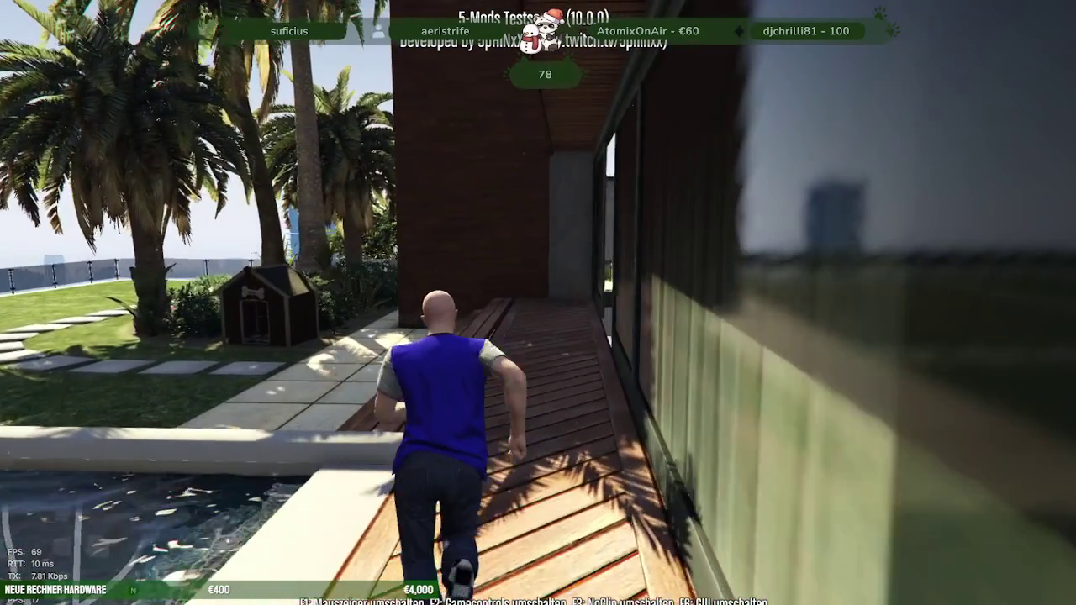
key("w")
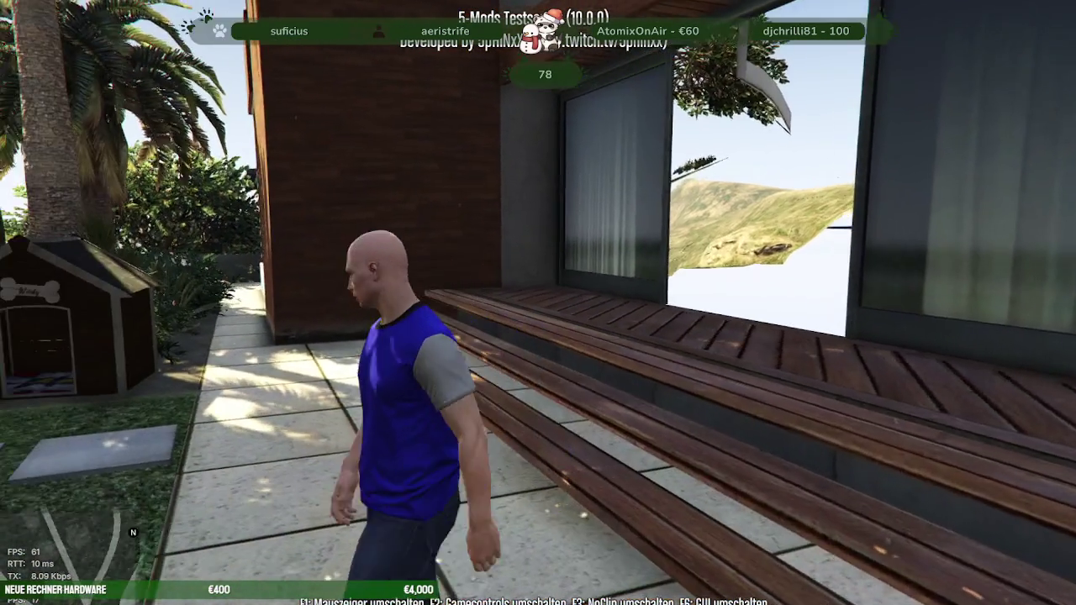
key("w")
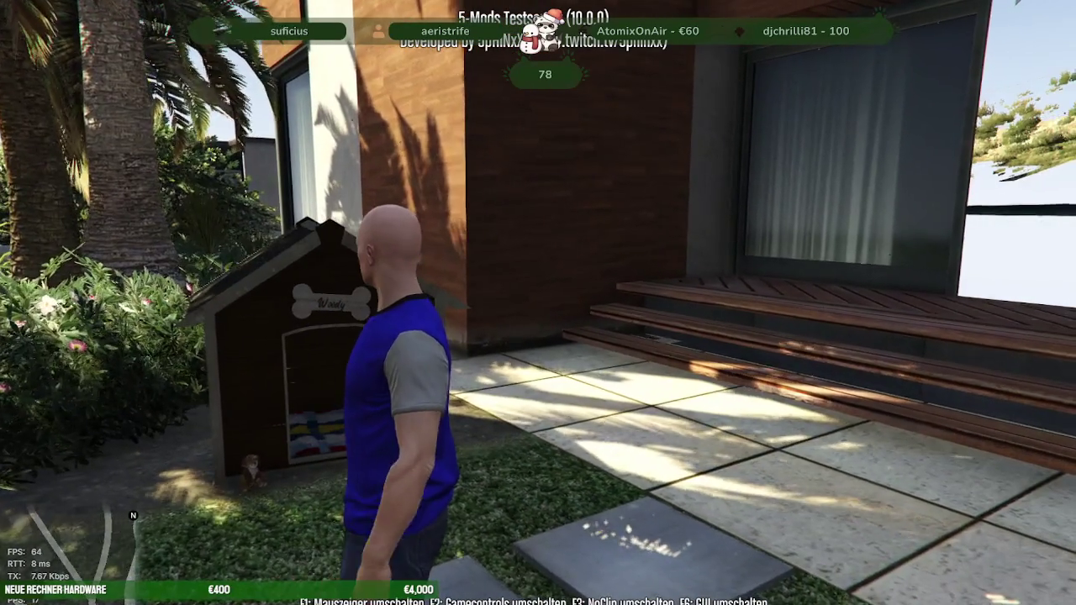
- Cross the grass to the pool wall, then walk back across the lawn to the doghouse
key("w")
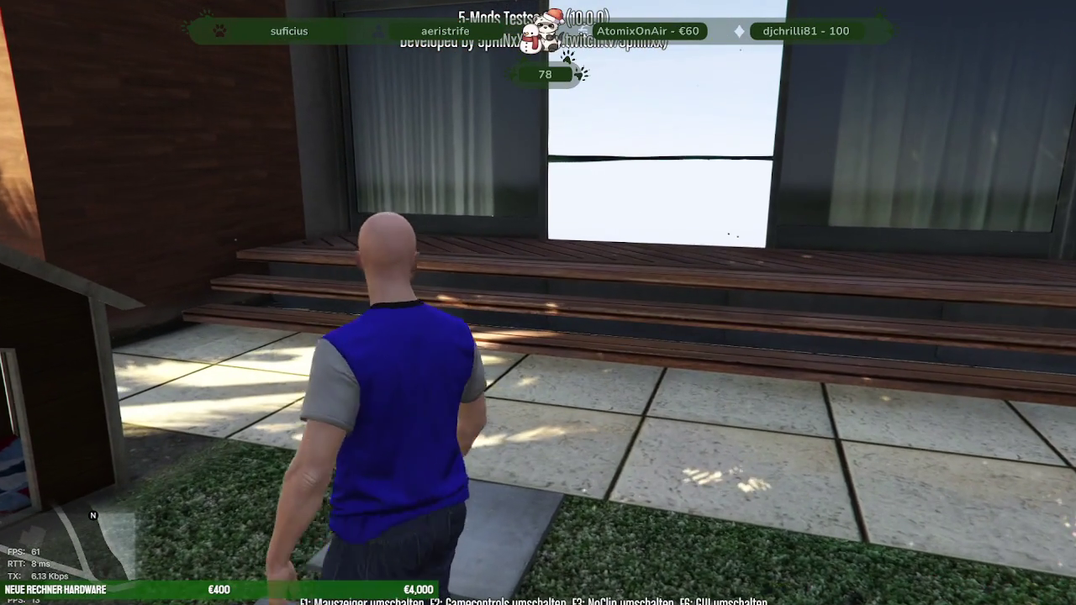
key("w")
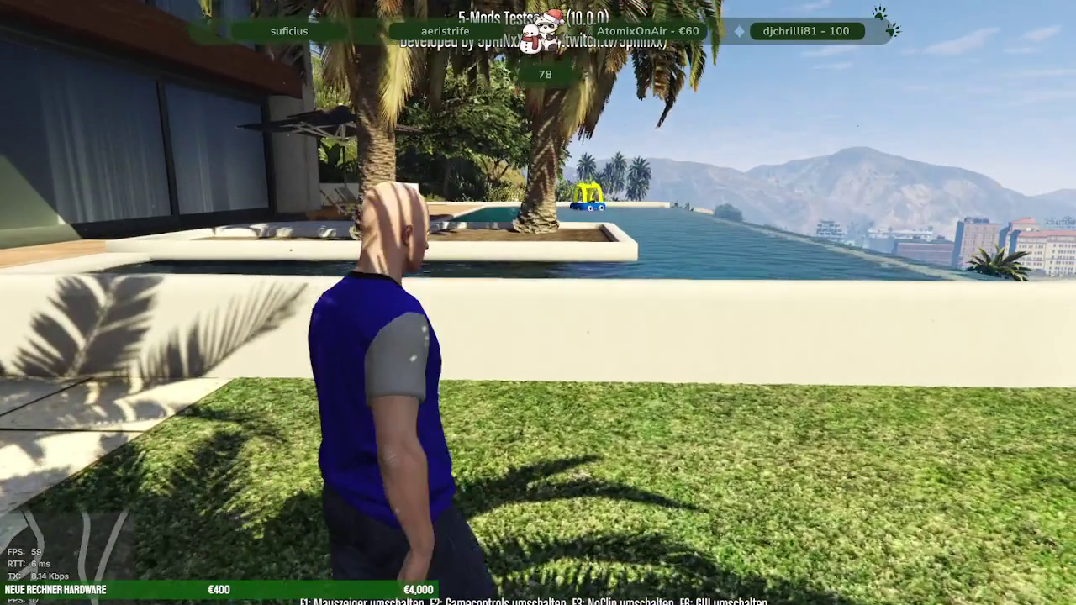
key("w")
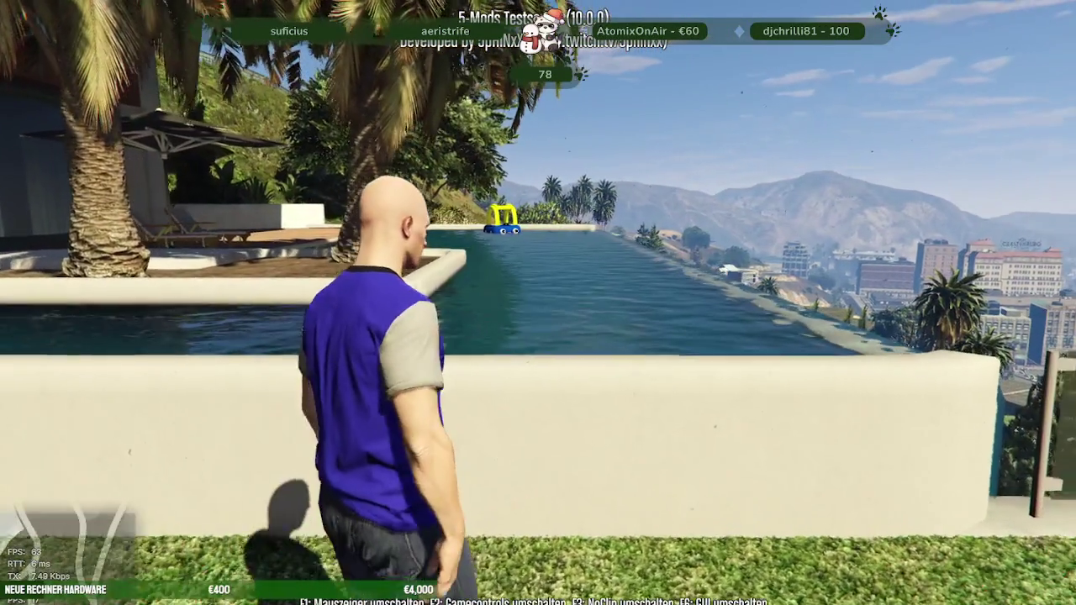
key("w")
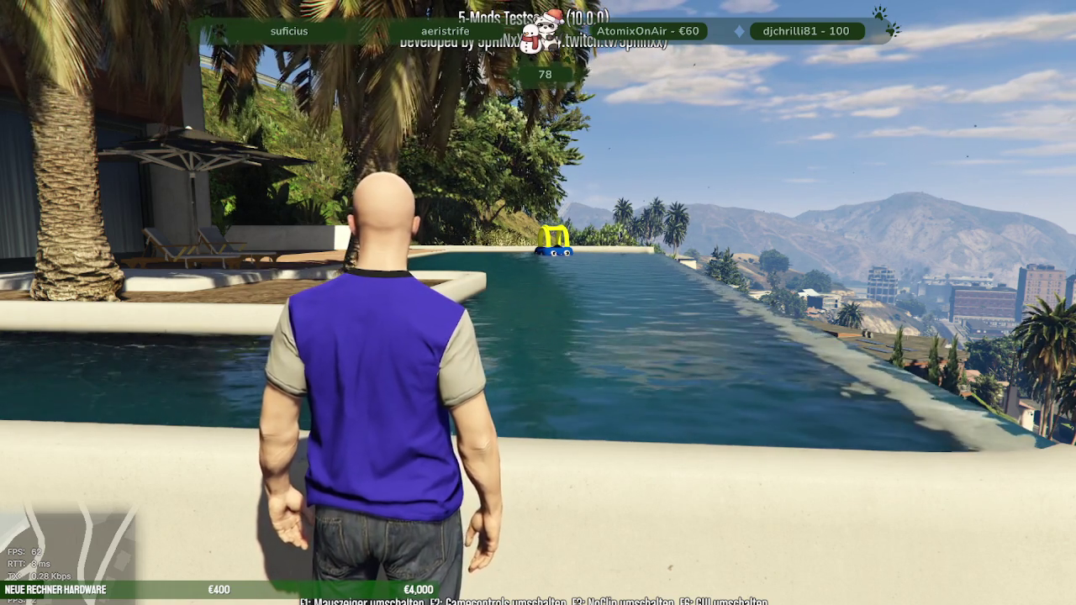
key("a")
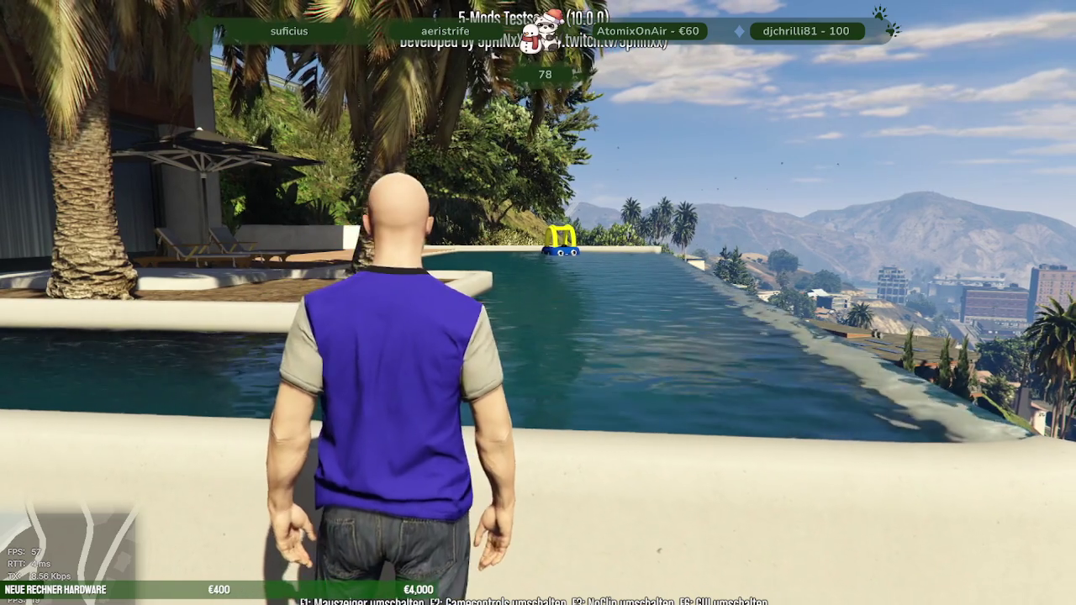
key("a")
key("w")
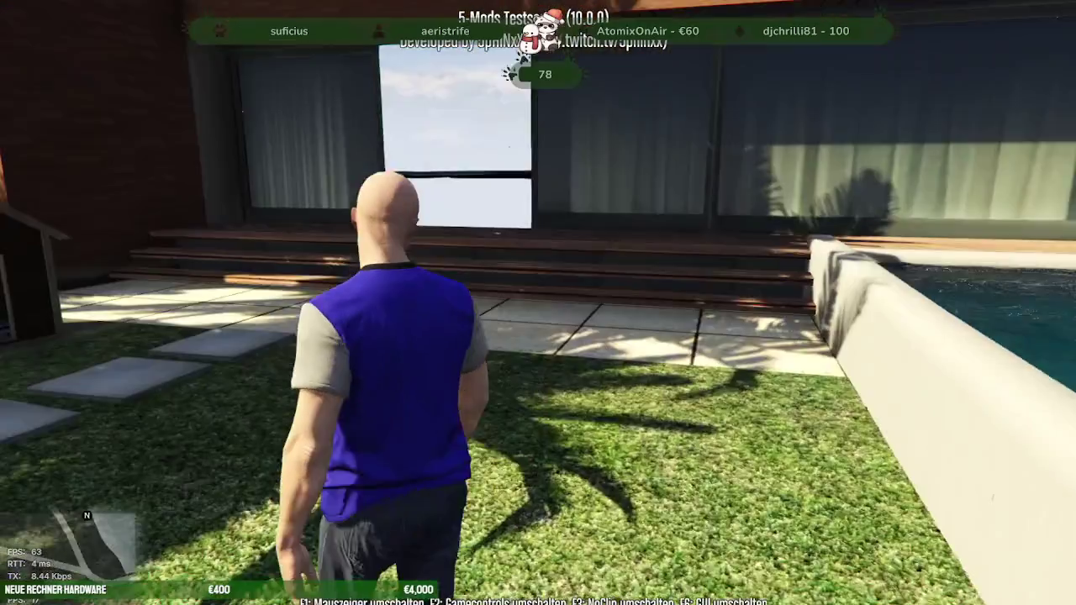
key("w")
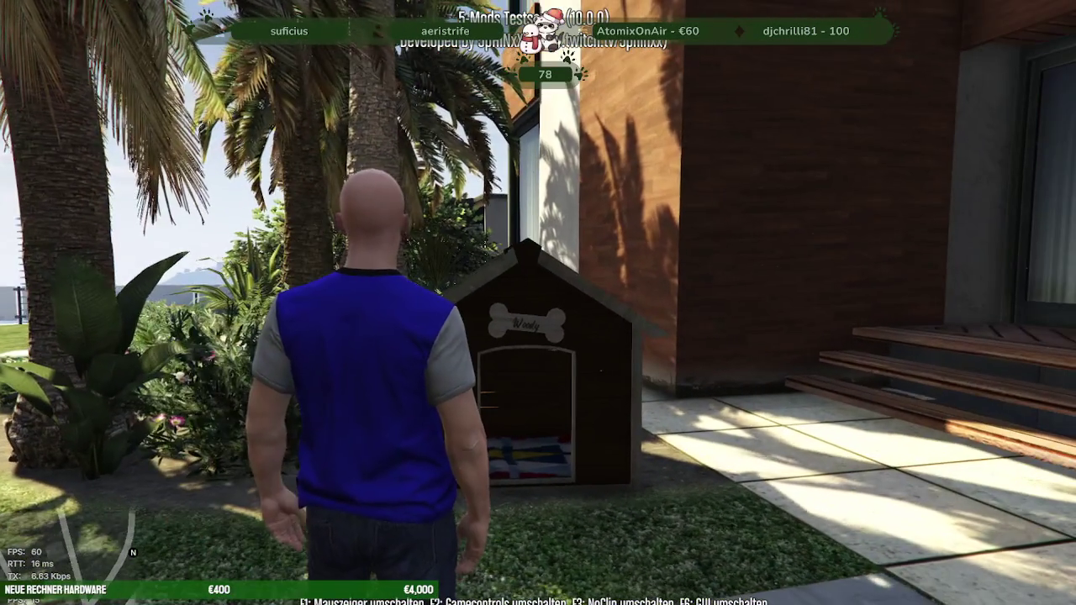
key("d")
key("d")
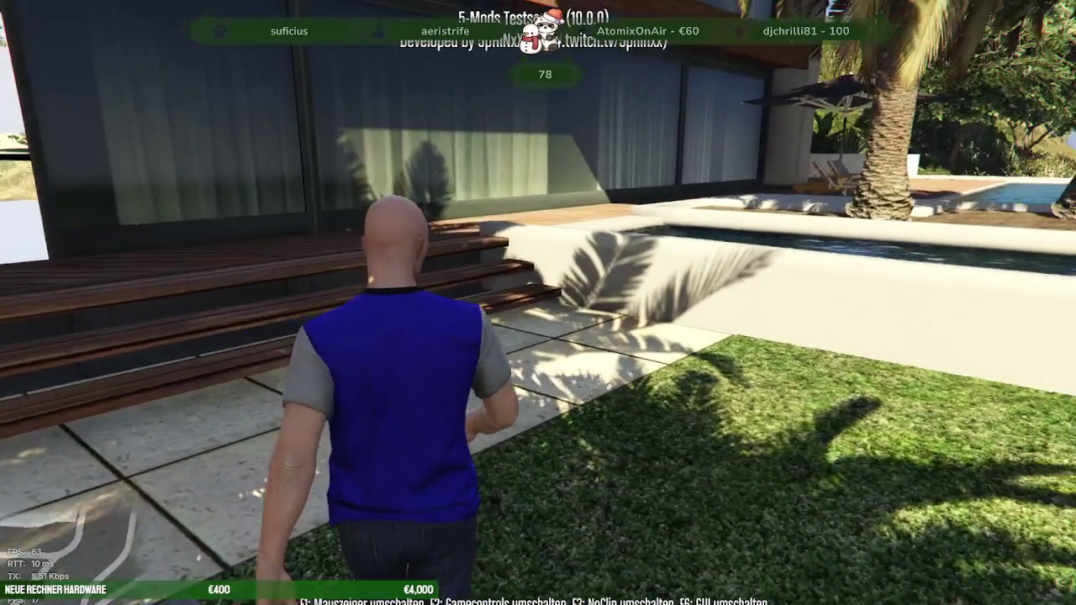
- Climb onto the deck and walk past the loungers and umbrella to the pool edge facing the toy car
key("w")
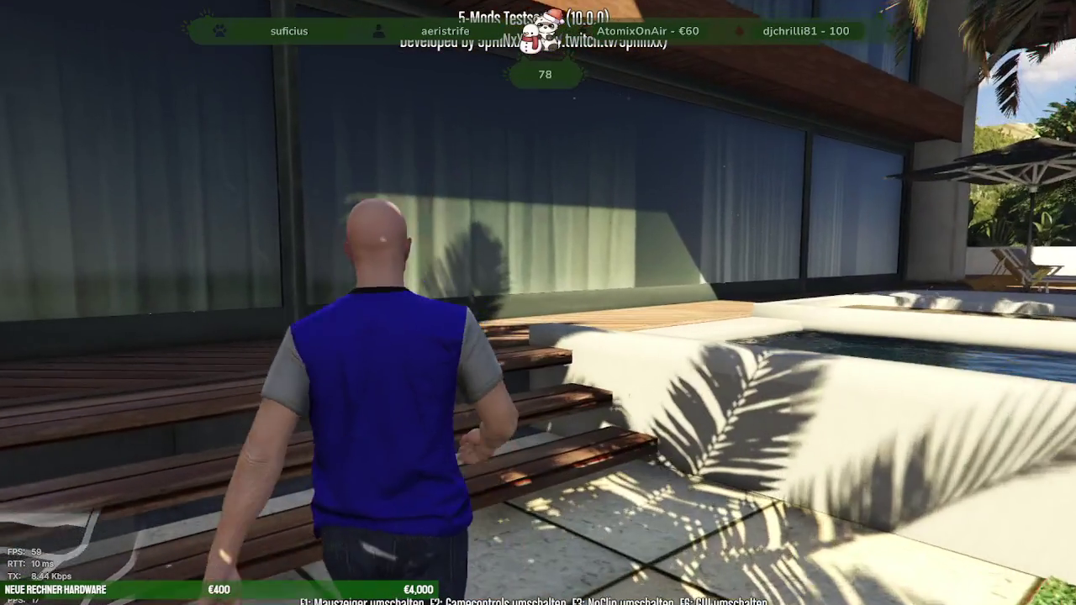
key("w")
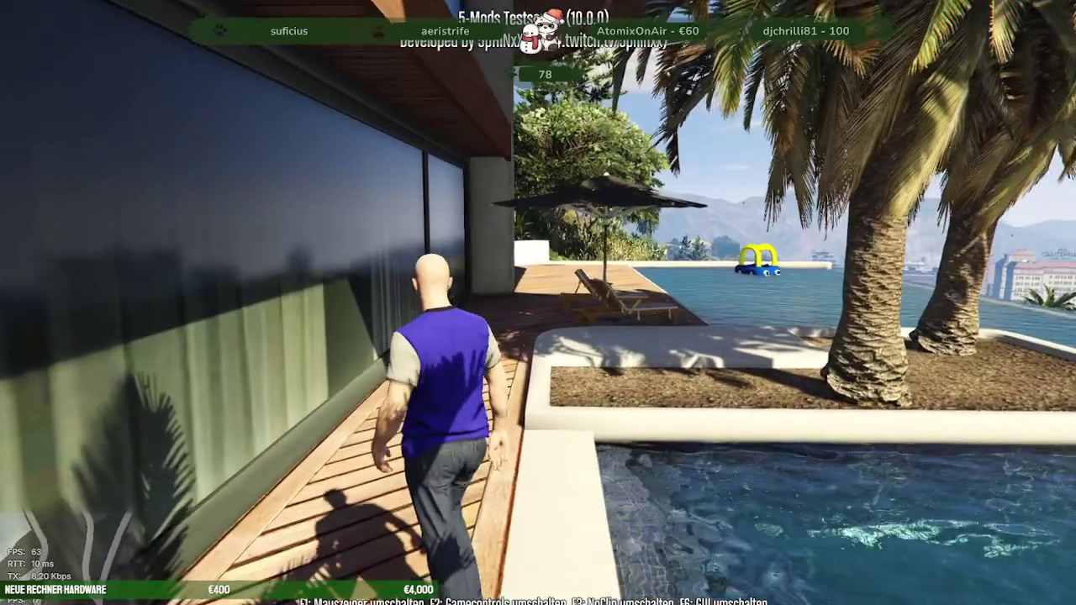
key("w")
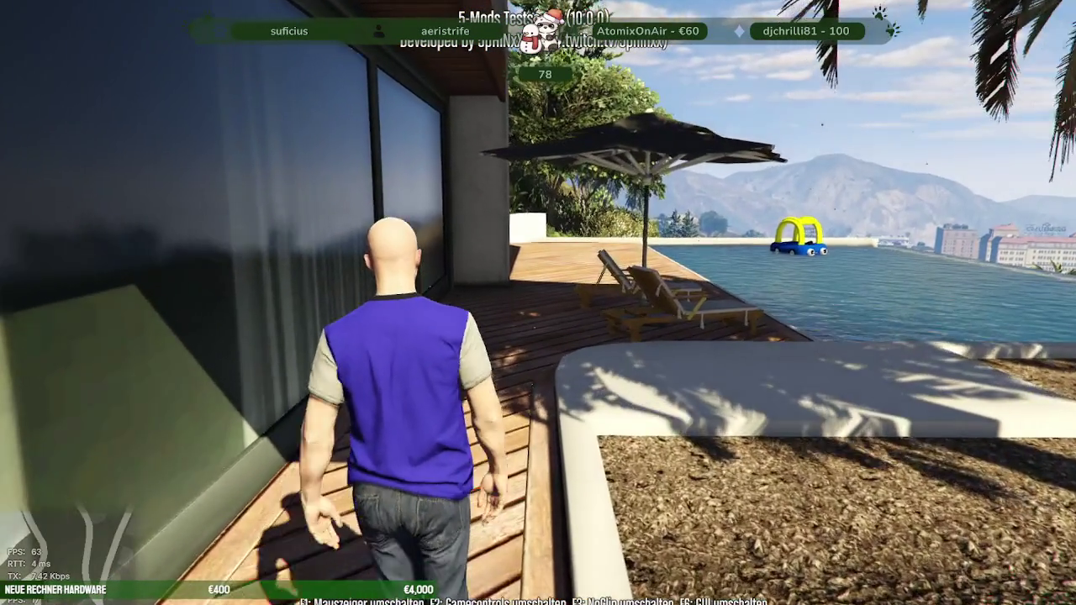
key("w")
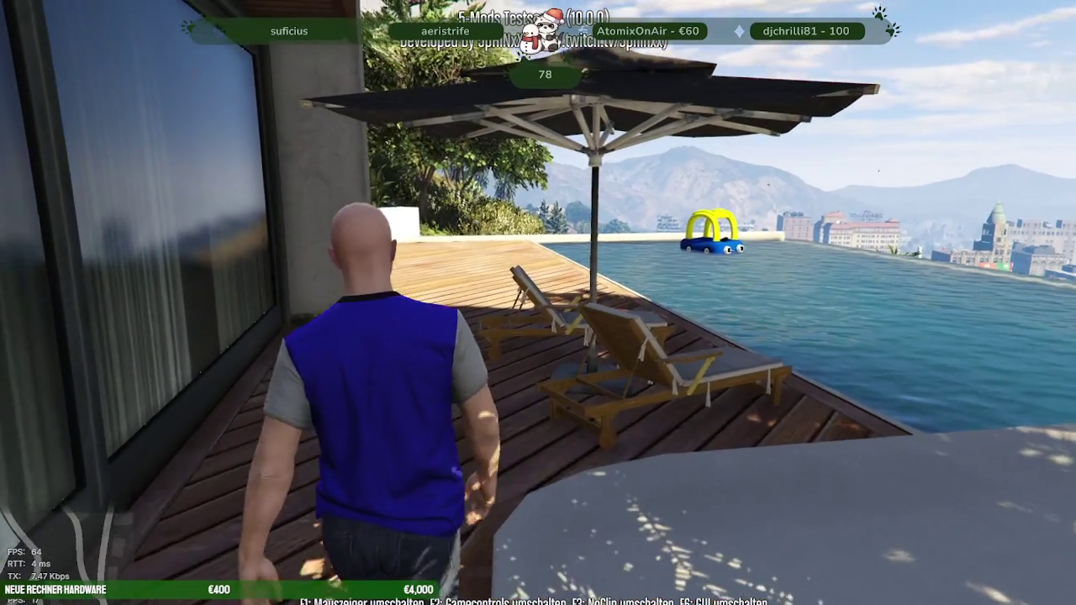
key("w")
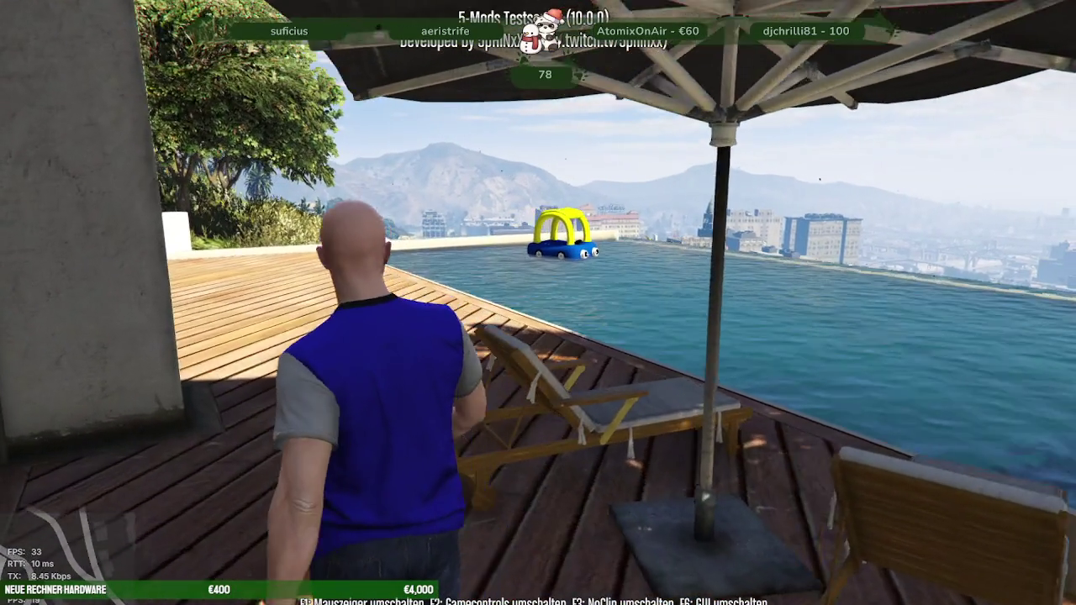
key("w")
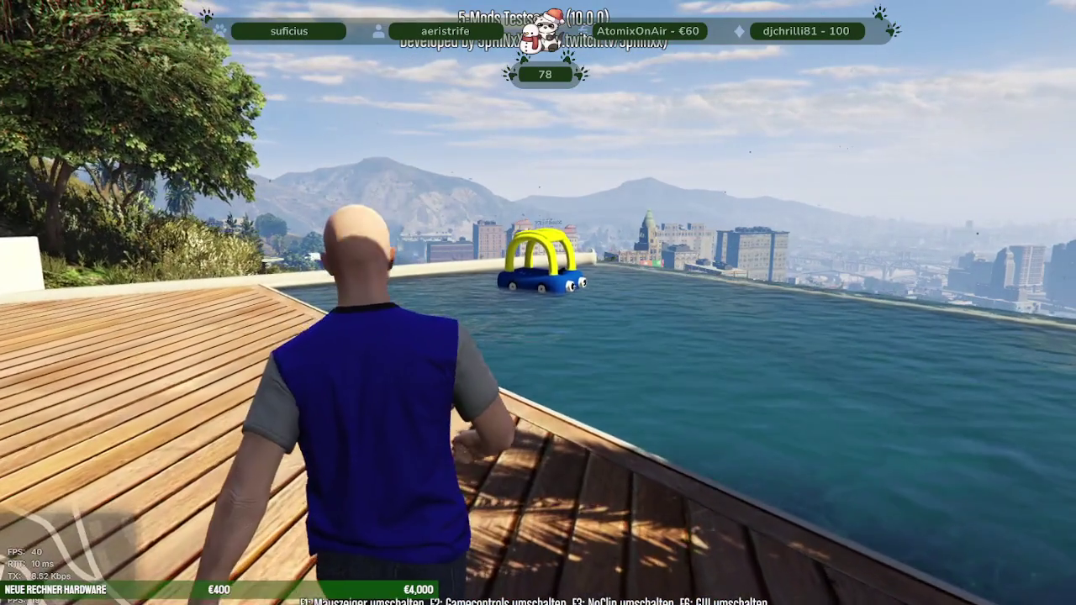
key("w")
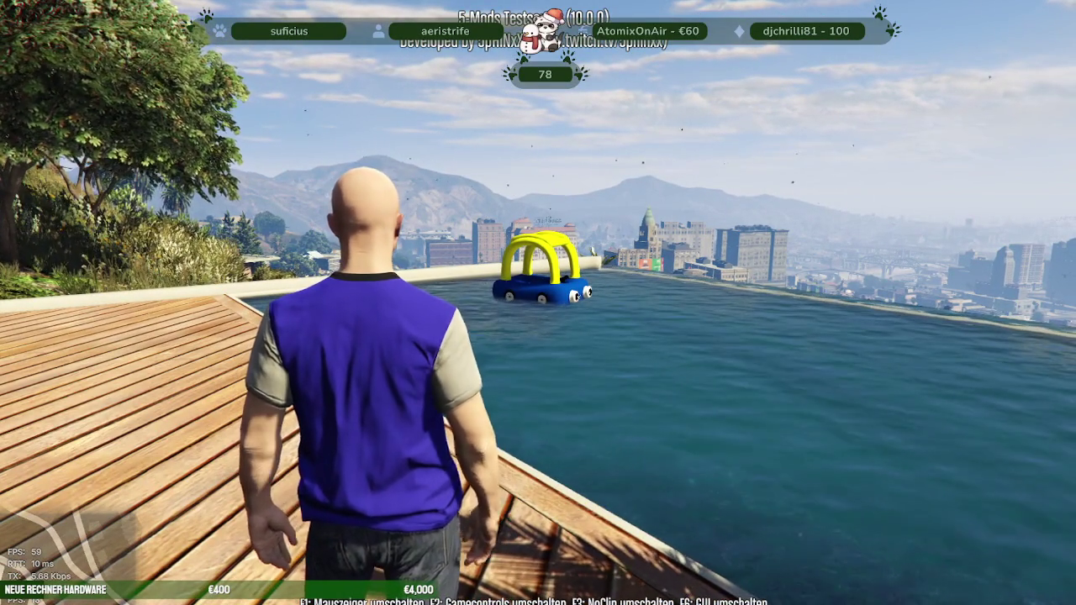
key("a")
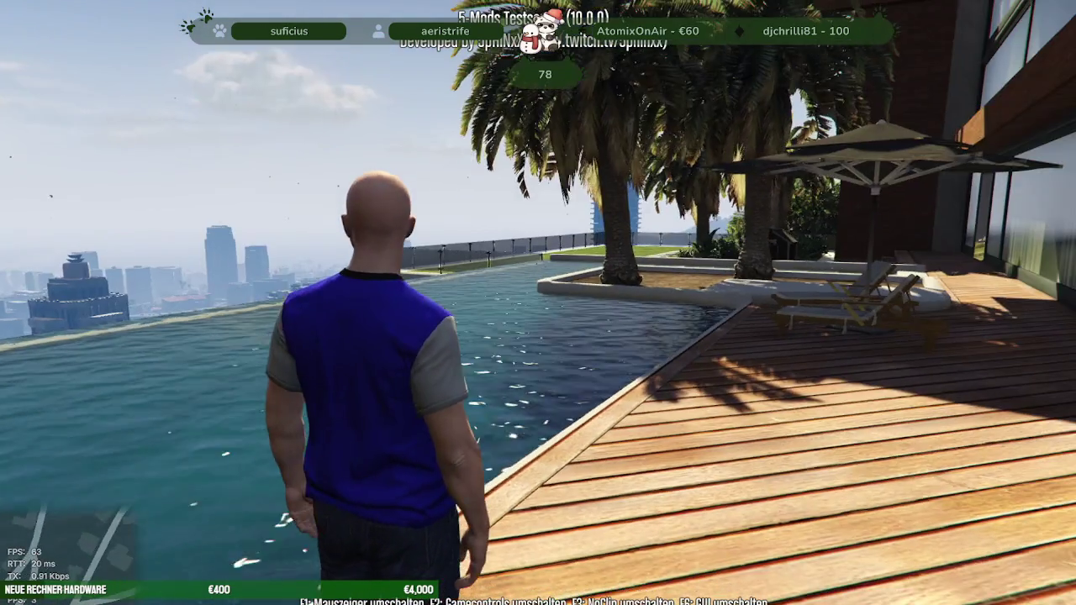
- Run off the deck across the lawn to the glass railing overlooking the city
key("w")
key("w")
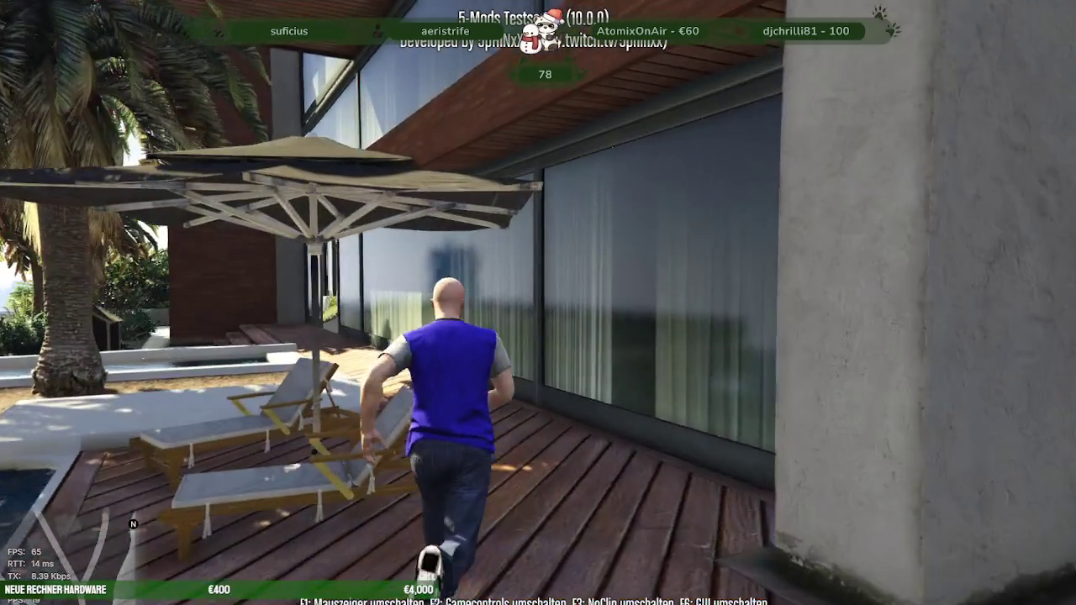
key("w")
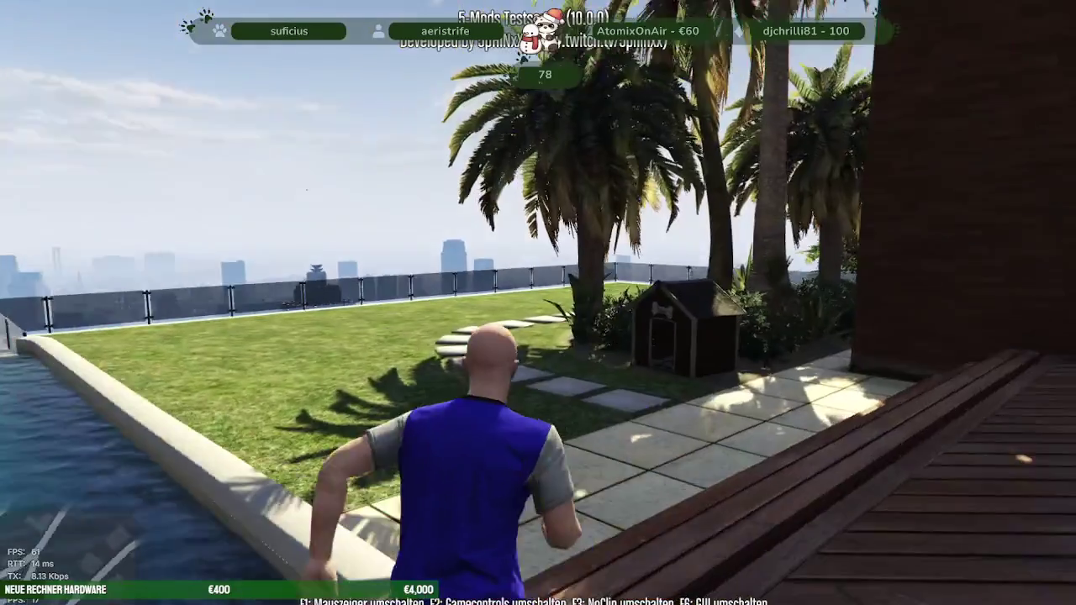
key("w")
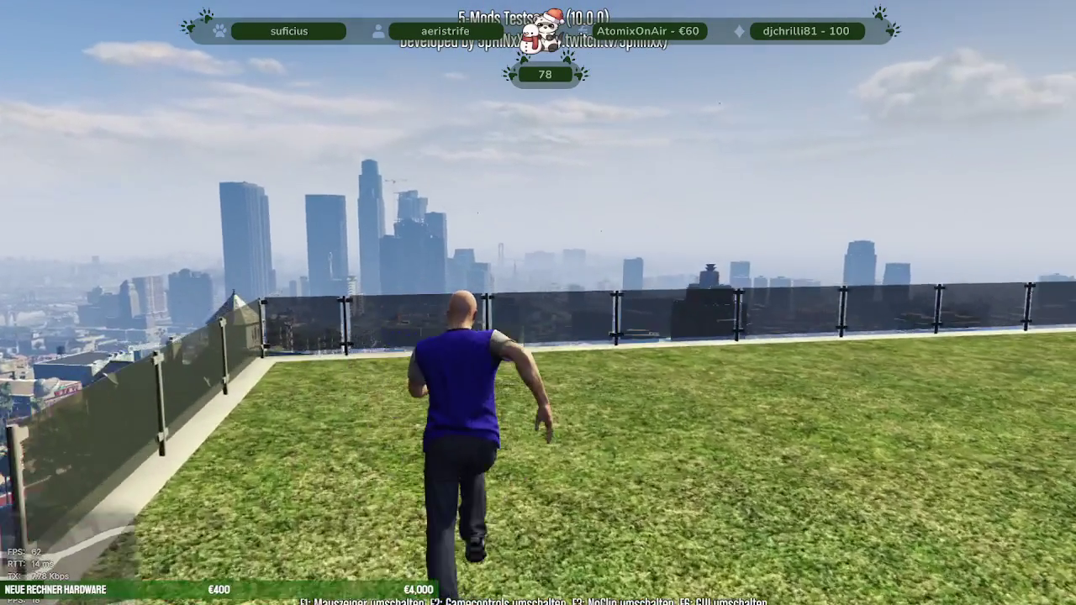
key("w")
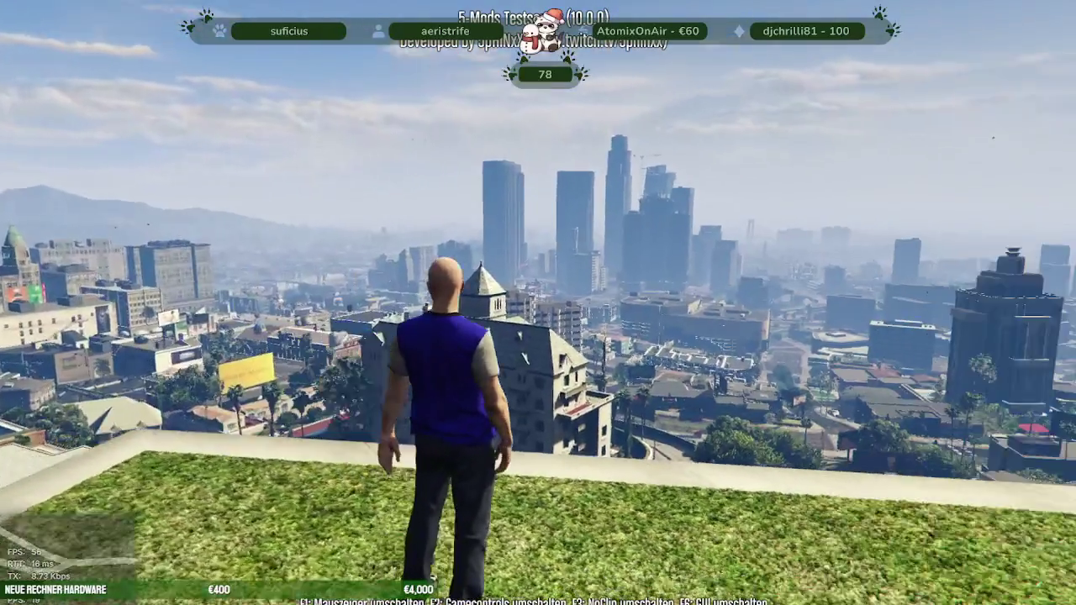
- Walk back across the lawn to the pool, then bring up the window switcher
key("w")
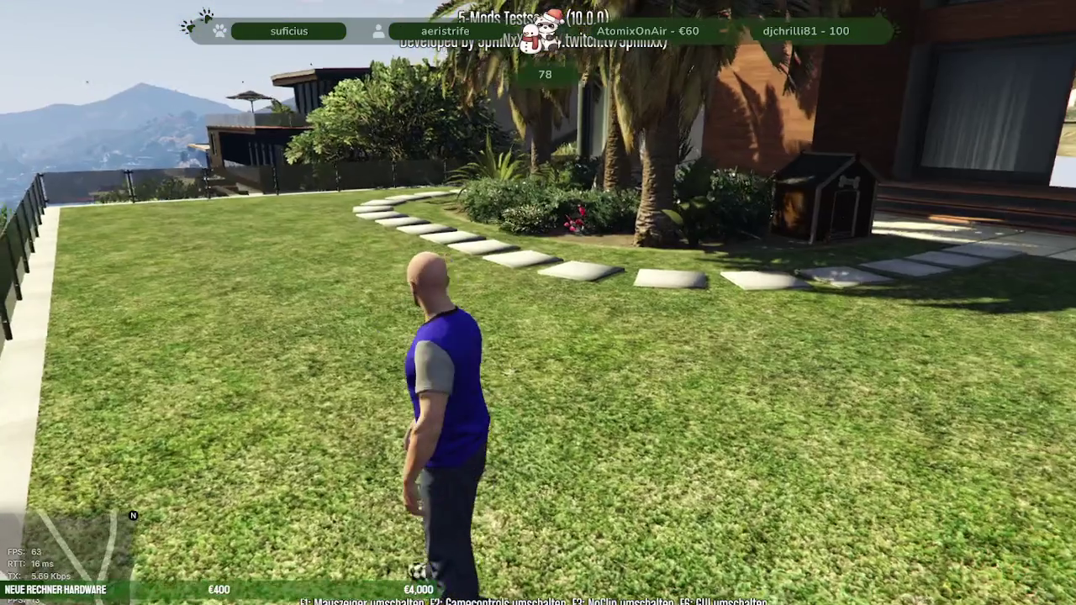
key("w")
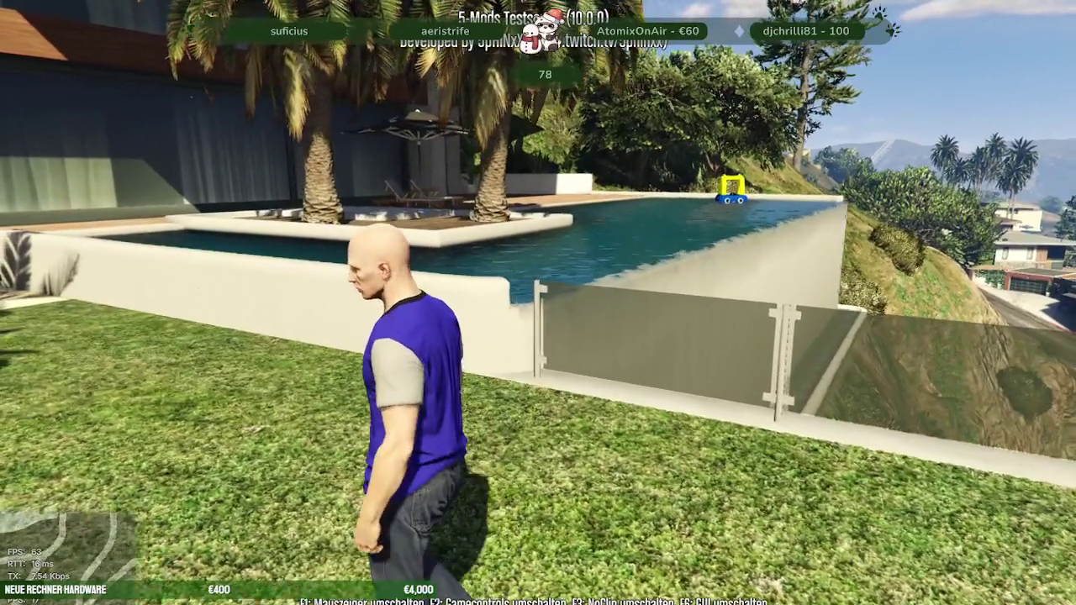
key("w")
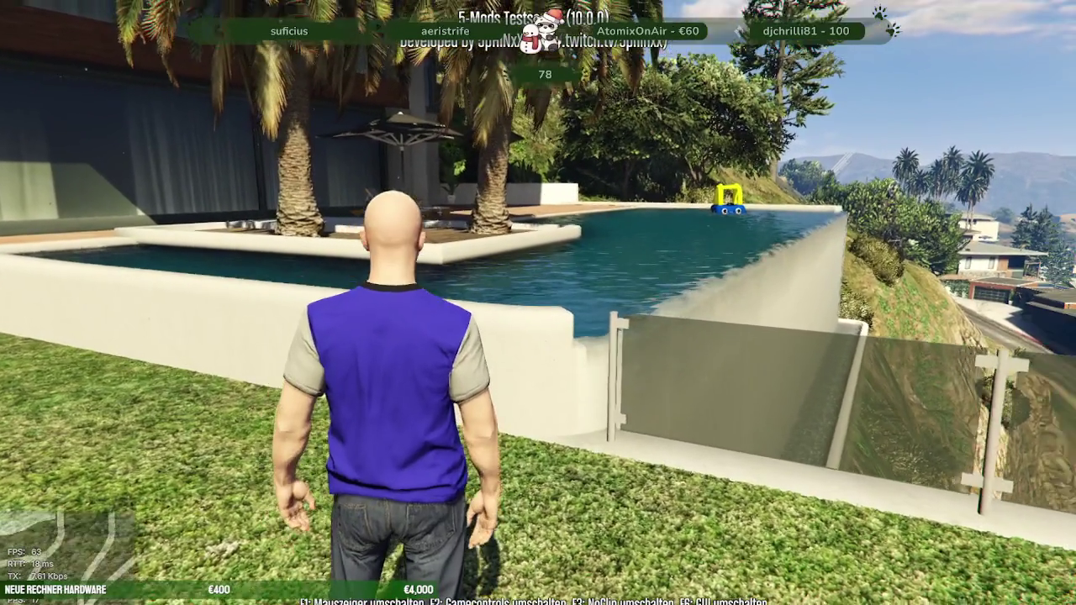
key("alt+Tab")
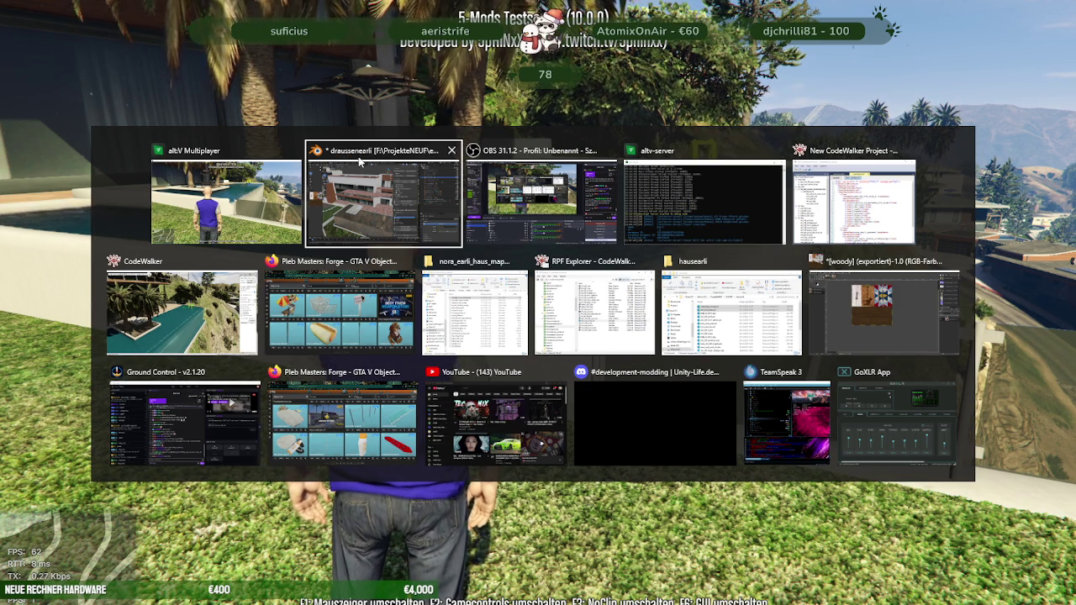
- In Blender, select the taxi float object and switch the viewport to grey Solid shading
left_click(384, 188)
middle_click_drag(486, 286, 580, 274)
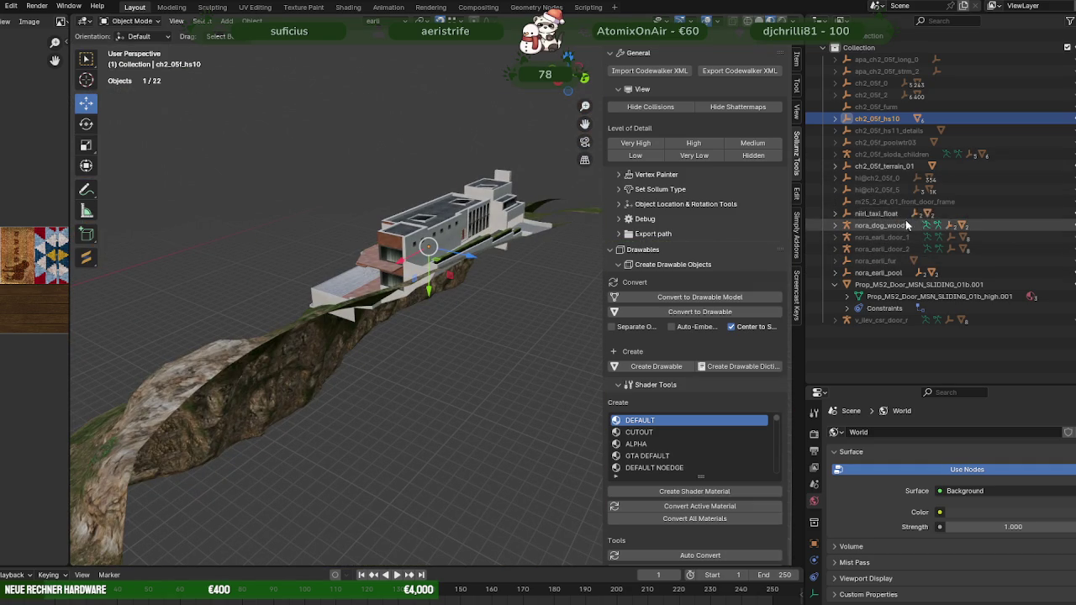
left_click(875, 213)
left_click(837, 214)
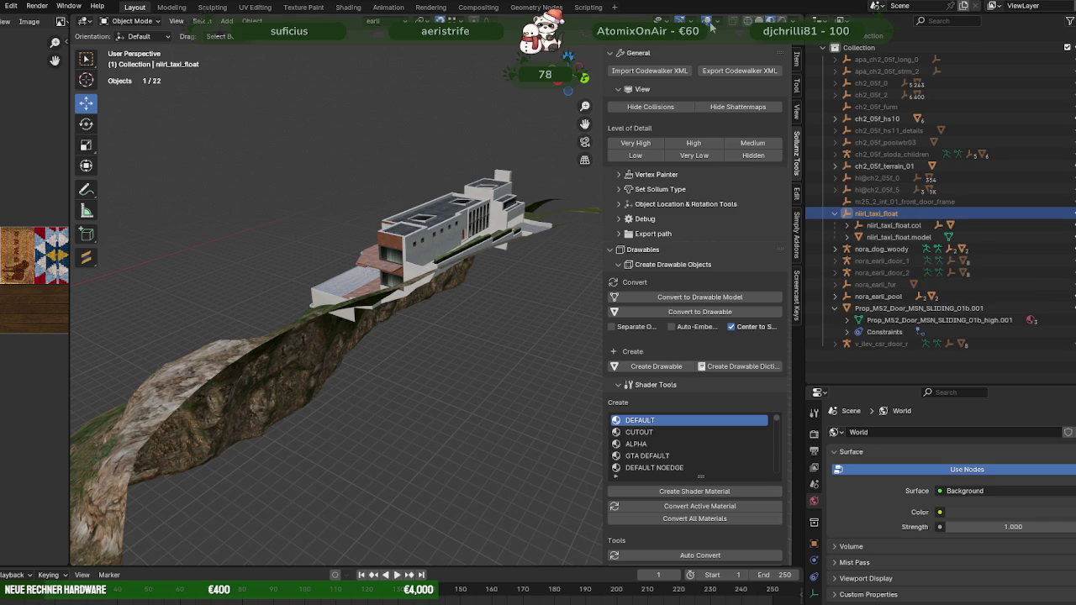
key("z")
- Check the house model's colours in Vertex Paint mode, then return to Object Mode
left_click(391, 256)
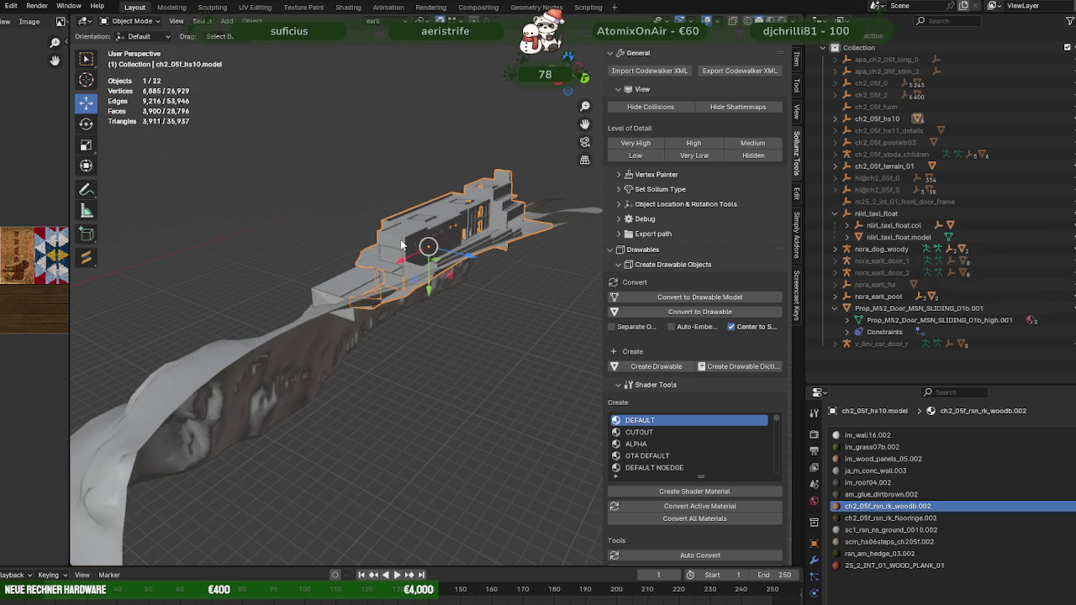
left_click(131, 20)
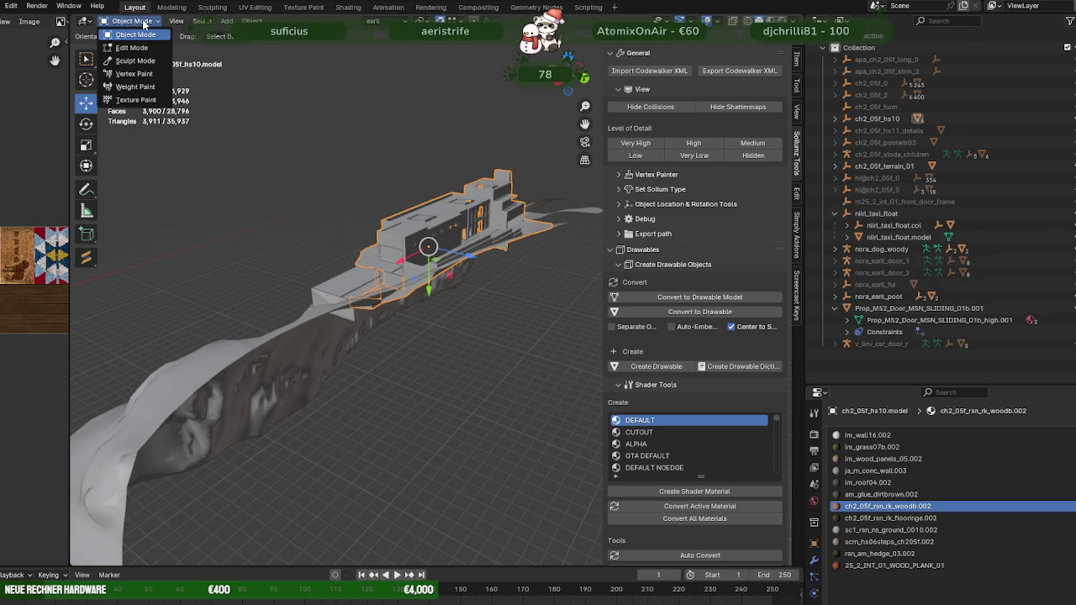
left_click(133, 73)
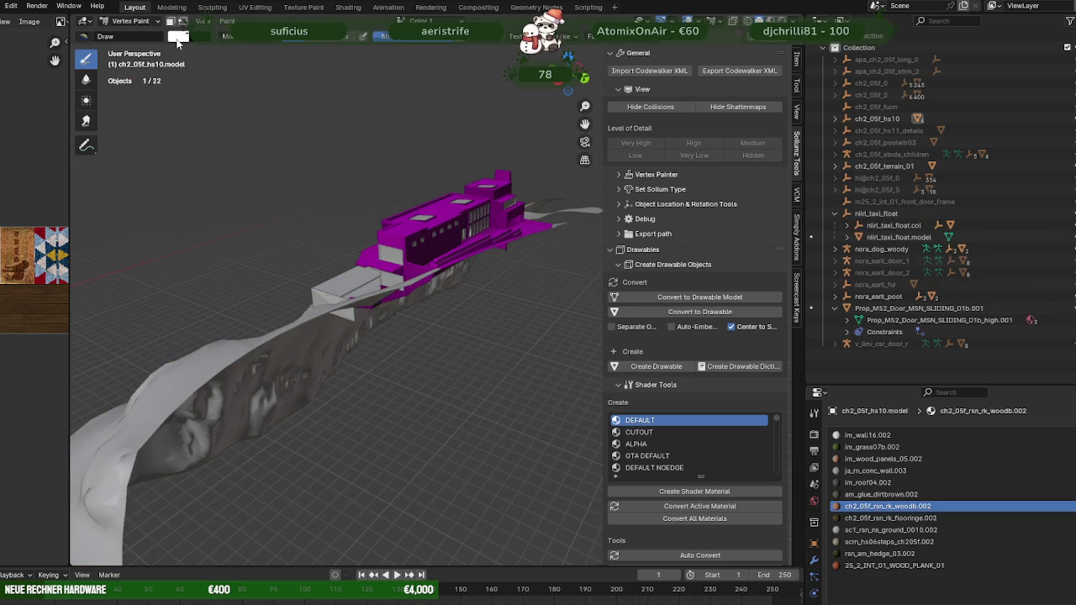
left_click(177, 44)
left_click(287, 186)
left_click(130, 20)
left_click(133, 36)
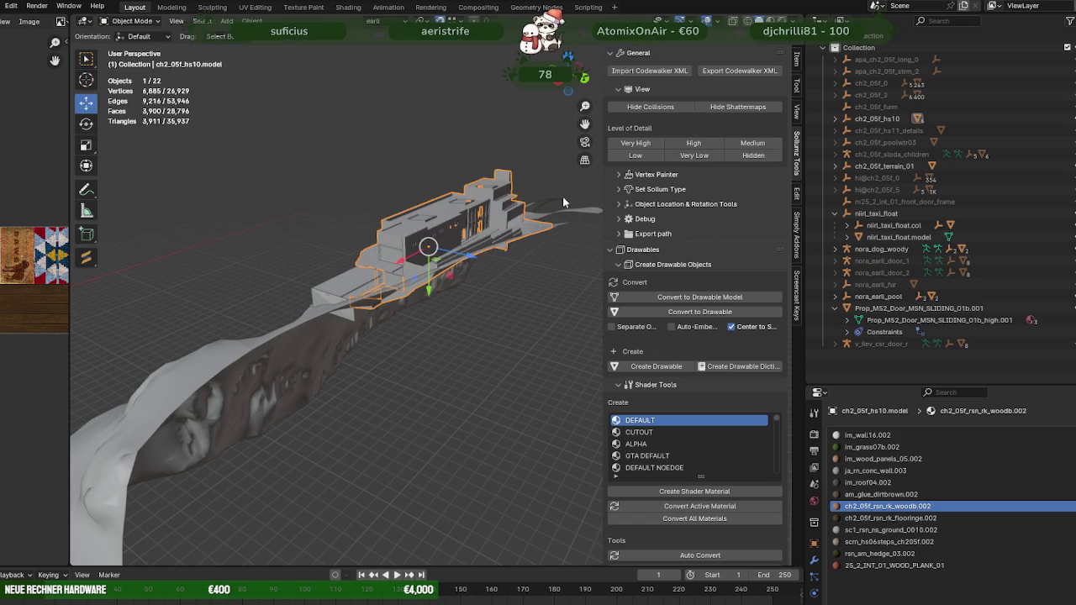
left_click(895, 237)
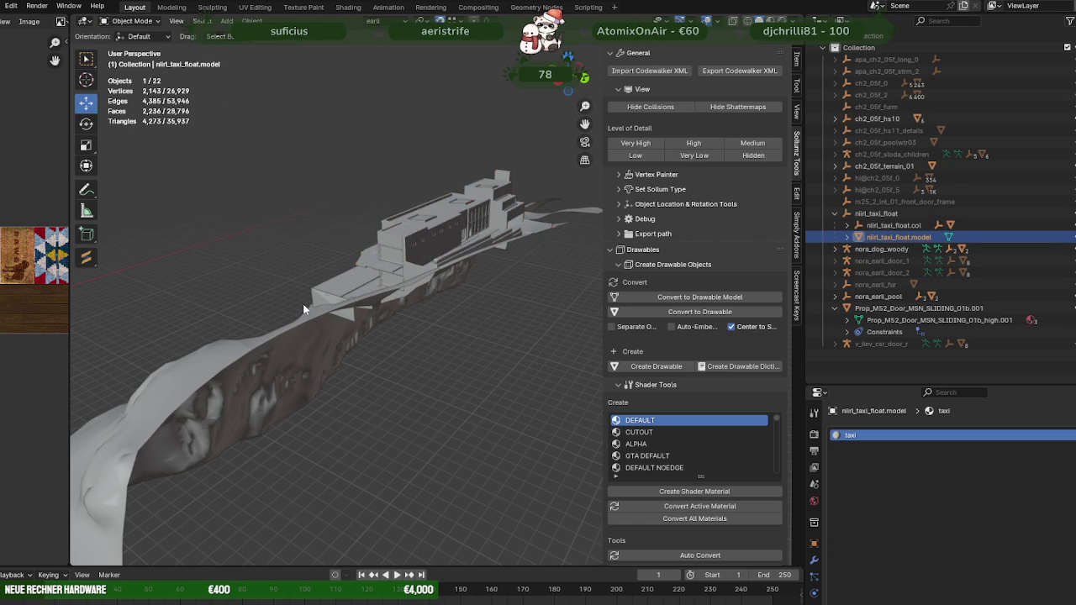
- Frame the taxi float, hide the dog house, and fill the float's vertex colours with purple
key("KP_Decimal")
scroll(364, 297, "down", 4)
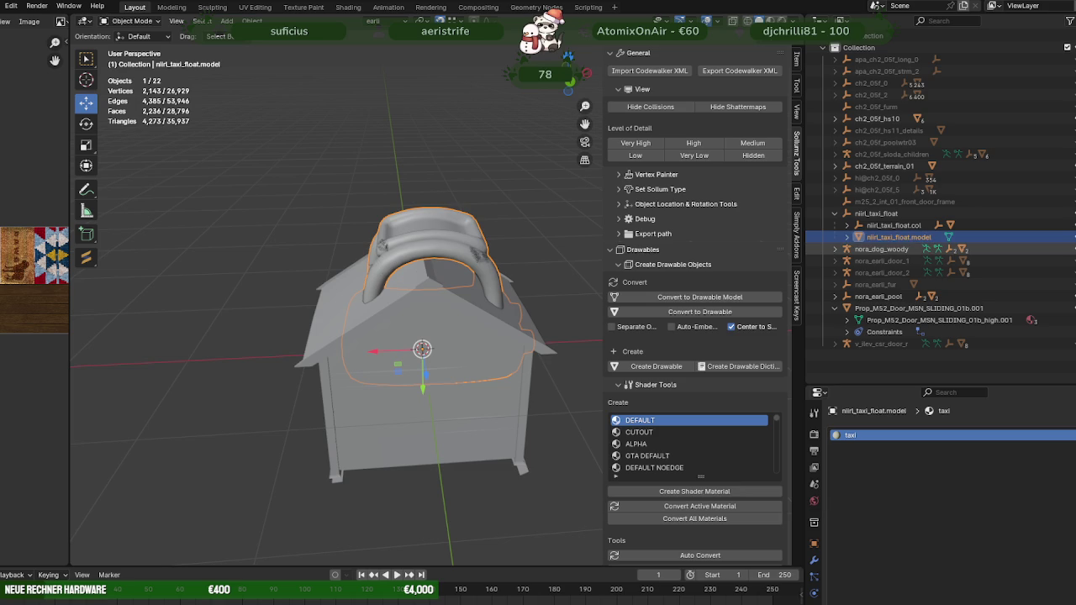
key("h")
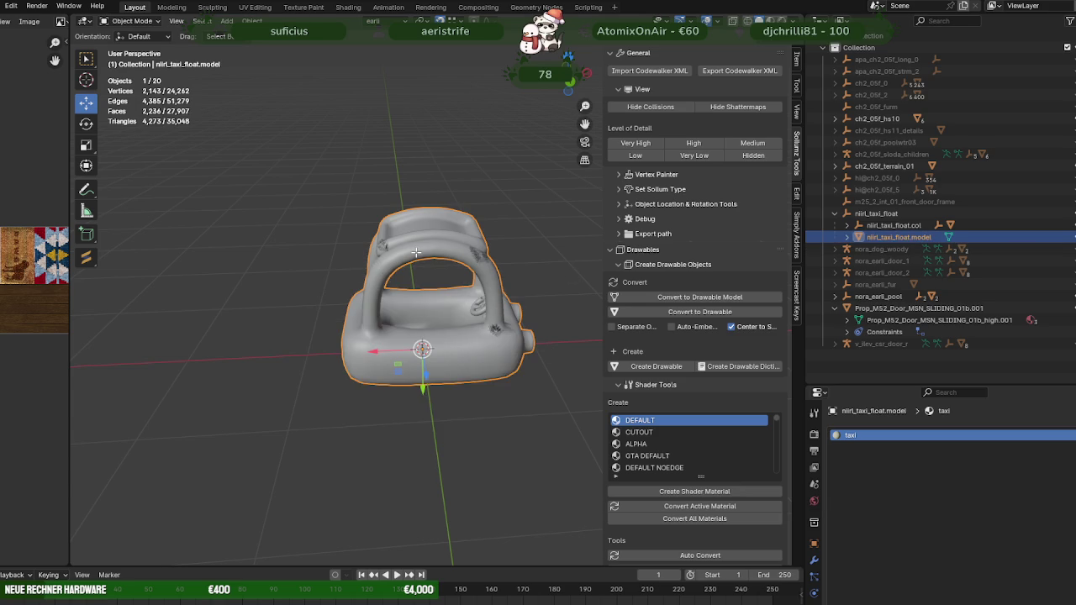
key("Tab")
left_click(127, 20)
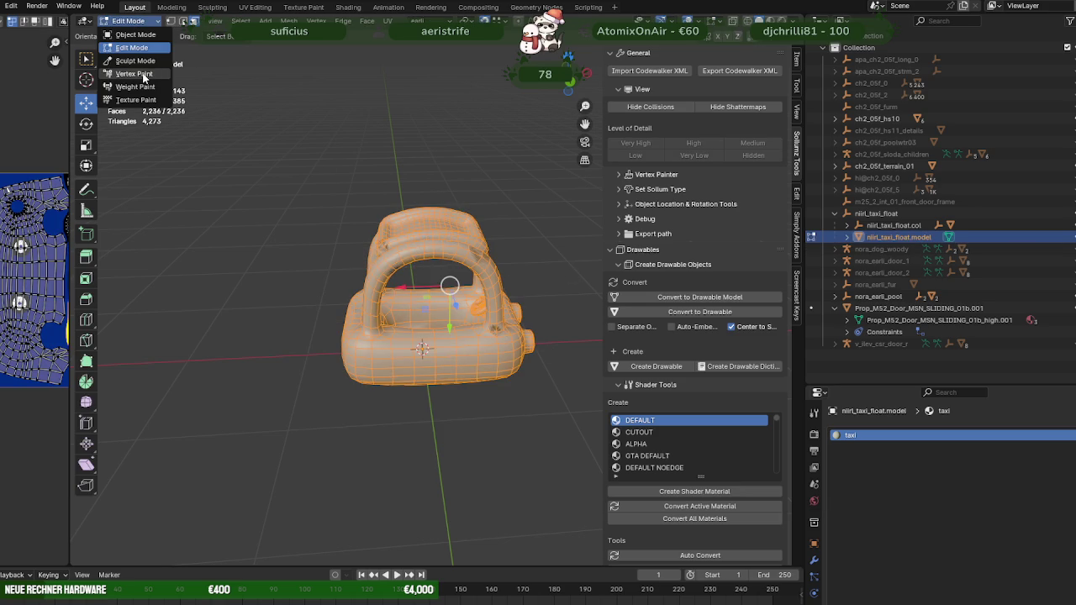
left_click(141, 74)
left_click(227, 21)
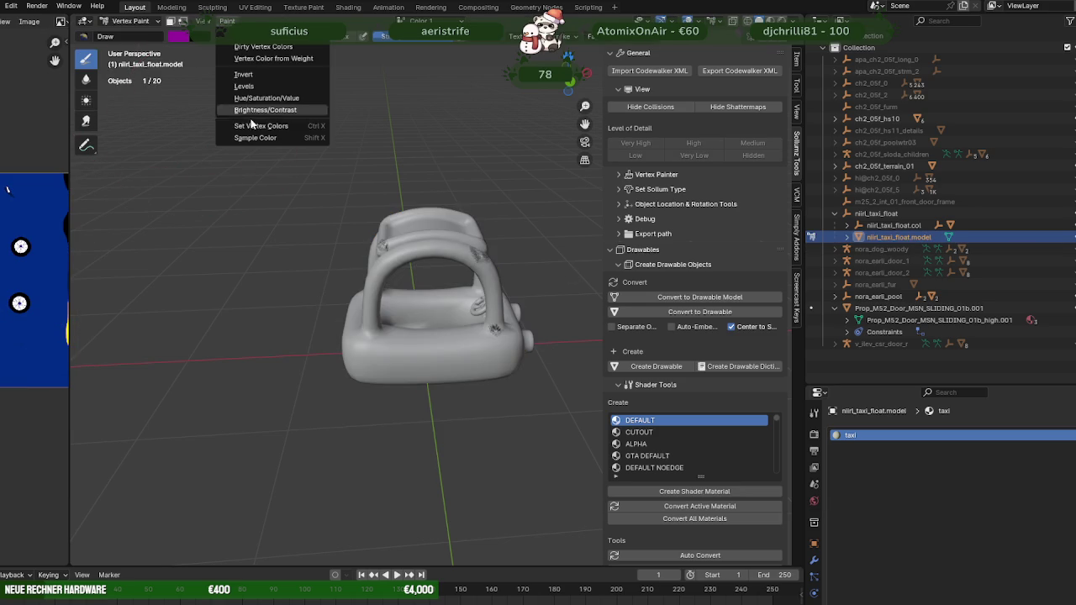
left_click(253, 130)
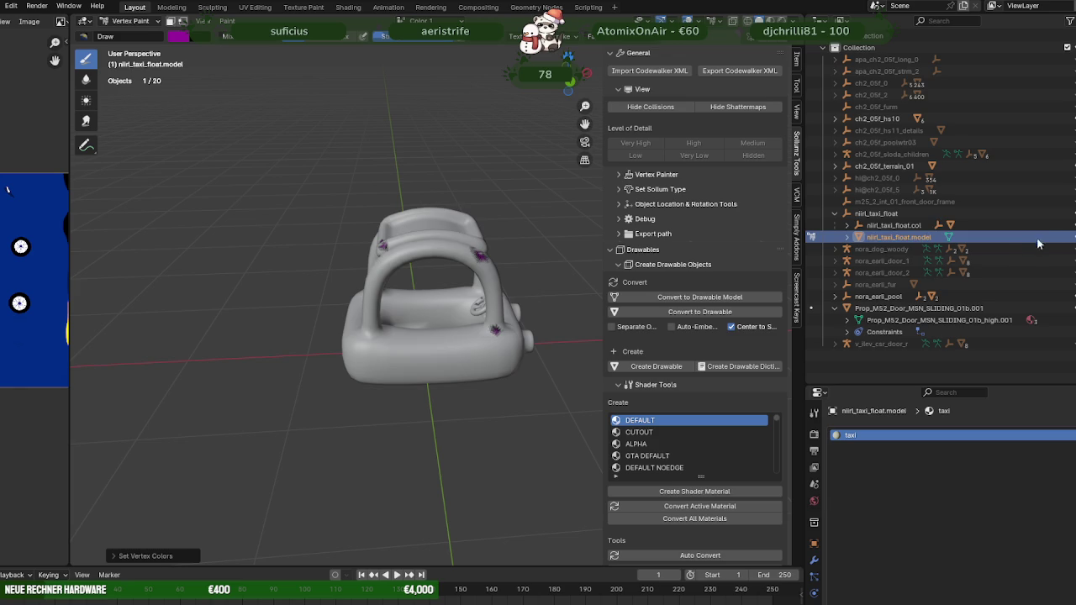
- Briefly hide the collision mesh to check the colour, then open the Codewalker XML export window
left_click(1067, 225)
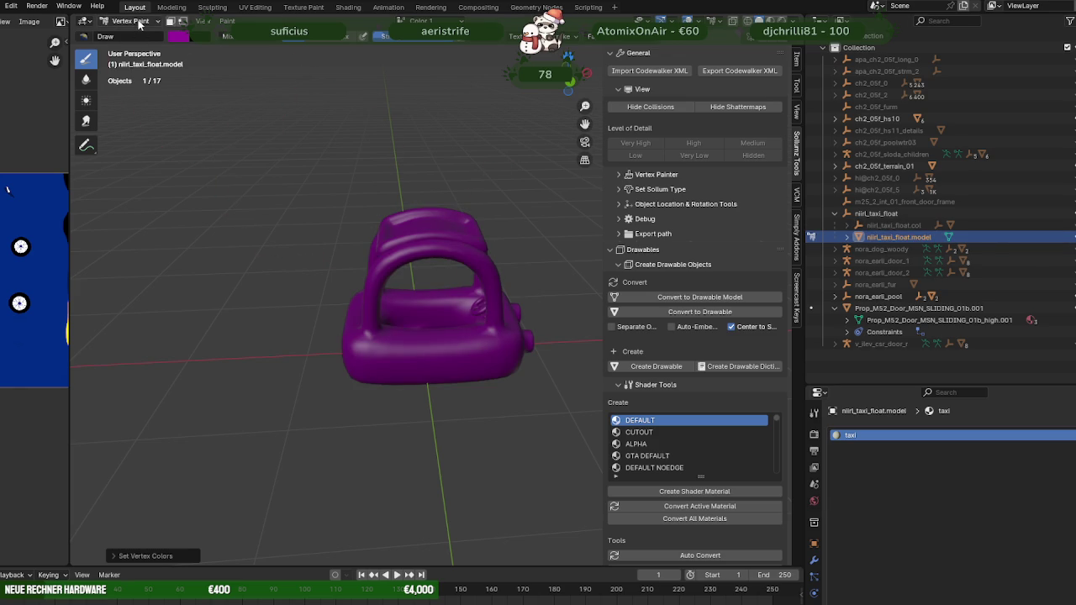
key("ctrl+z")
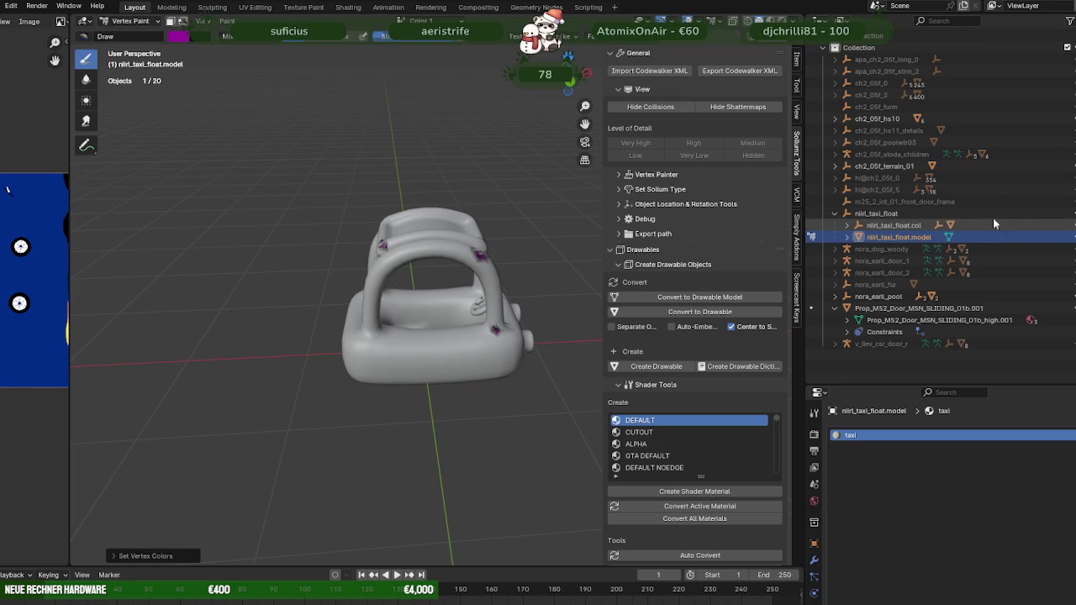
left_click(870, 213)
left_click(835, 213)
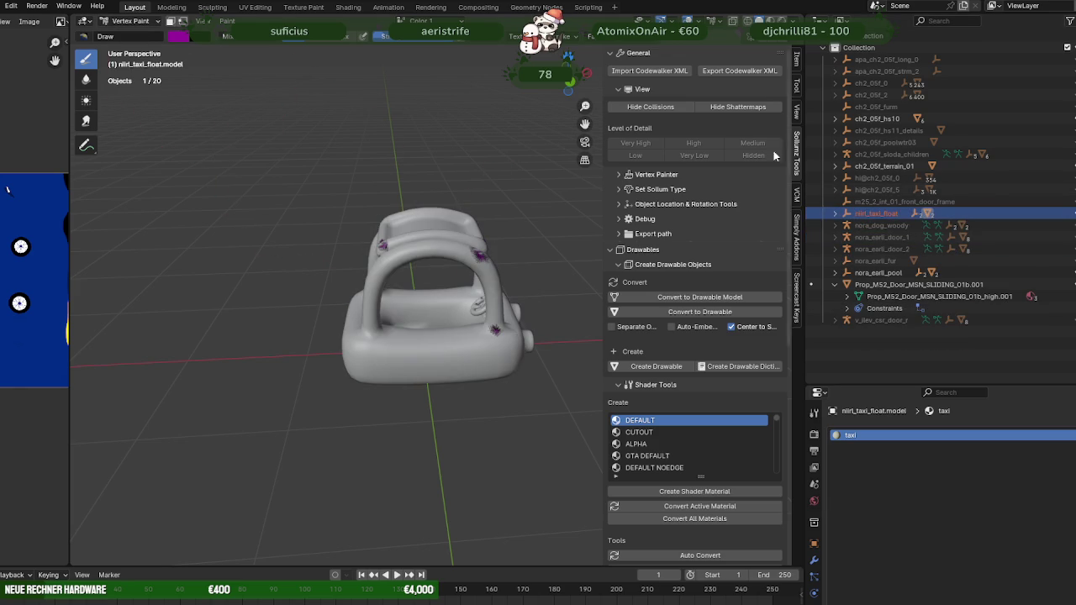
left_click(734, 69)
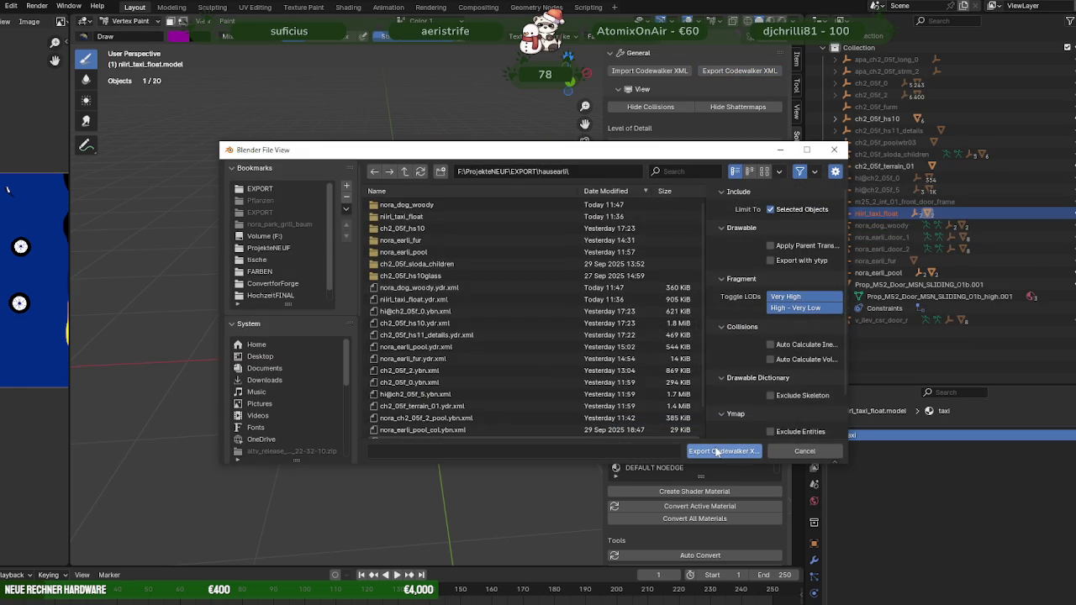
- Export the taxi float as Codewalker XML into F:\ProjekteNEUF\EXPORT\hausearli
left_click(753, 452)
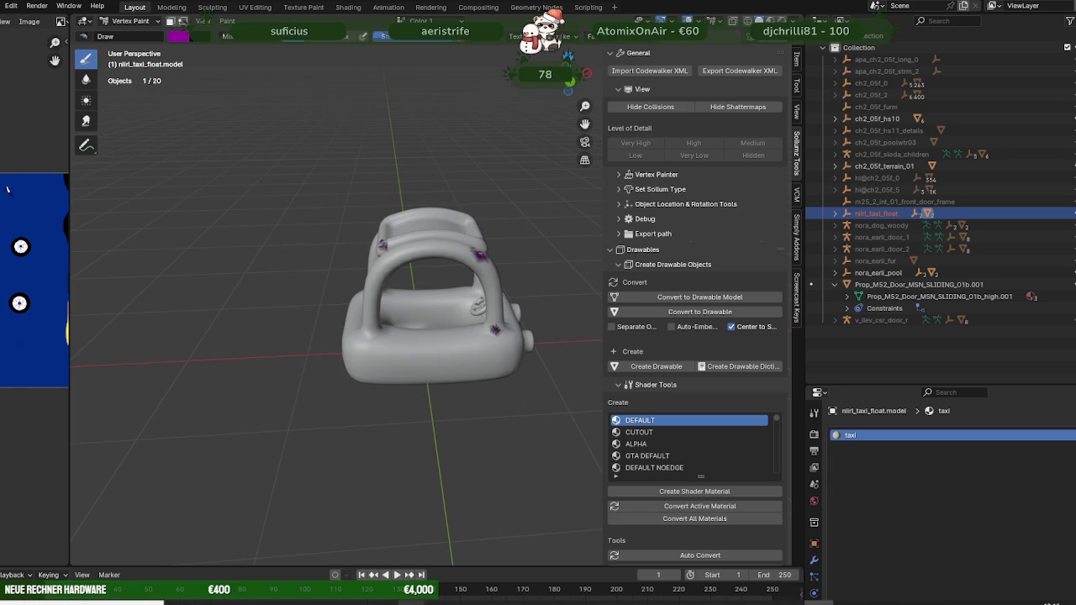
left_click(476, 555)
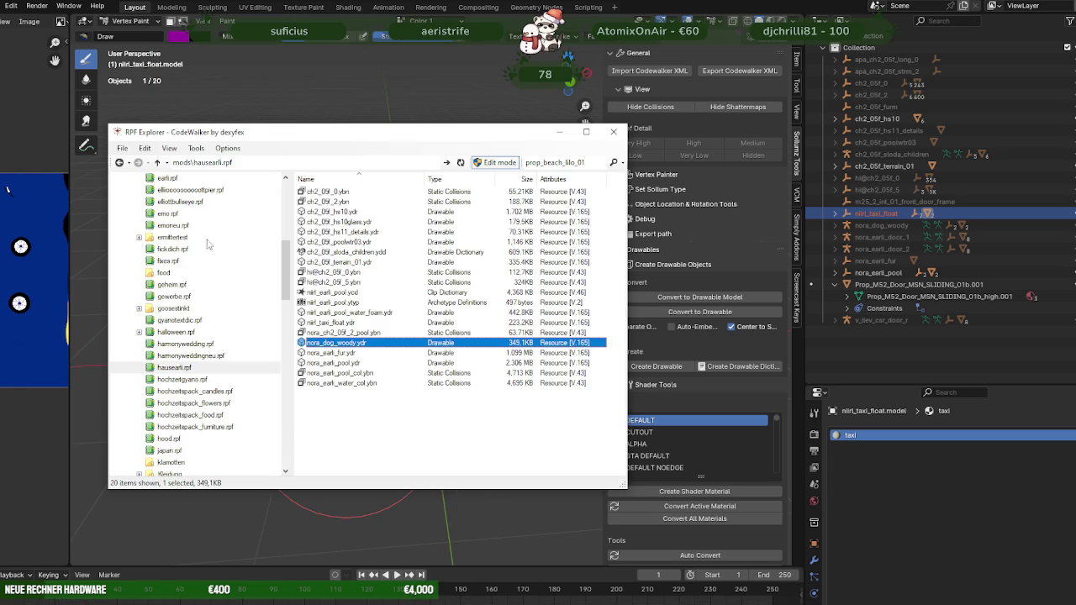
- Orbit and zoom around the open kitchen model in the viewer, then close it
scroll(210, 233, "up", 4)
scroll(210, 252, "up", 4)
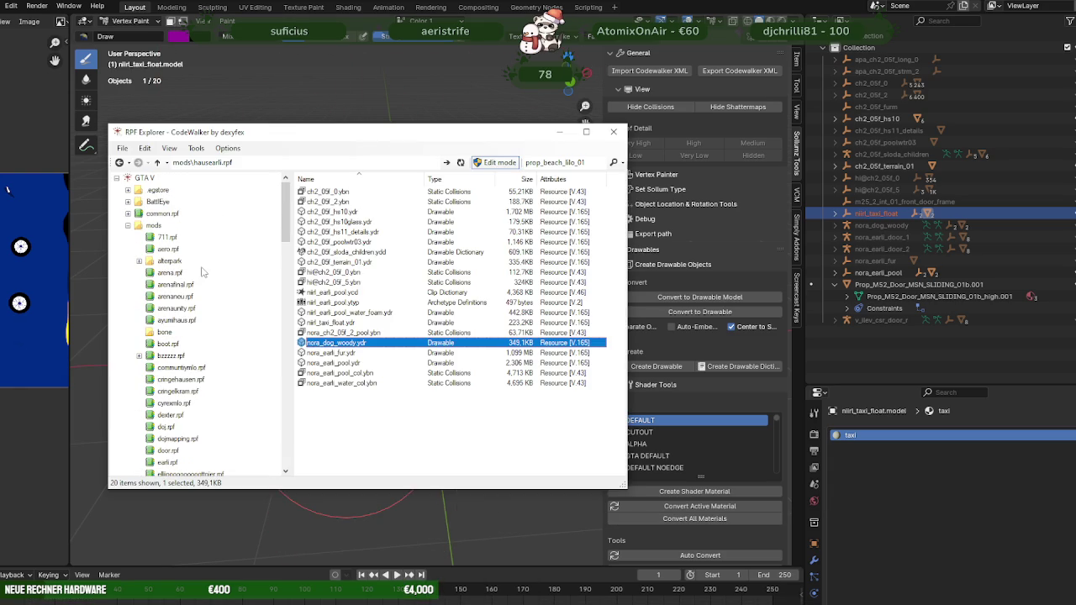
left_click(177, 320)
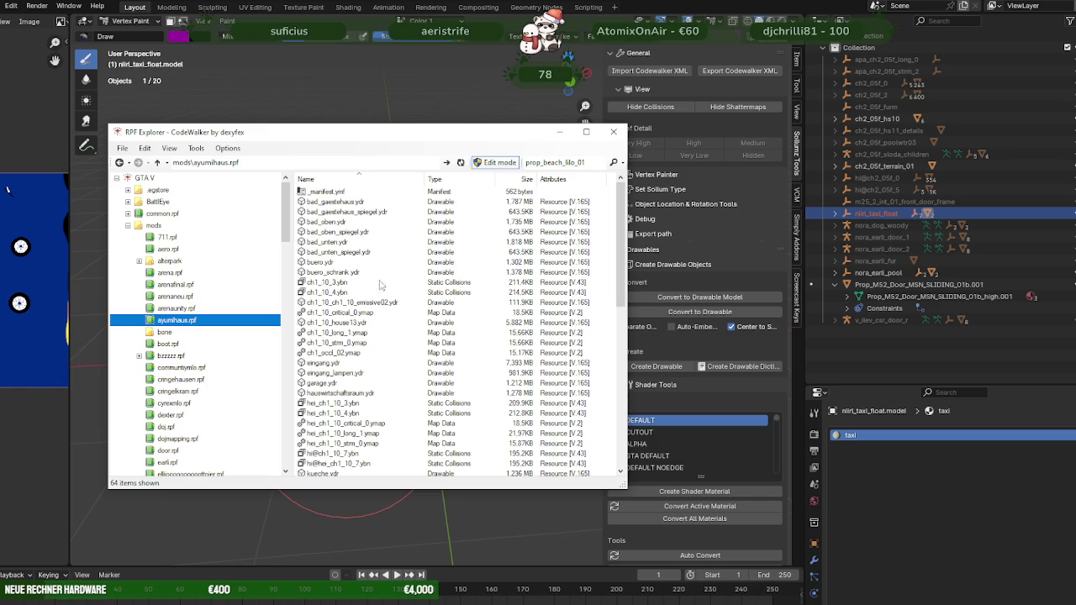
scroll(377, 308, "down", 1)
scroll(375, 309, "down", 2)
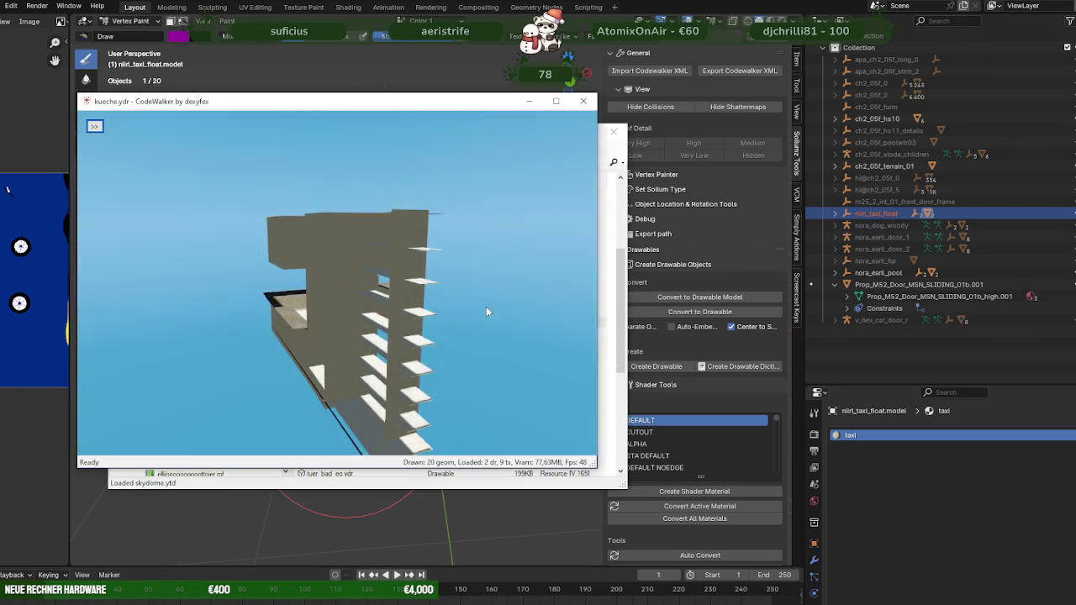
left_click_drag(370, 327, 224, 235)
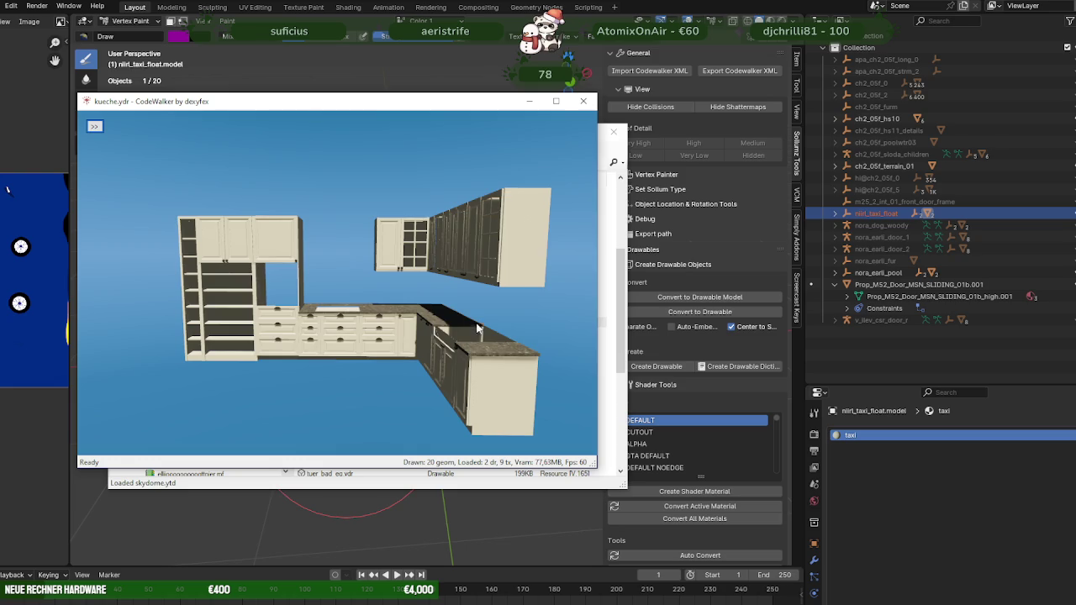
left_click_drag(470, 322, 471, 338)
scroll(471, 337, "up", 3)
scroll(458, 343, "up", 2)
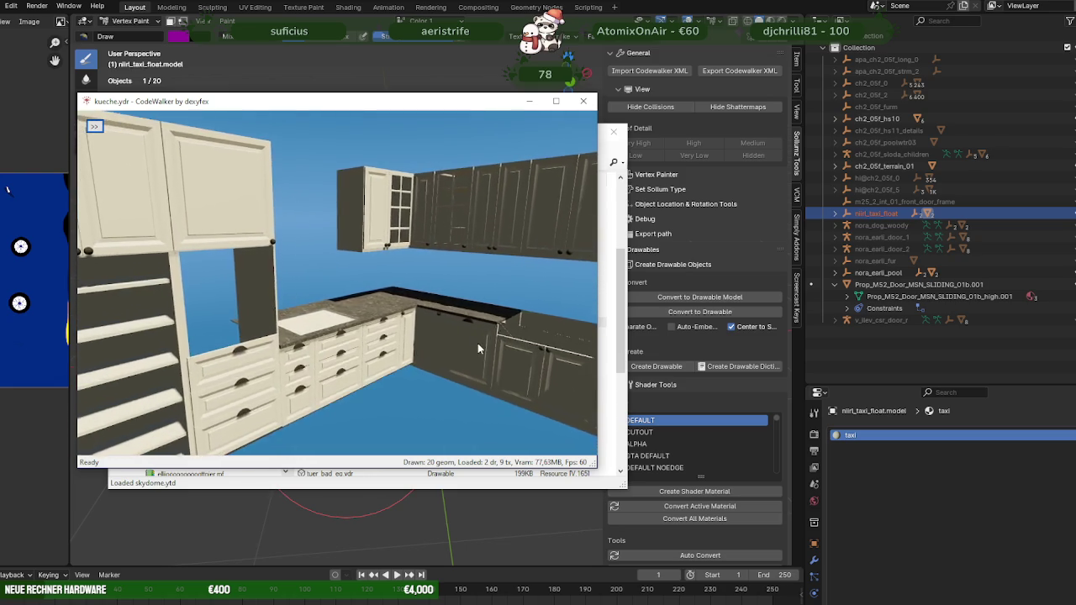
scroll(477, 349, "down", 6)
mouse_move(478, 348)
left_mouse_down()
mouse_move(312, 338)
mouse_move(496, 324)
mouse_move(589, 332)
mouse_move(564, 334)
left_mouse_up()
scroll(509, 320, "up", 4)
scroll(565, 335, "down", 5)
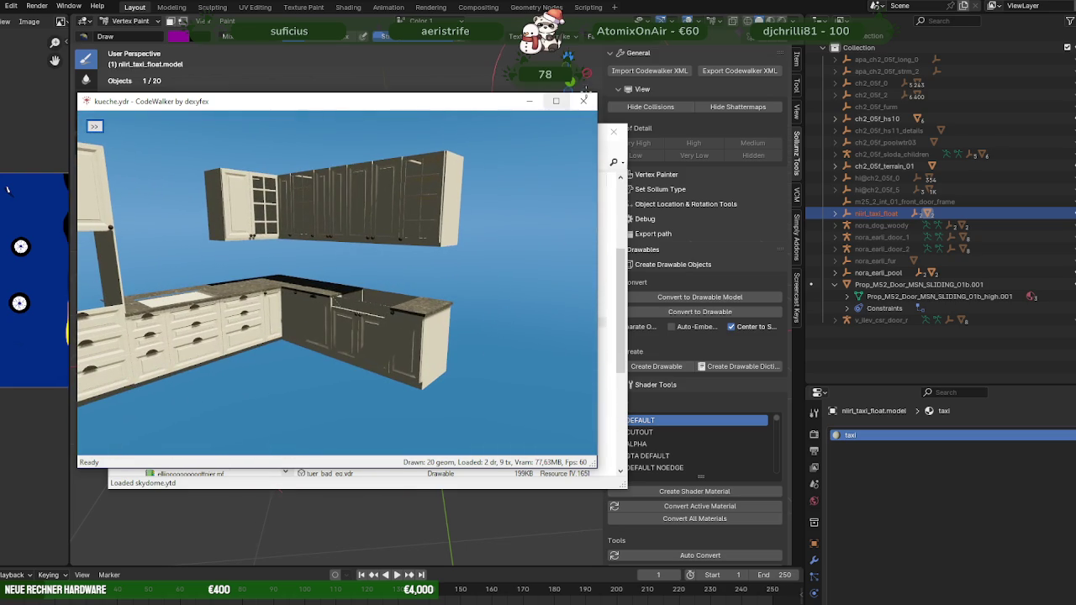
key("alt+F4")
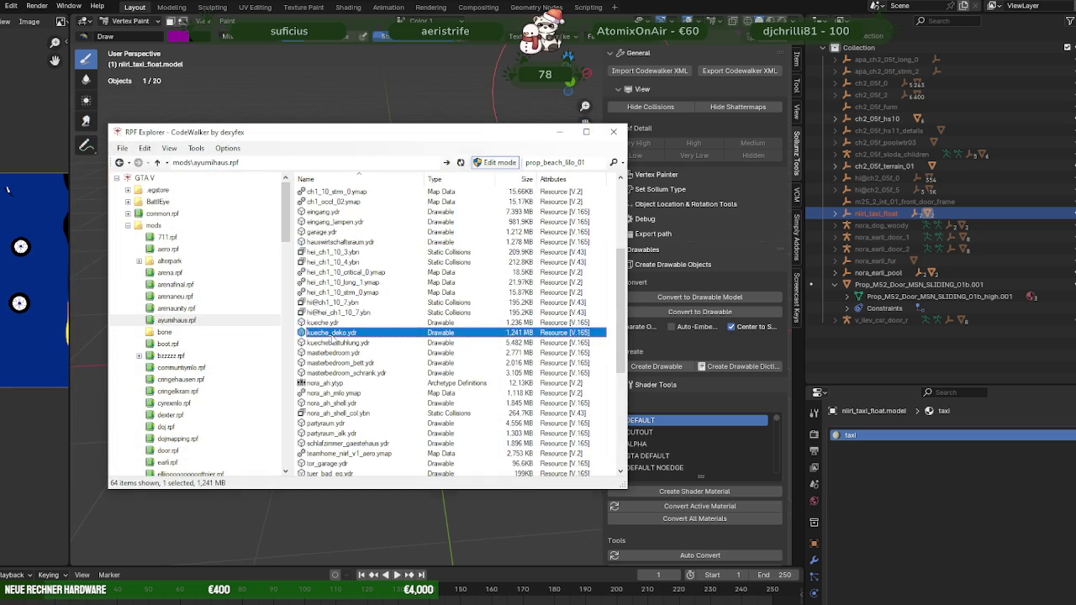
- Preview kueche_deko.ydr, then open kuechebestuhlung.ydr and orbit down onto the table
double_click(333, 337)
mouse_move(351, 340)
left_mouse_down()
mouse_move(428, 348)
mouse_move(309, 353)
mouse_move(386, 333)
mouse_move(378, 338)
mouse_move(546, 368)
mouse_move(452, 335)
mouse_move(577, 128)
left_mouse_up()
left_click(596, 122)
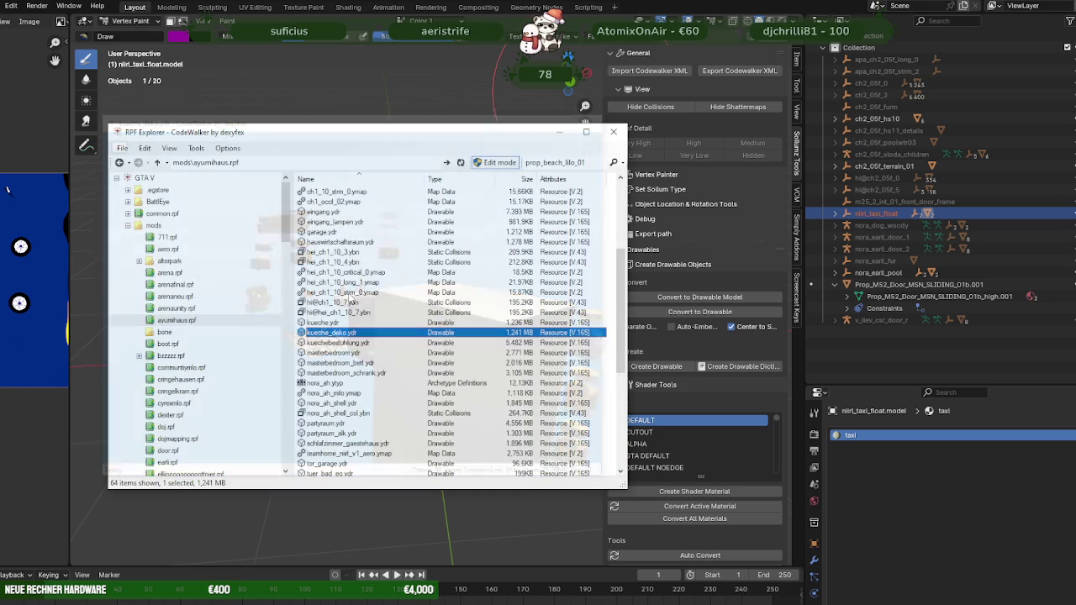
double_click(340, 343)
mouse_move(386, 349)
left_mouse_down()
mouse_move(320, 393)
mouse_move(348, 374)
mouse_move(381, 324)
mouse_move(273, 332)
mouse_move(324, 325)
mouse_move(286, 336)
mouse_move(254, 328)
mouse_move(261, 321)
left_mouse_up()
scroll(273, 326, "down", 5)
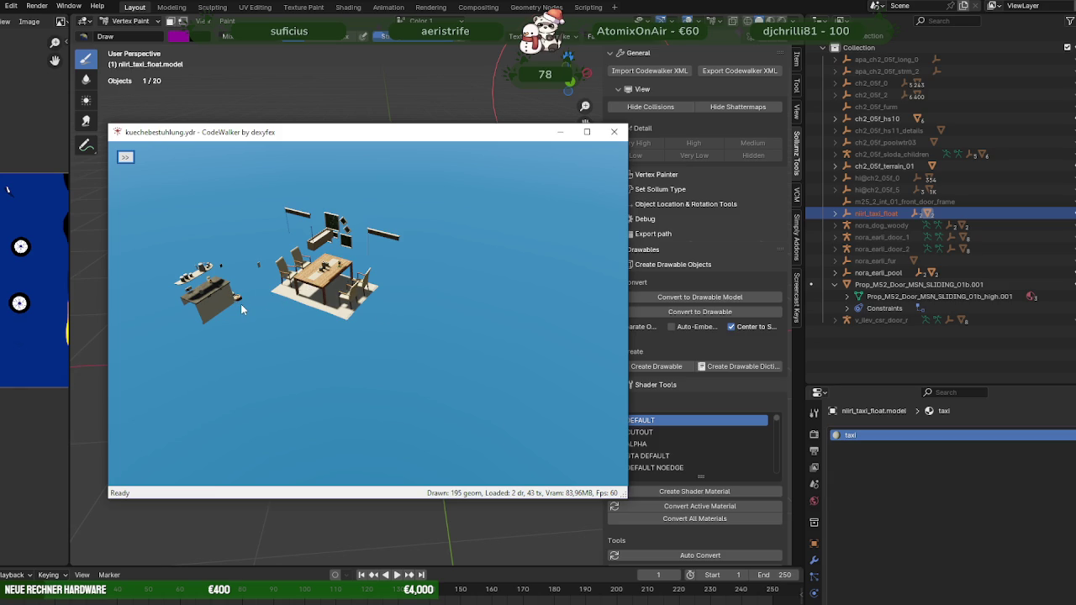
- Orbit closer to the table-and-chairs model, then close its preview
mouse_move(240, 304)
left_mouse_down()
mouse_move(264, 273)
mouse_move(347, 325)
mouse_move(359, 241)
mouse_move(471, 193)
left_mouse_up()
scroll(270, 293, "up", 5)
scroll(271, 293, "down", 4)
scroll(337, 328, "up", 3)
scroll(359, 241, "down", 5)
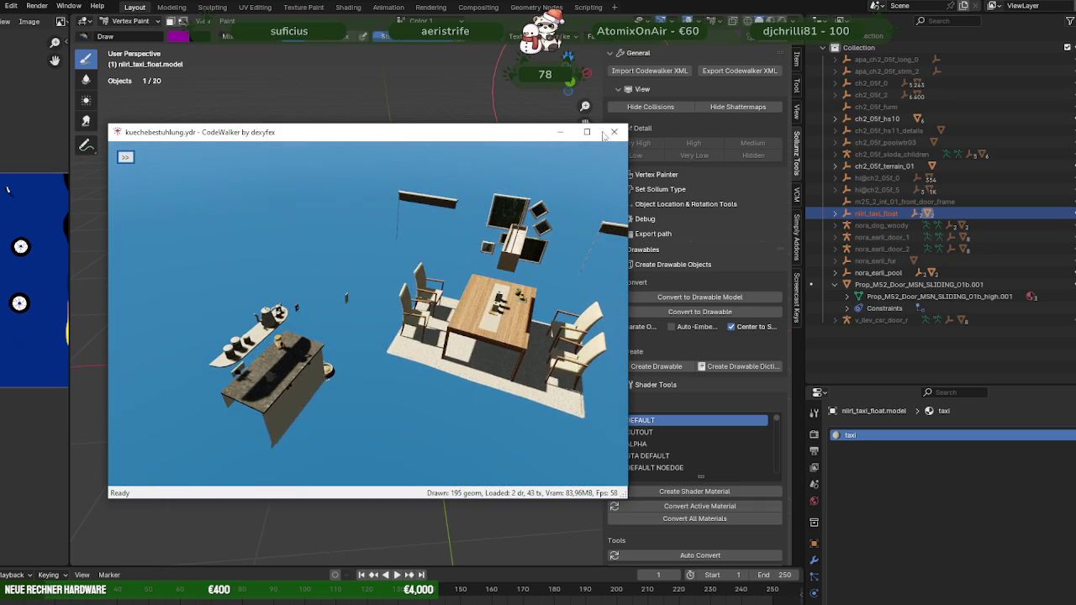
key("alt+F4")
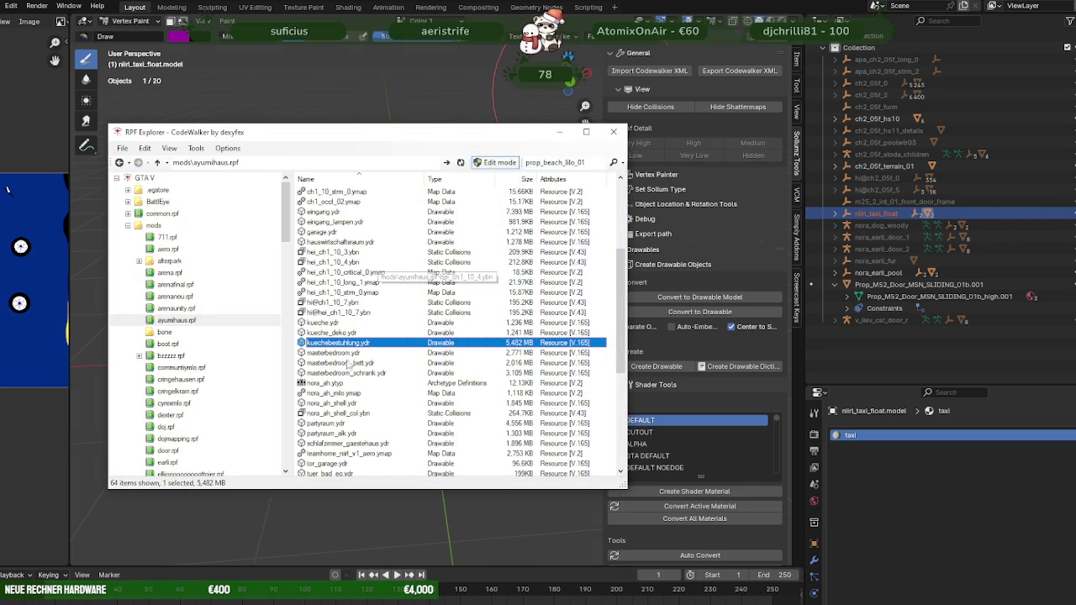
- Orbit and zoom through the kitchen model from the cabinets to the whole room, then close it
scroll(360, 363, "down", 2)
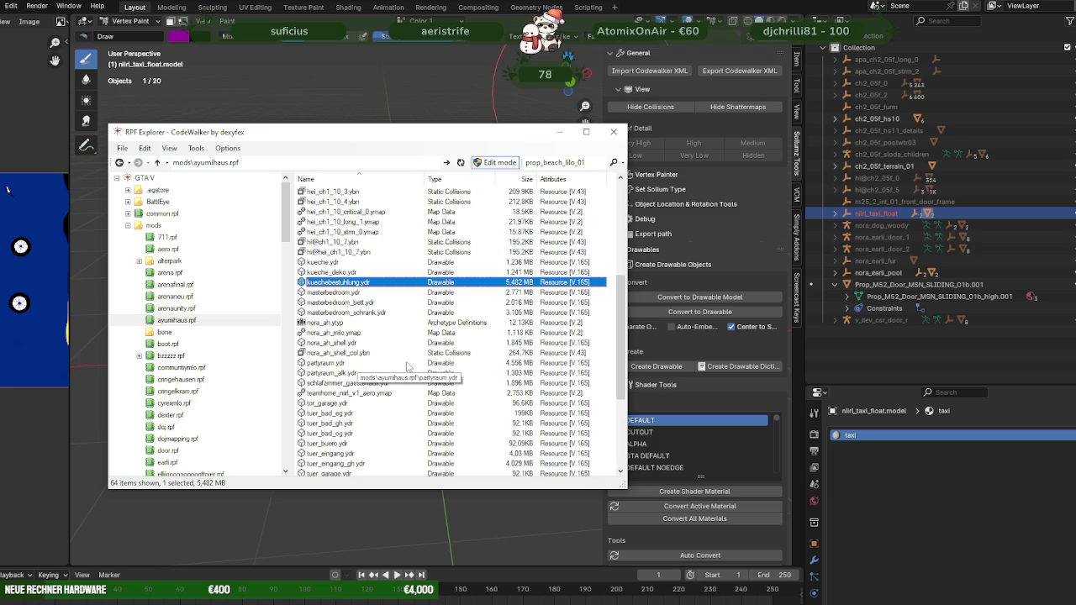
scroll(408, 367, "down", 2)
scroll(408, 367, "down", 2)
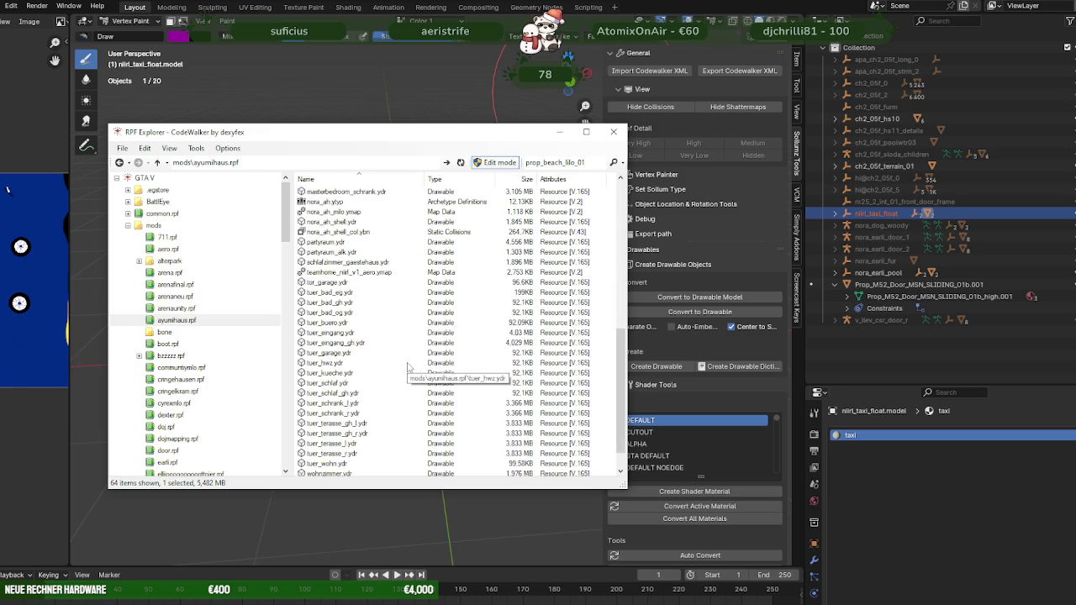
scroll(408, 367, "up", 5)
scroll(359, 337, "up", 1)
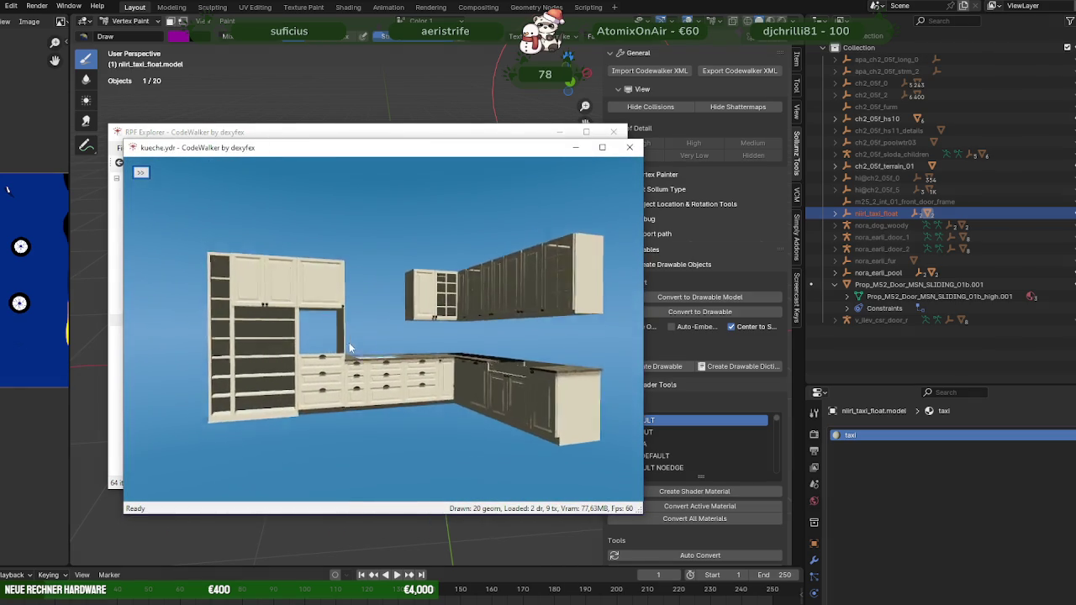
mouse_move(356, 350)
left_mouse_down()
mouse_move(402, 357)
mouse_move(378, 355)
mouse_move(408, 390)
mouse_move(475, 407)
mouse_move(521, 448)
mouse_move(542, 452)
mouse_move(522, 429)
mouse_move(400, 379)
mouse_move(367, 379)
mouse_move(395, 404)
mouse_move(367, 396)
left_mouse_up()
scroll(402, 357, "up", 3)
scroll(396, 357, "up", 3)
scroll(511, 429, "down", 3)
scroll(510, 429, "down", 3)
scroll(511, 429, "down", 5)
scroll(400, 376, "down", 3)
scroll(400, 377, "down", 3)
scroll(367, 380, "up", 3)
scroll(367, 380, "up", 3)
scroll(367, 380, "up", 3)
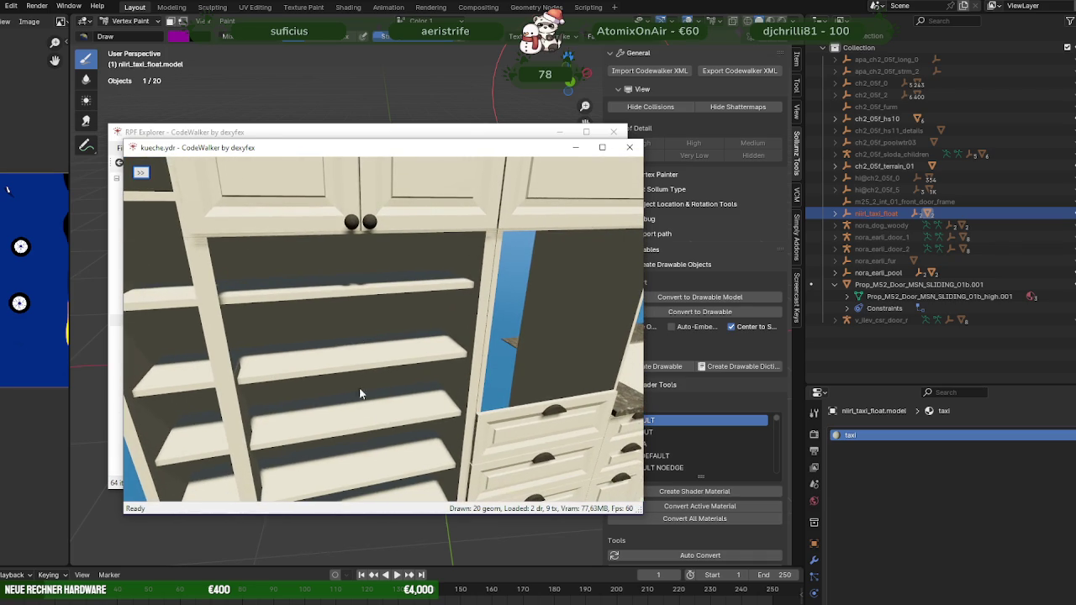
left_click_drag(380, 431, 536, 375)
scroll(536, 374, "down", 3)
scroll(538, 374, "down", 3)
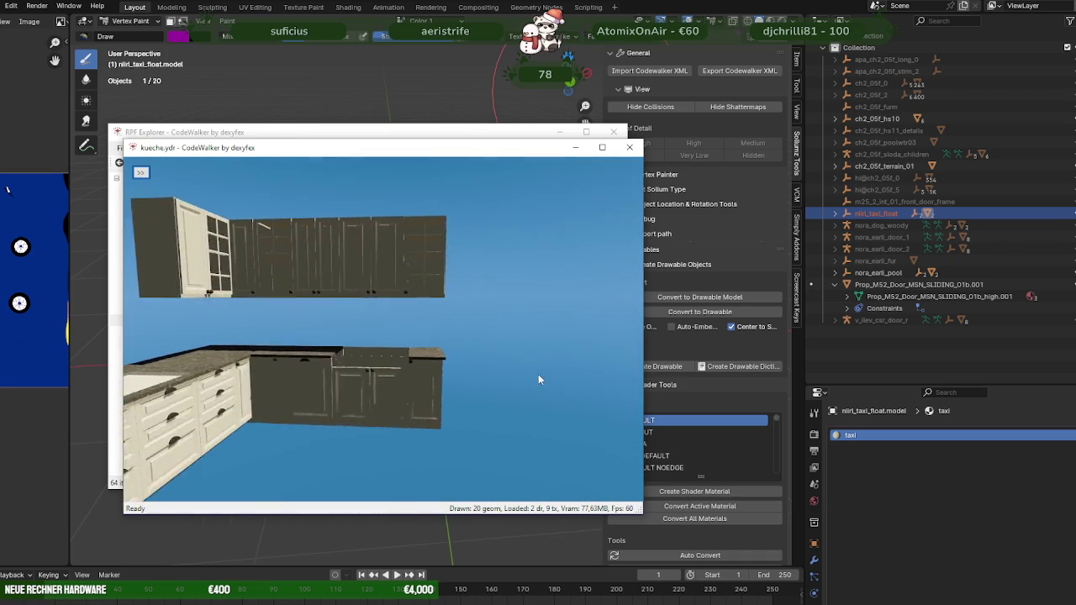
scroll(539, 375, "down", 2)
key("alt+F4")
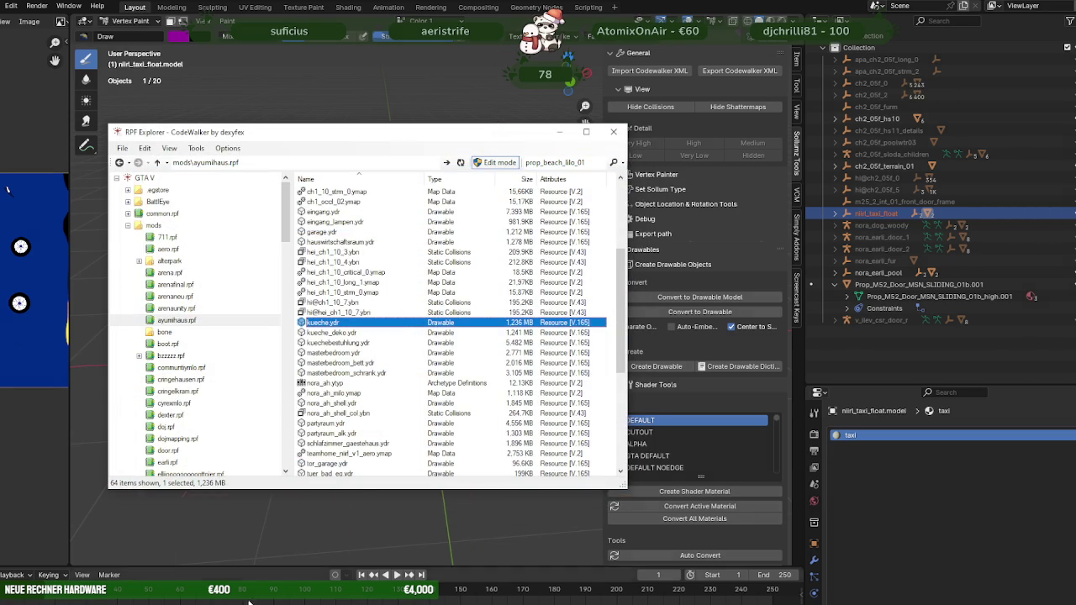
- Scroll the folder tree and list the 20 files inside mods\hausearli.rpf
scroll(191, 332, "down", 1)
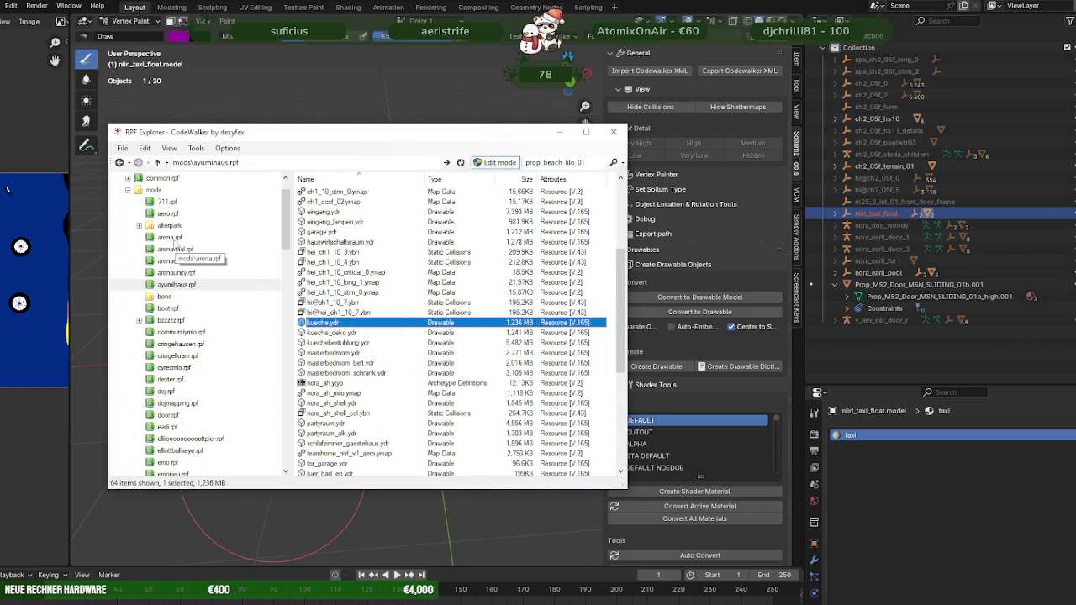
scroll(189, 303, "down", 1)
scroll(217, 371, "down", 1)
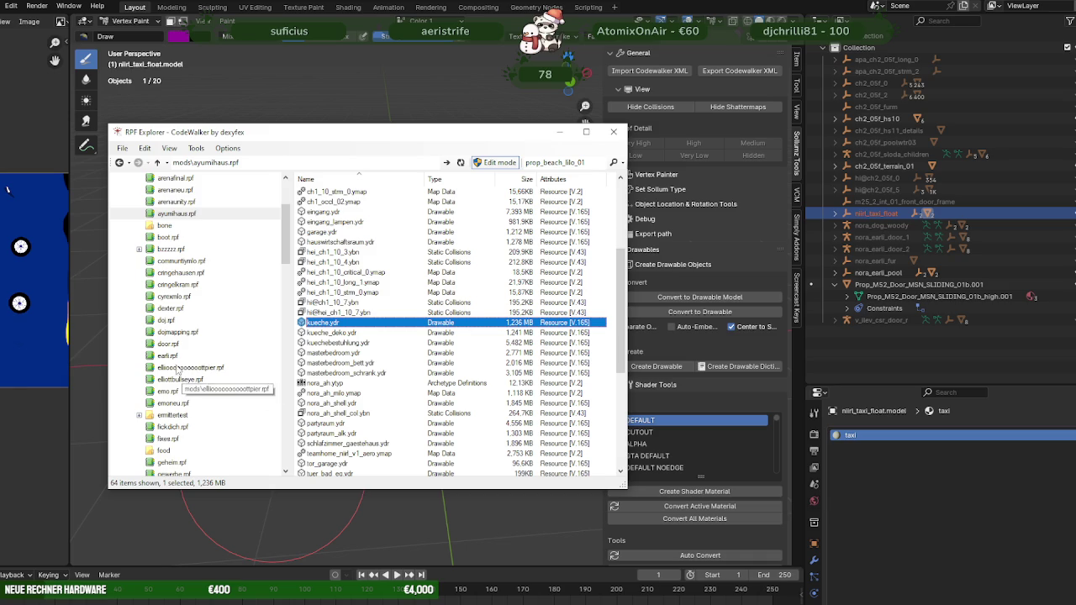
scroll(180, 356, "down", 1)
scroll(181, 357, "up", 2)
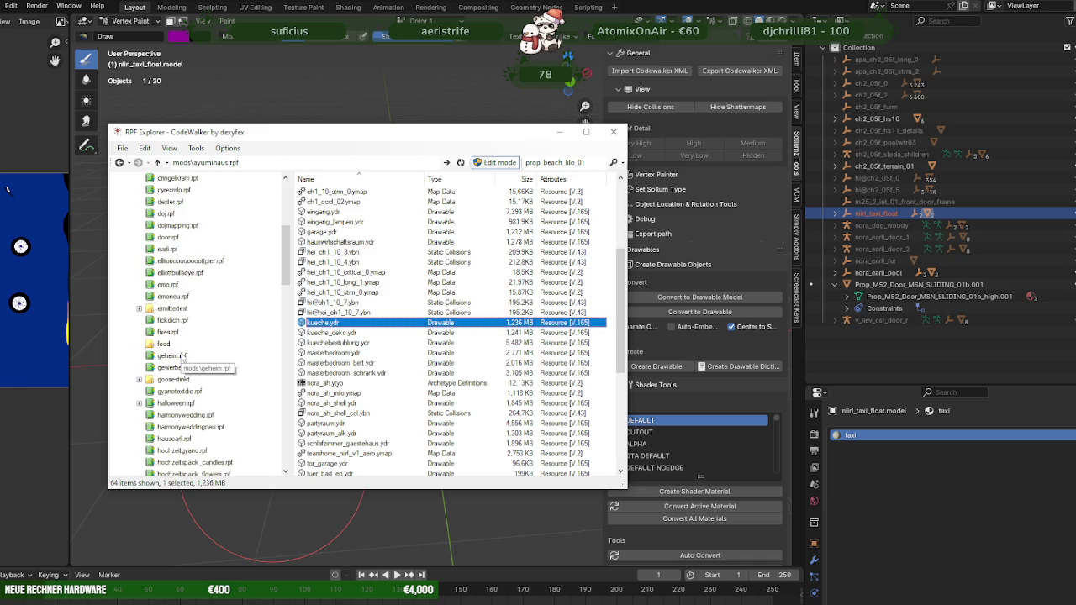
scroll(183, 356, "up", 2)
scroll(174, 309, "down", 9)
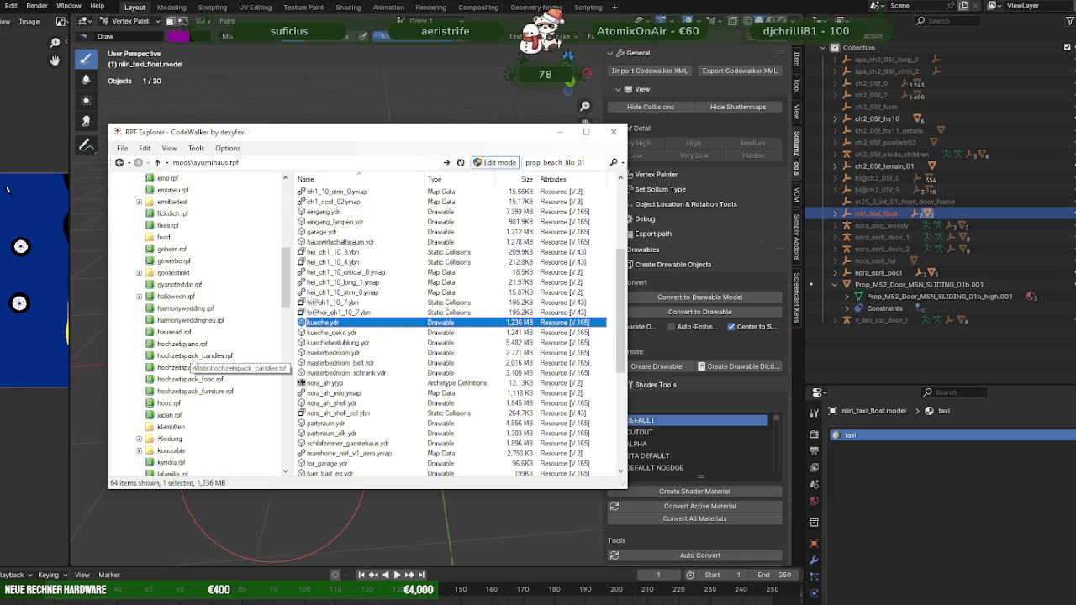
left_click(178, 333)
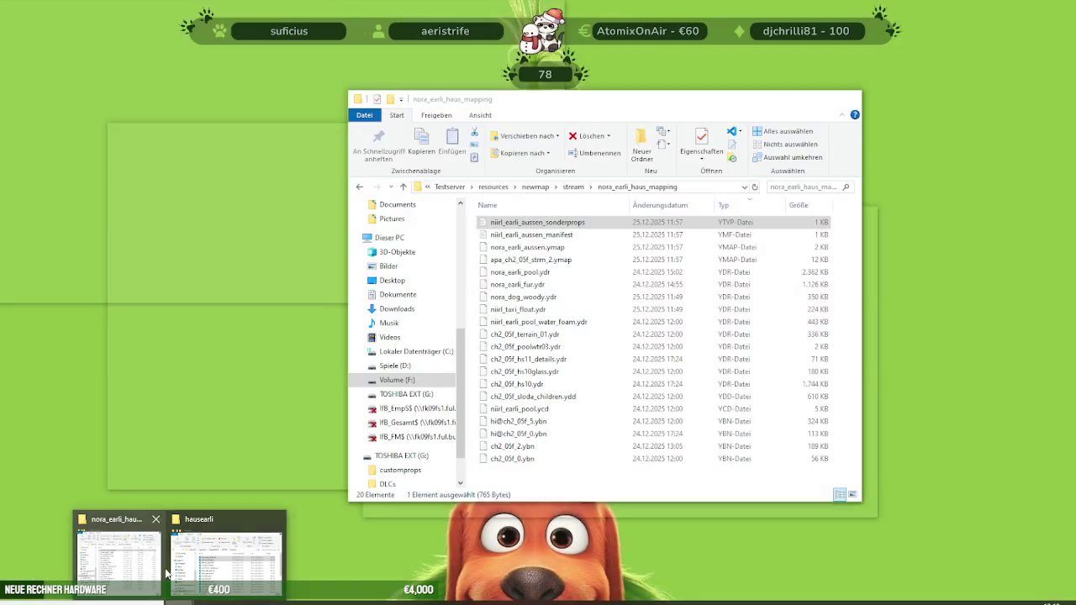
- Drag niirl_taxi_float.ydr from the hausearli archive into nora_earli_haus_mapping, replacing the existing file
left_click(337, 563)
left_click(769, 304)
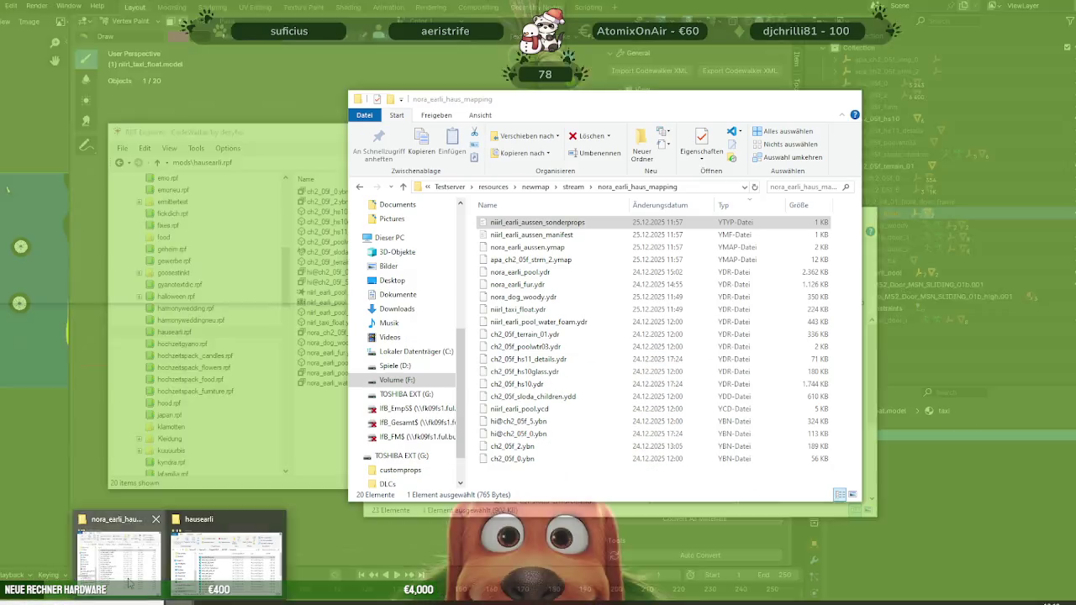
left_click(92, 579)
left_click_drag(510, 99, 589, 98)
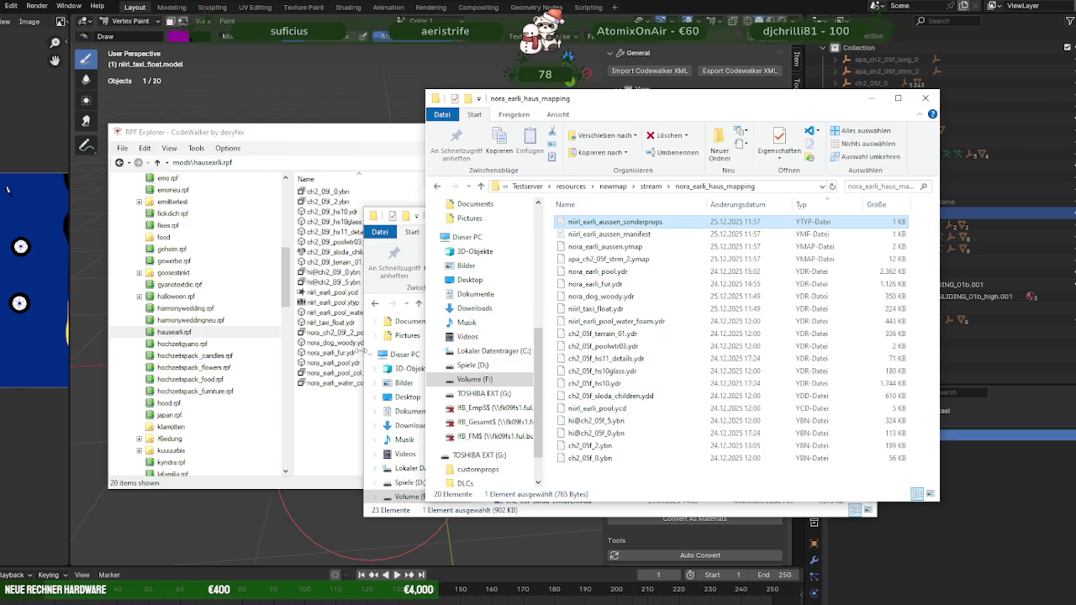
left_click(335, 384)
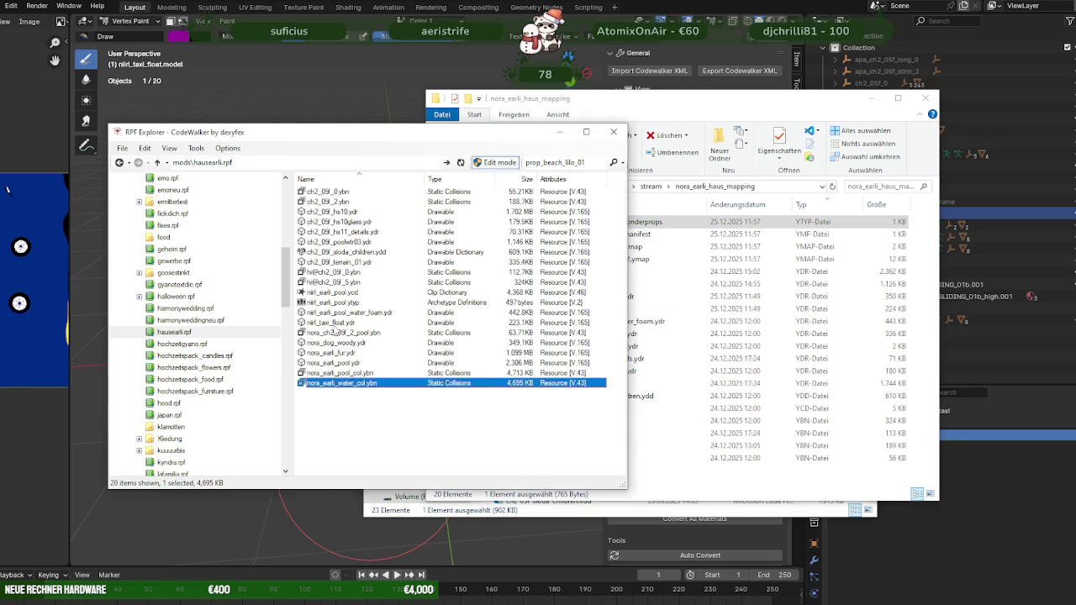
left_click_drag(705, 352, 627, 360)
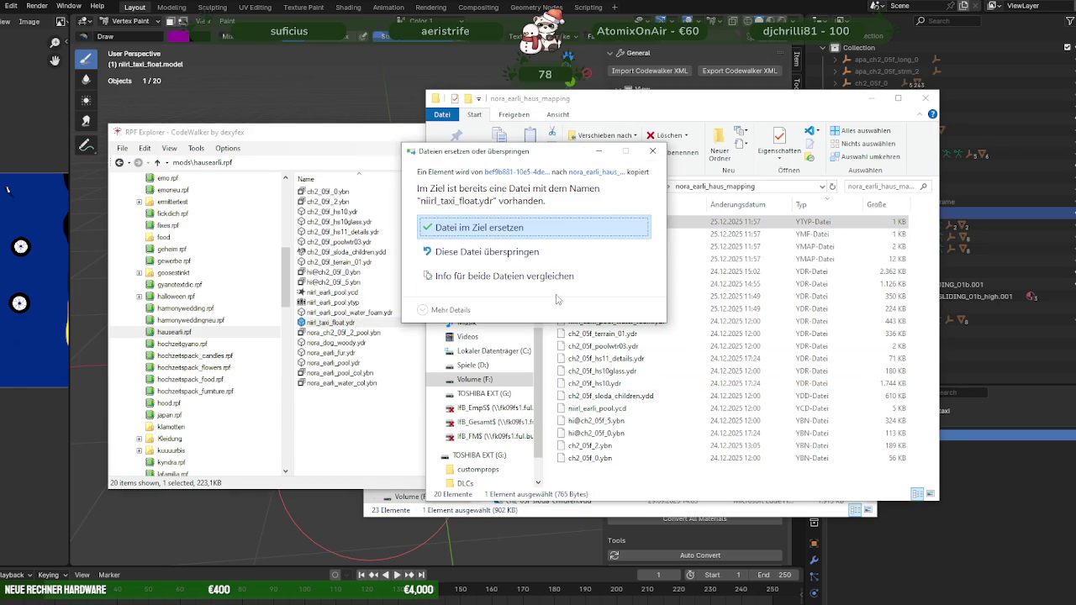
left_click(488, 229)
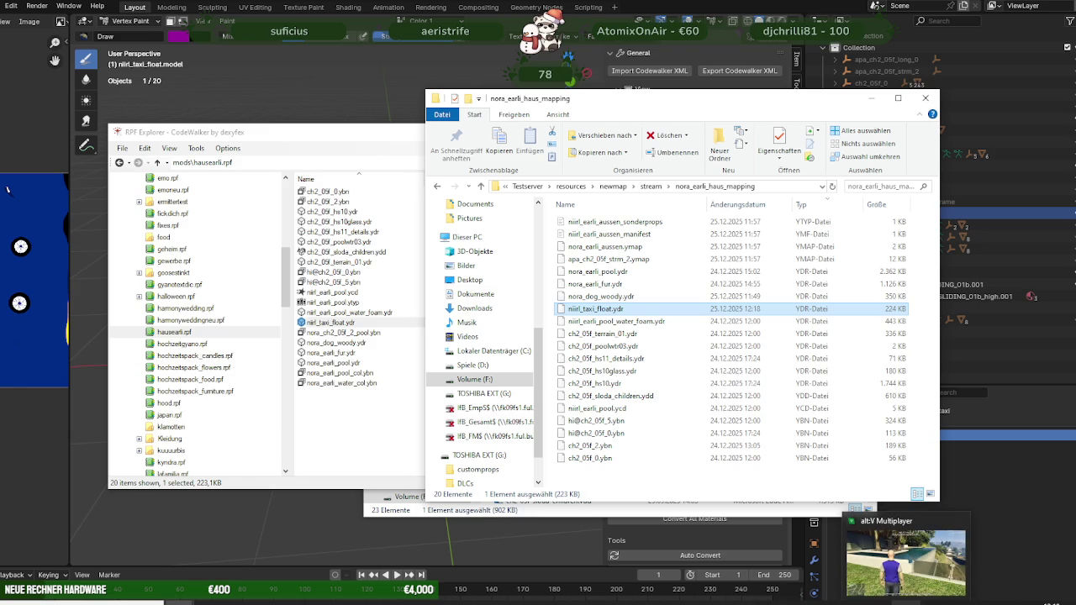
left_click(906, 562)
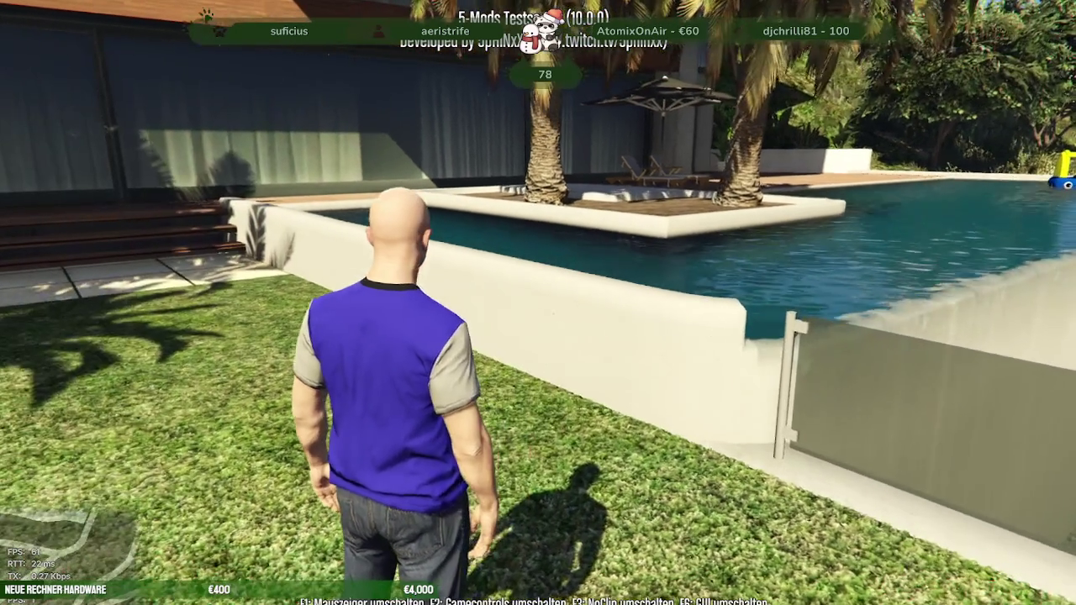
- Check 'Map store reloaded' in the F8 console, then close the altv-server console
key("F8")
type("quit")
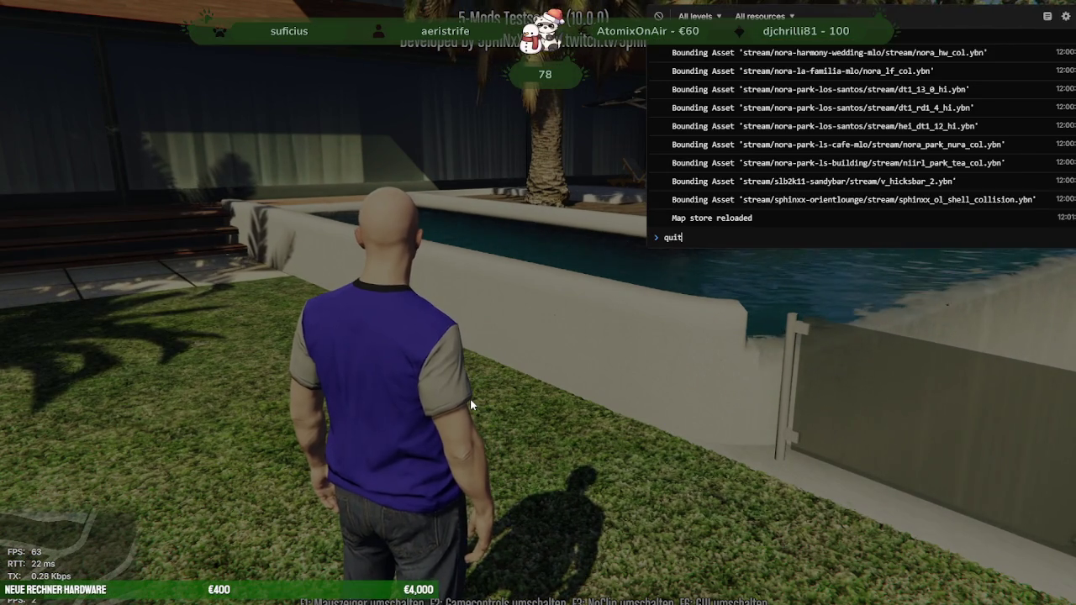
key("alt+Tab")
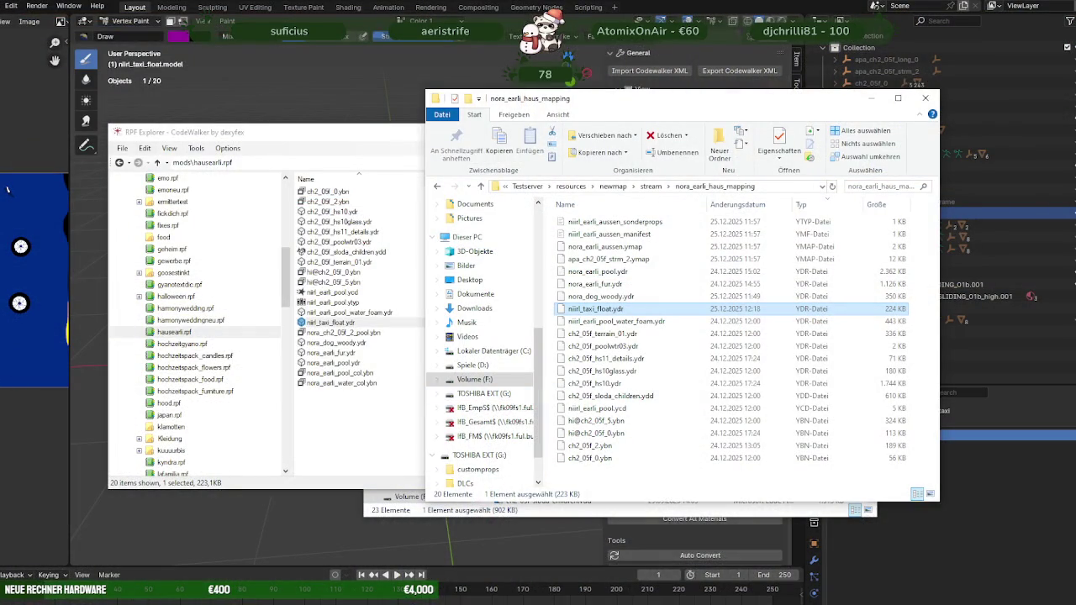
key("alt+Tab")
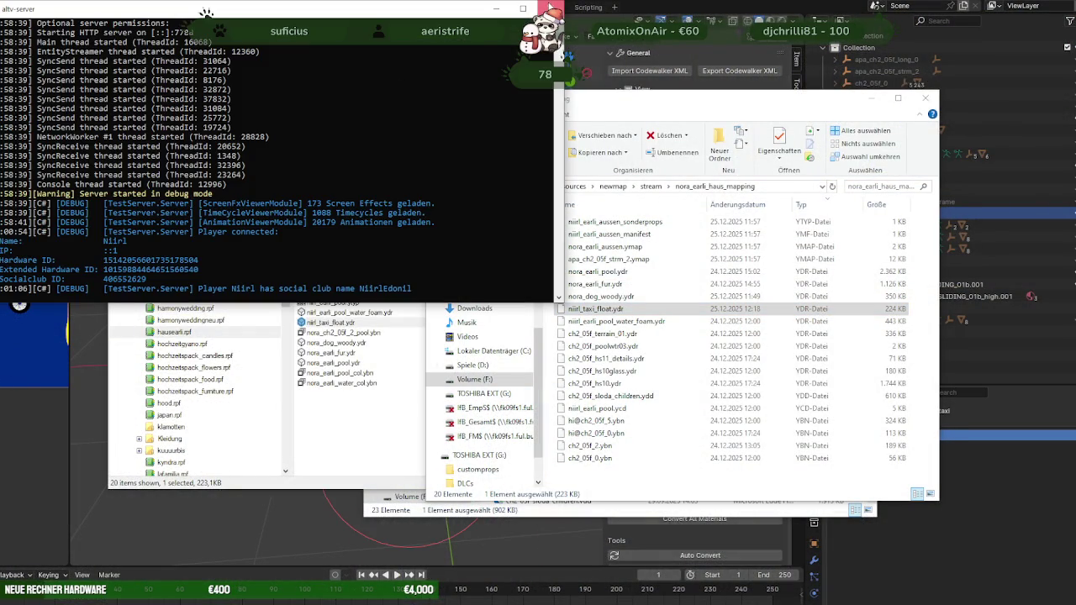
left_click(550, 7)
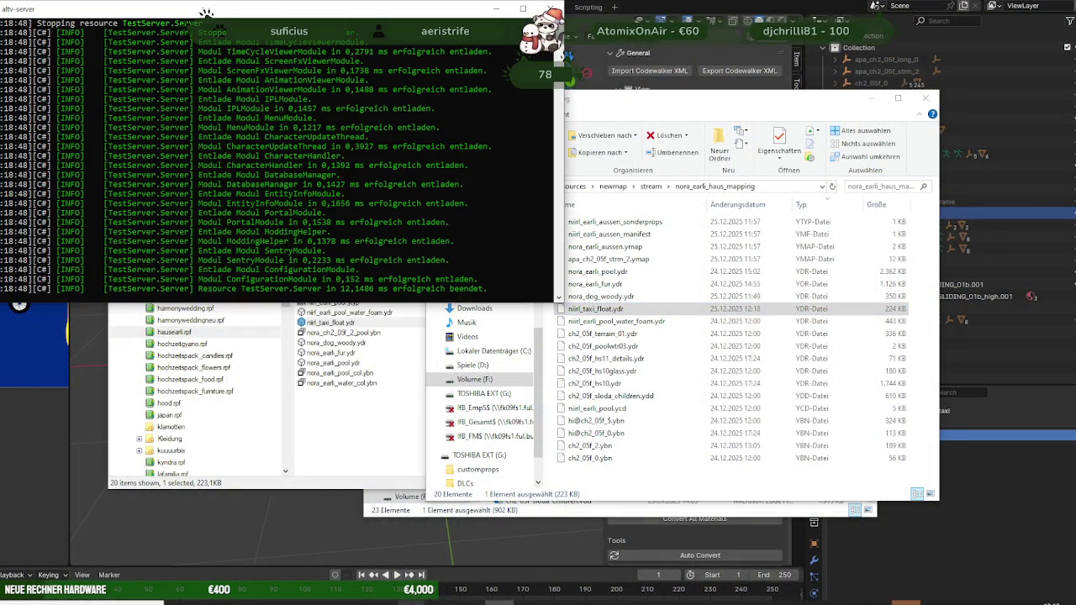
key("alt+Tab")
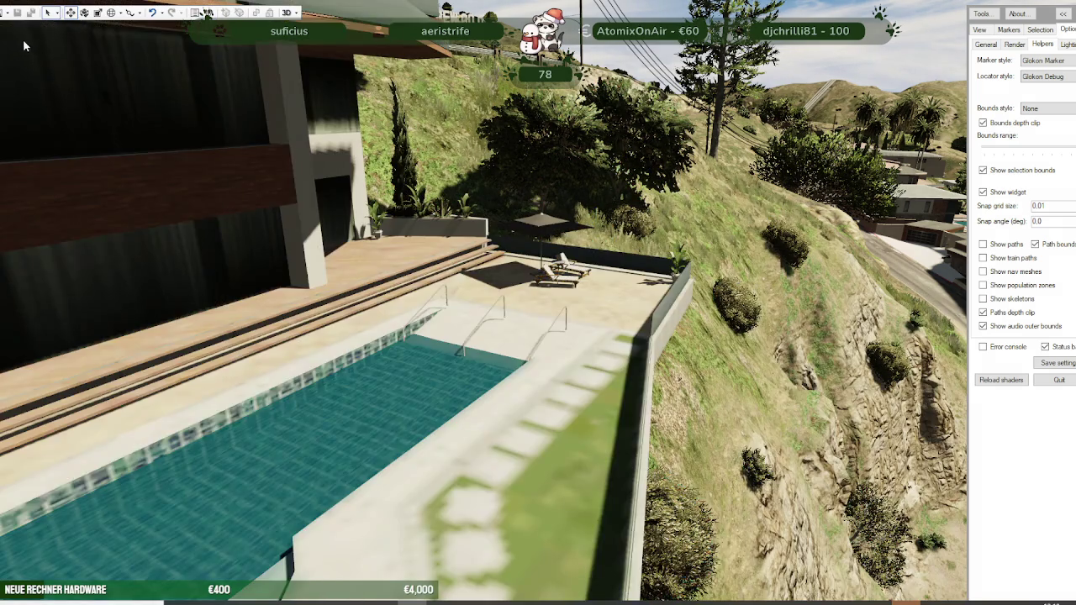
- Load the map project folder and select the yellow toy car by the pool
left_click(15, 53)
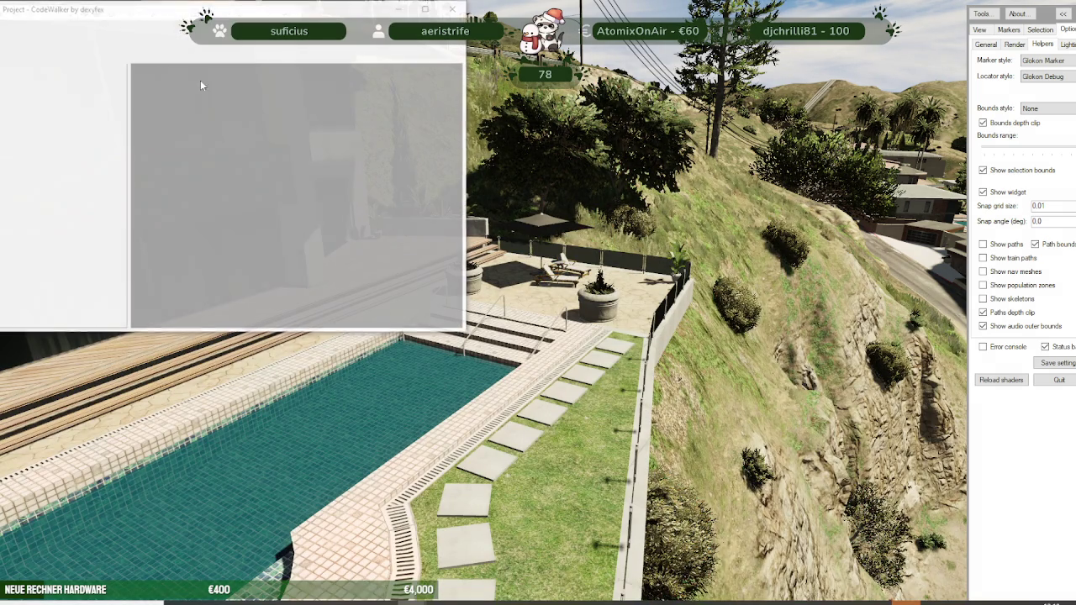
left_click(660, 484)
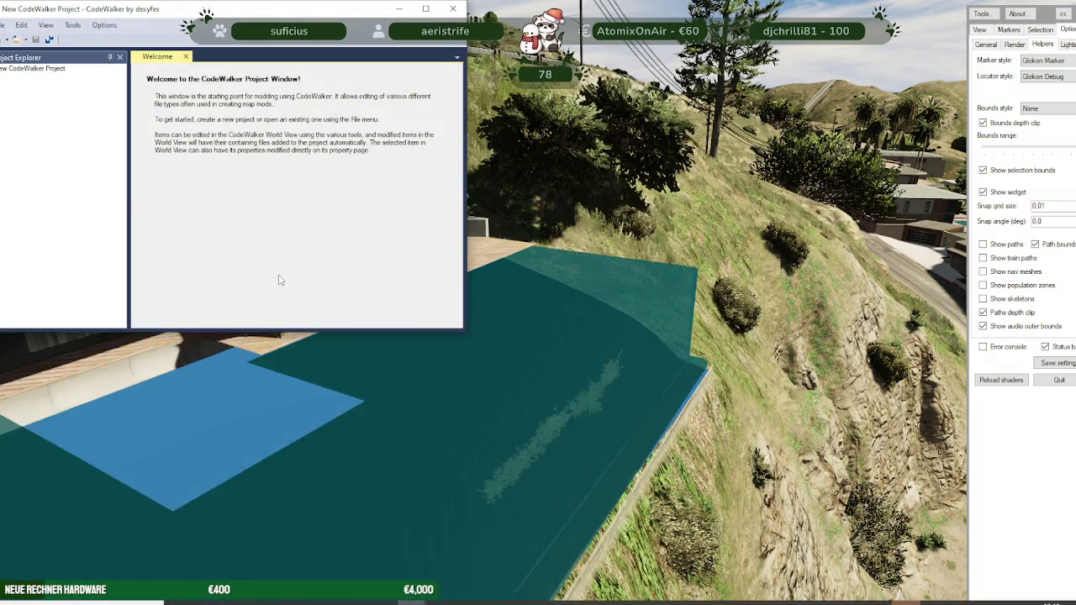
left_click(244, 350)
left_click(591, 263)
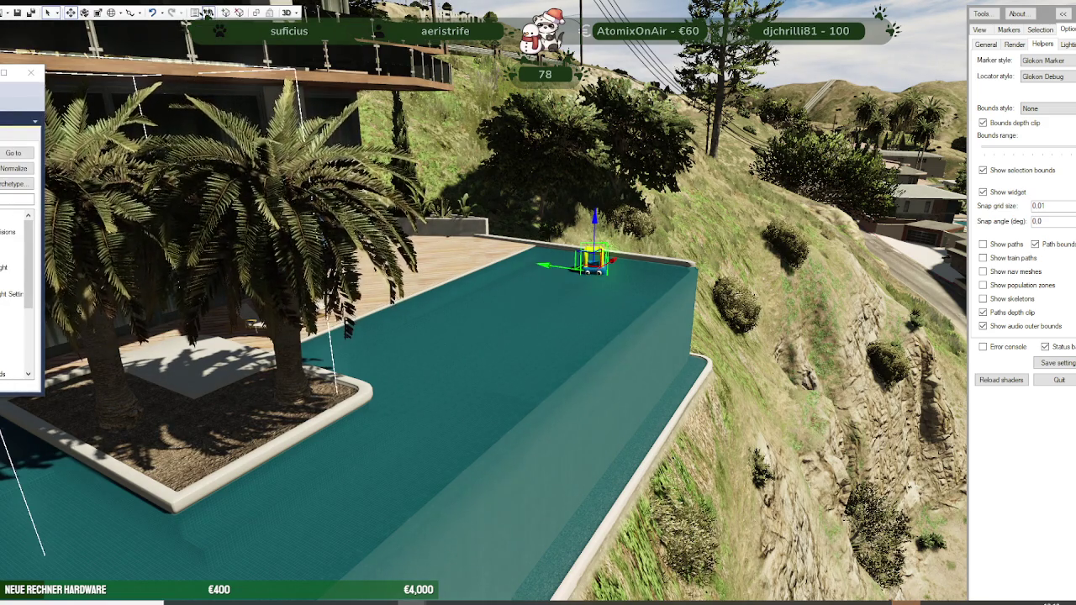
left_click(208, 13)
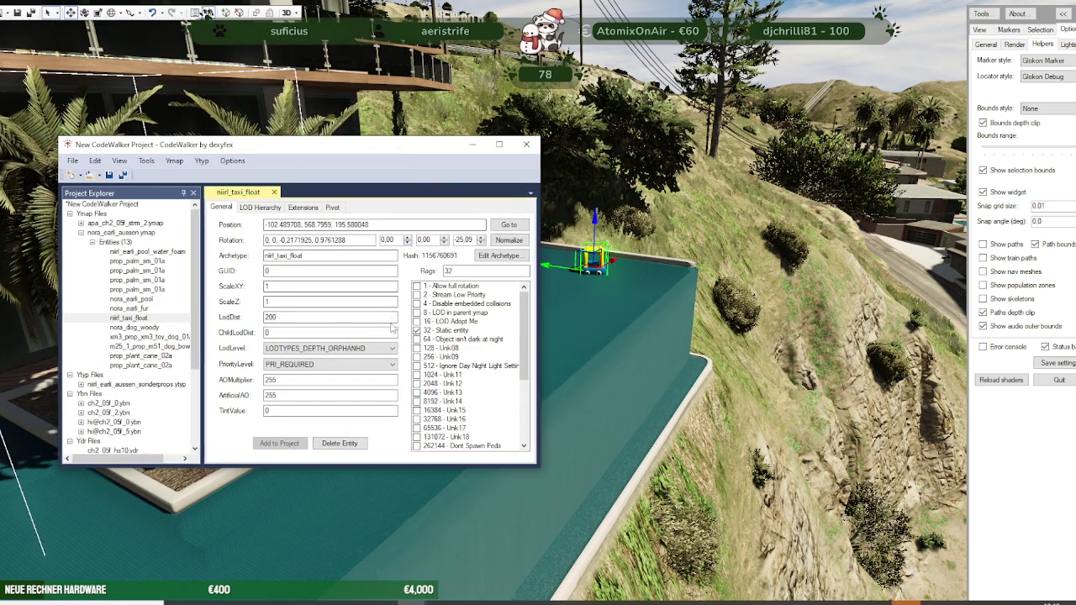
- On the niirl_taxi_float, clear '32 - Static entity' and enable '1 - Allow full rotation'
left_click(416, 331)
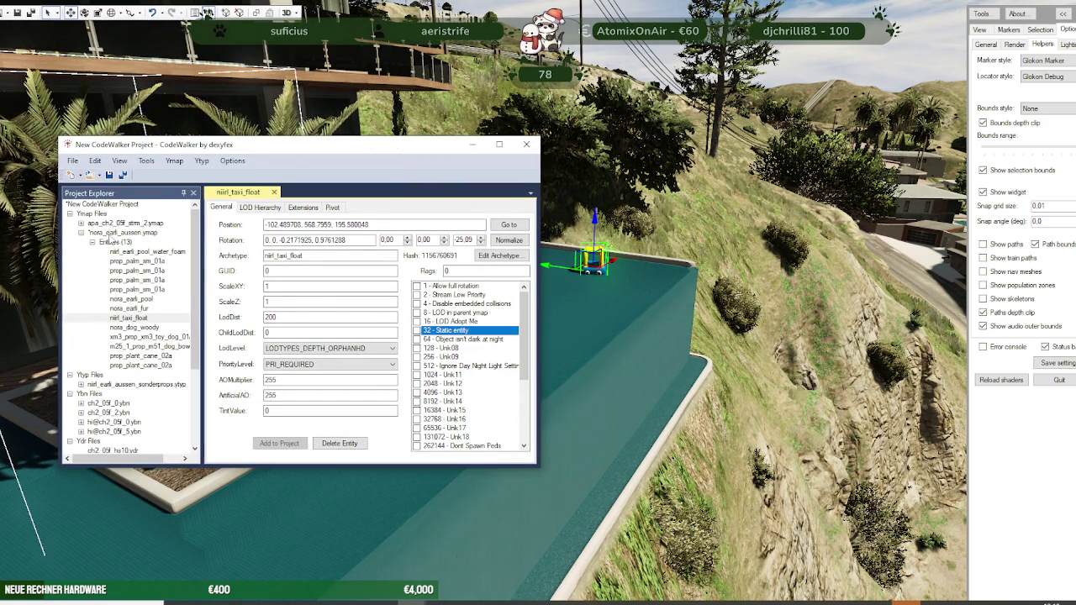
left_click(112, 233)
left_click(128, 318)
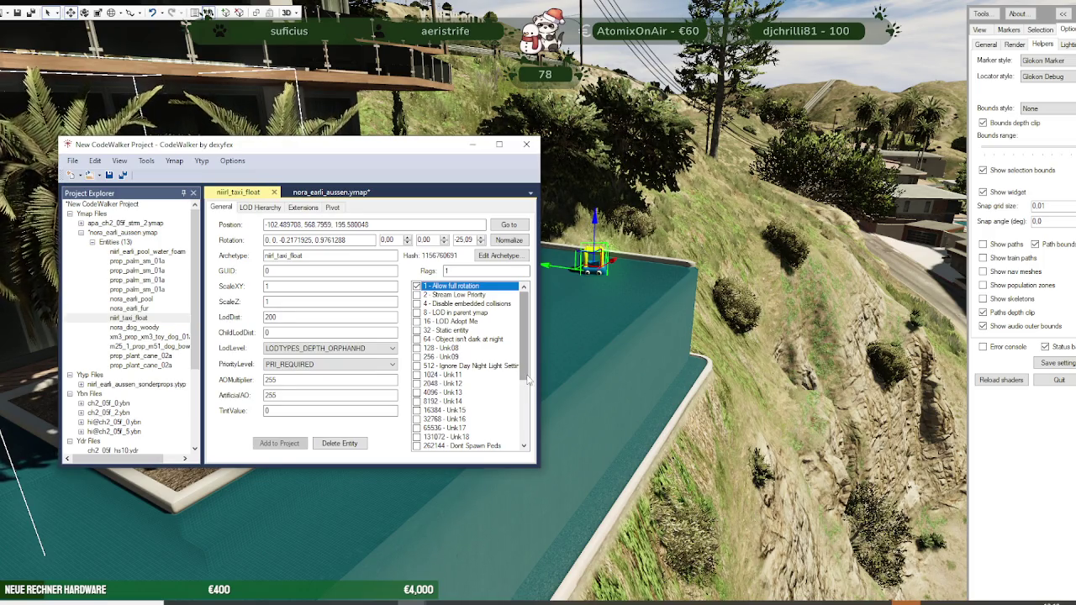
scroll(478, 384, "down", 2)
scroll(477, 384, "down", 1)
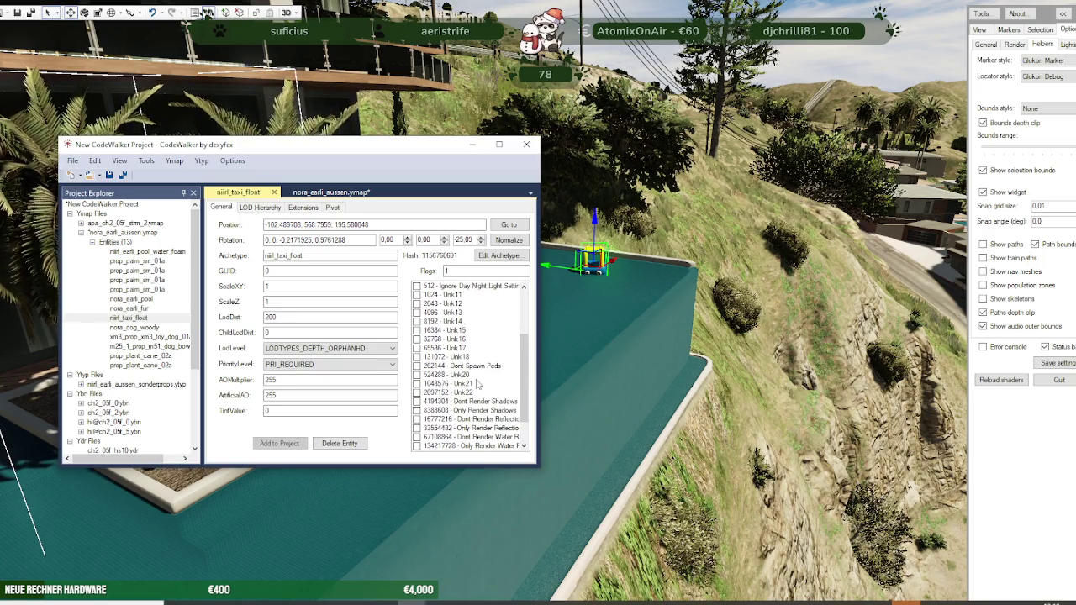
scroll(478, 385, "down", 1)
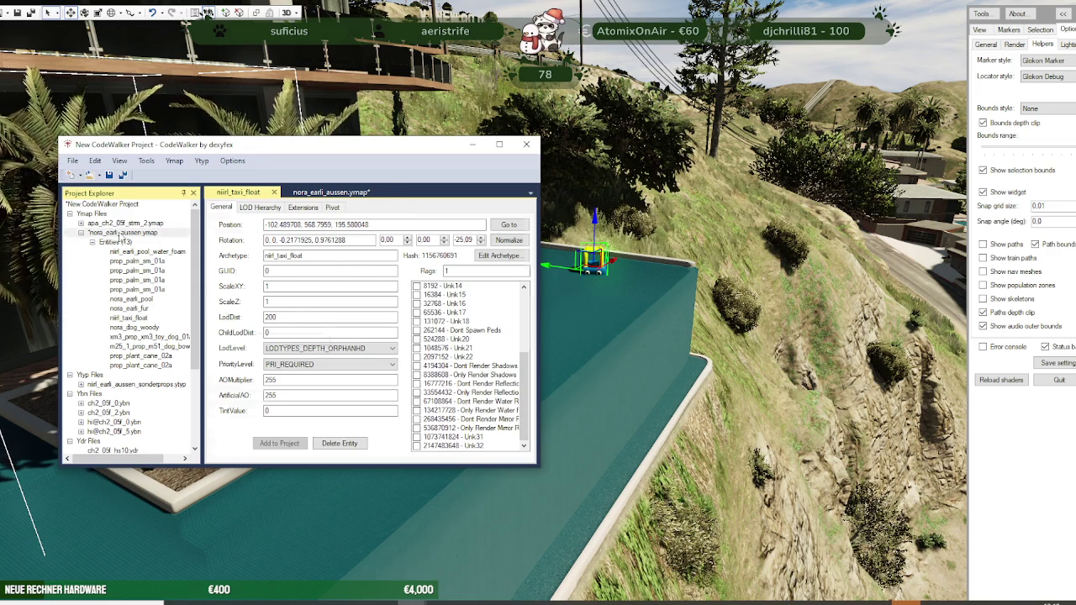
- Save nora_earli_aussen.ymap over the existing file, then hide the project window to view the garden
left_click(72, 160)
left_click(116, 285)
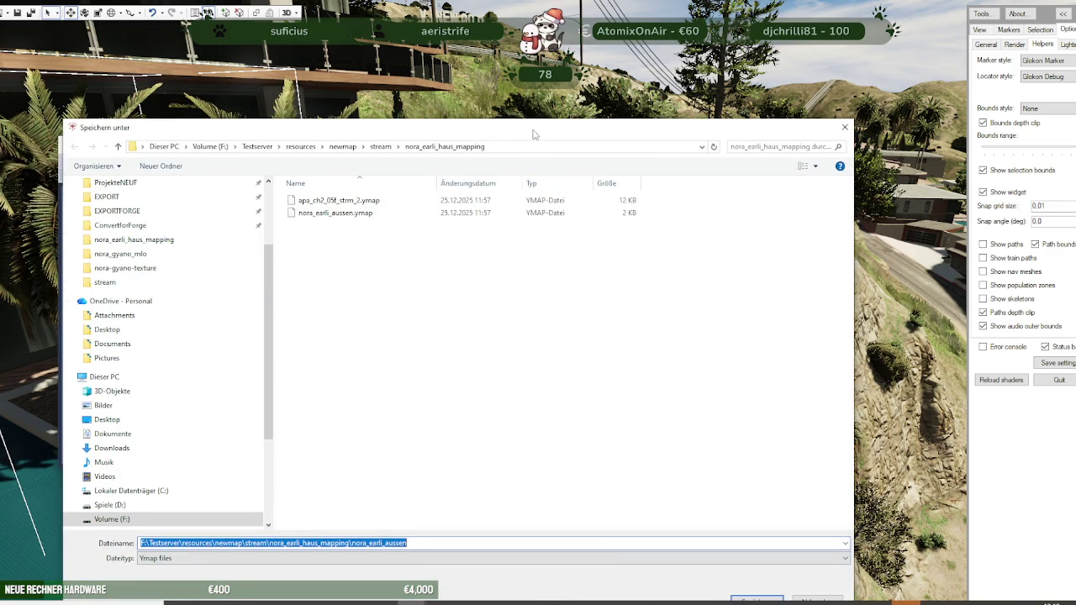
left_click(744, 553)
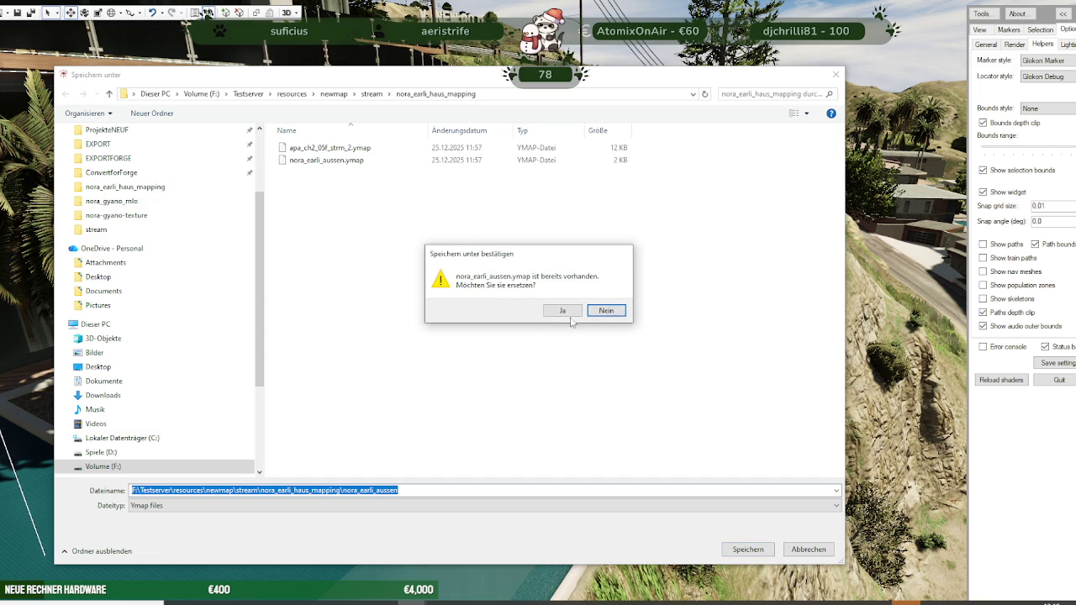
left_click(562, 311)
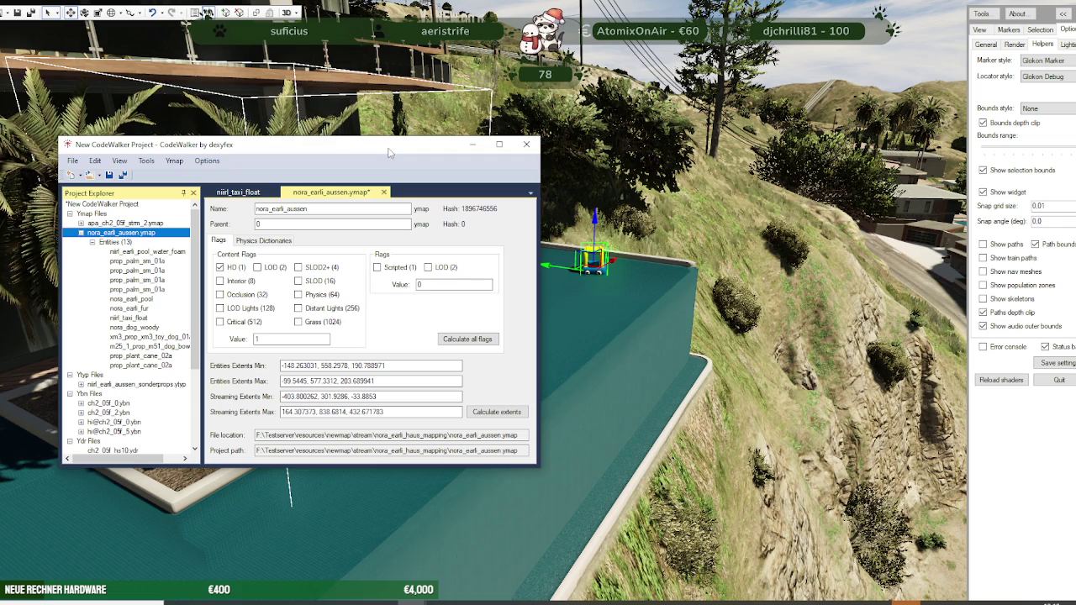
left_click(472, 144)
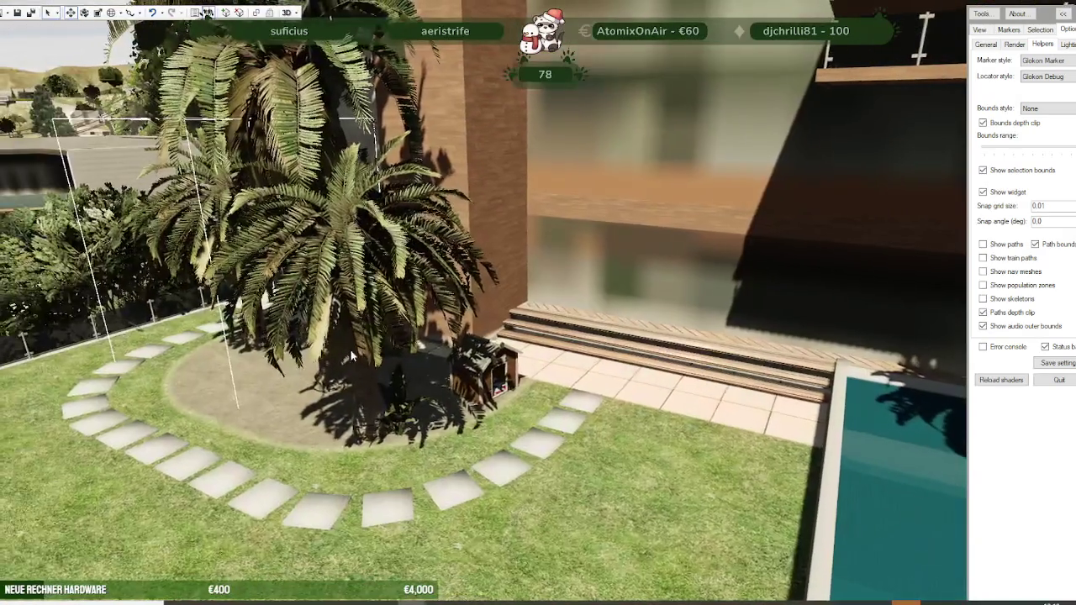
mouse_move(351, 356)
left_mouse_down()
mouse_move(548, 359)
mouse_move(451, 300)
left_mouse_up()
- Fly to the doghouse and delete the food bowl beside it
key("w")
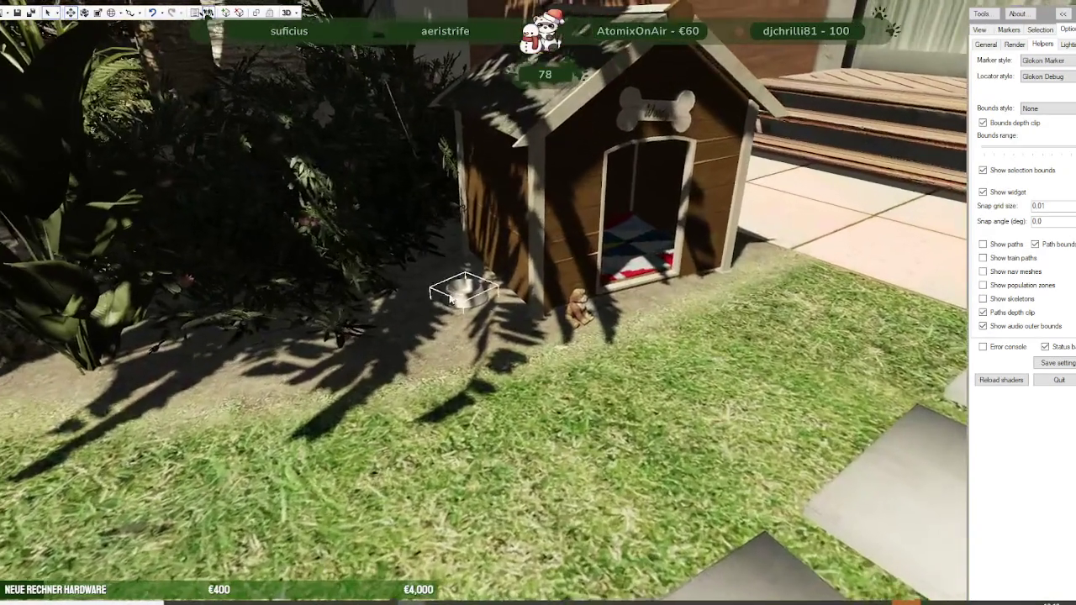
left_click(451, 299)
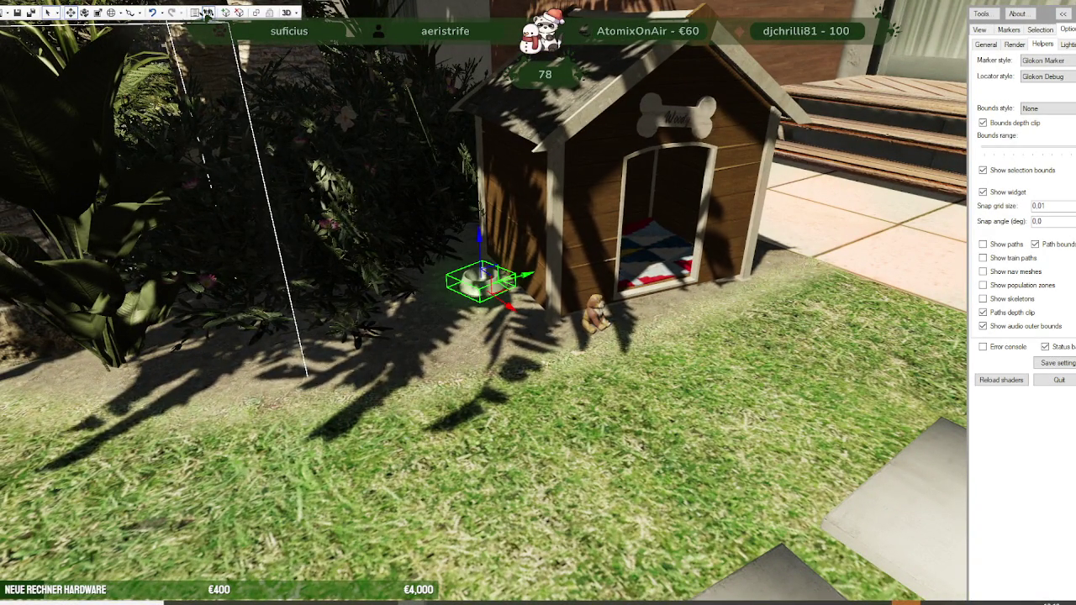
key("Delete")
- Check the pool-deck umbrella, the near-right lounger and the toy car floating in the pool
mouse_move(311, 438)
left_mouse_down()
mouse_move(633, 360)
mouse_move(448, 385)
left_mouse_up()
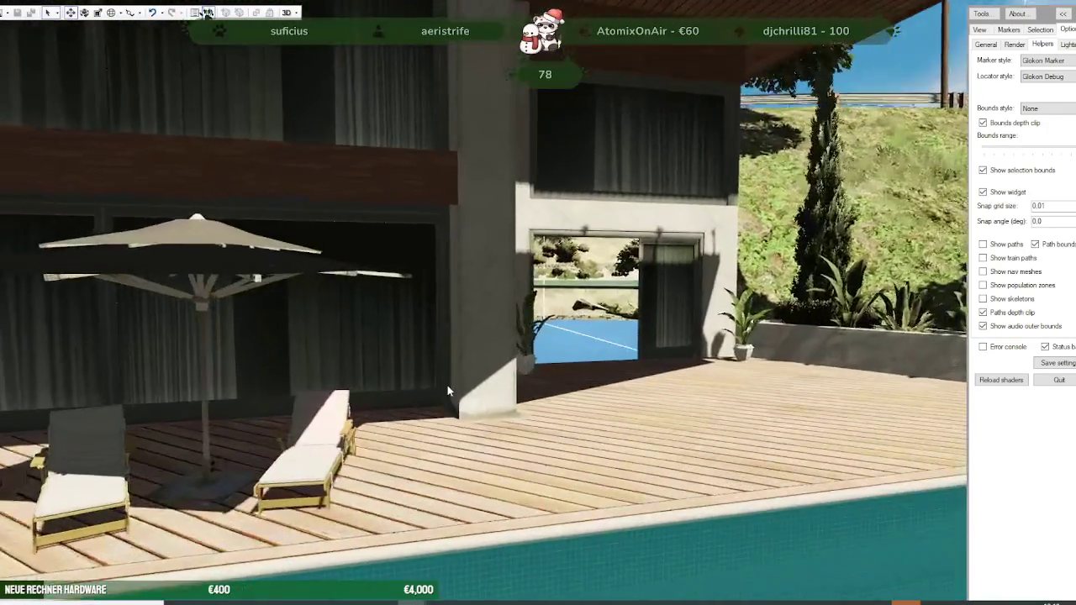
left_click(422, 390)
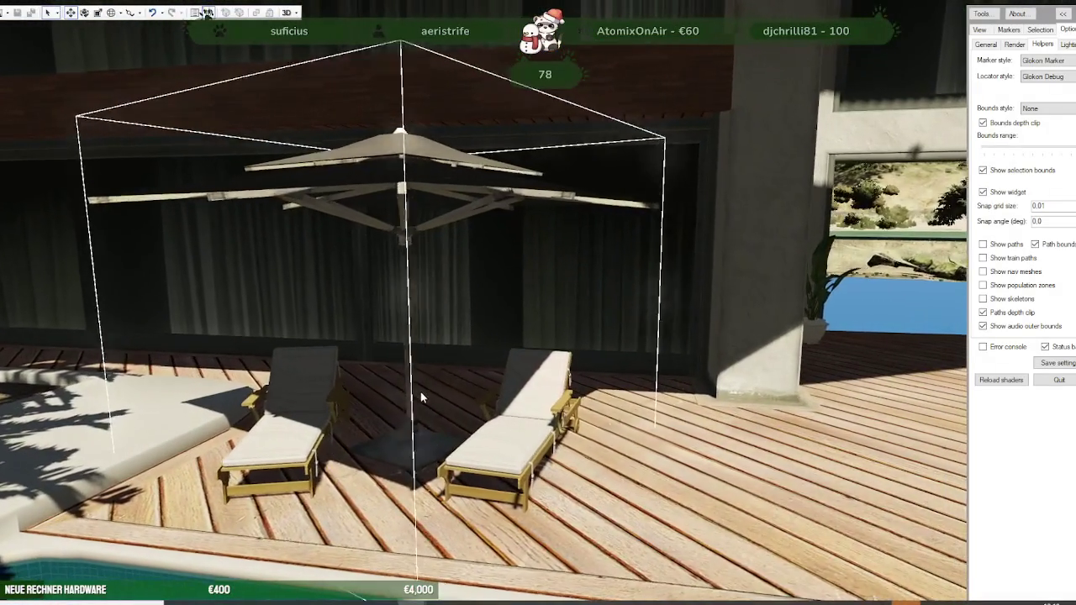
left_click(469, 413)
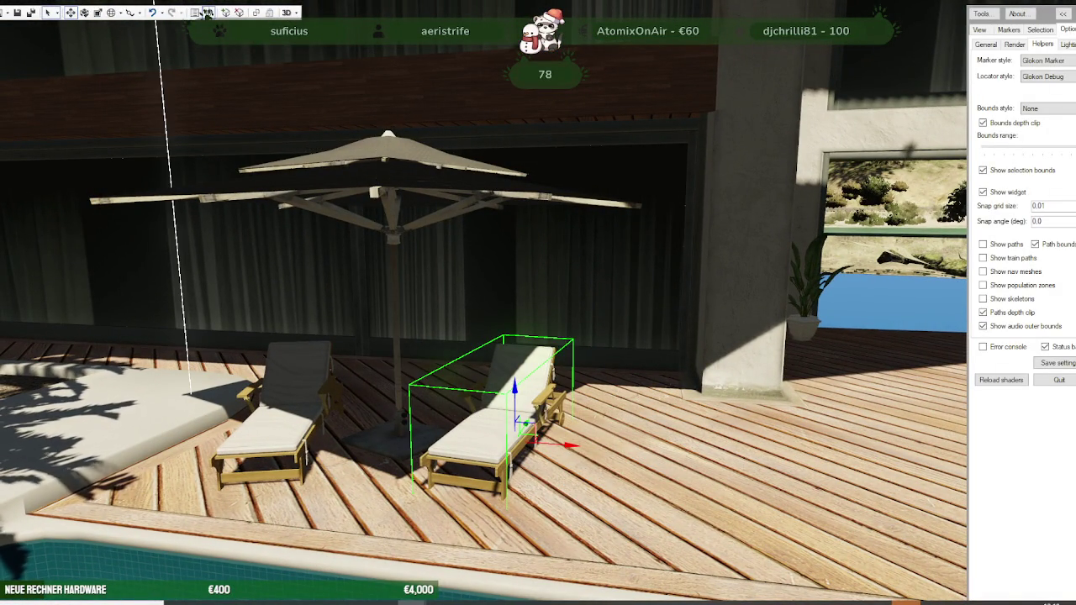
key("d")
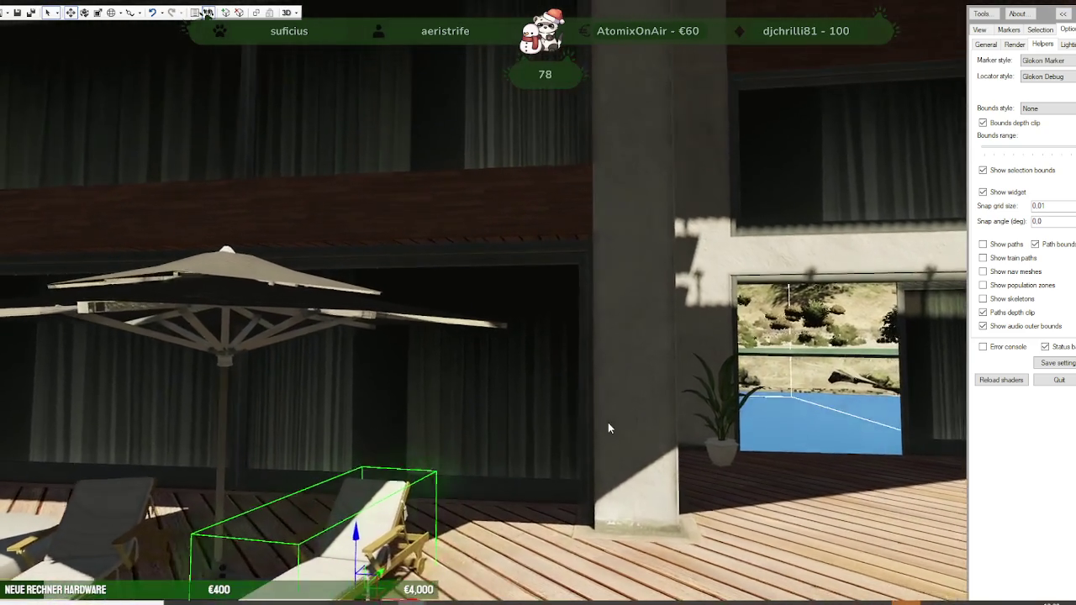
key("s")
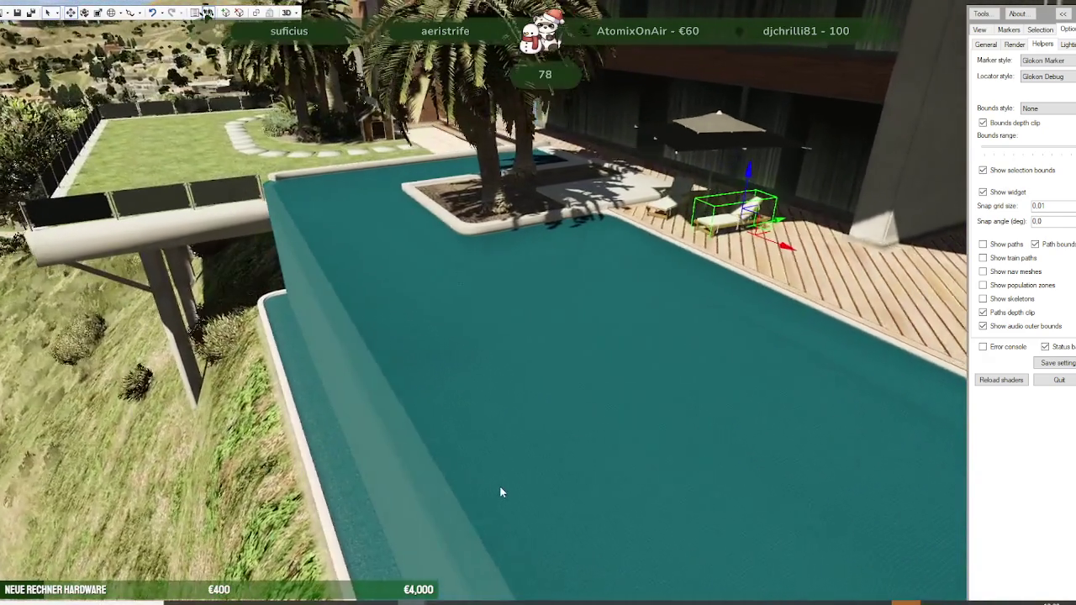
mouse_move(500, 485)
left_mouse_down()
mouse_move(611, 494)
mouse_move(355, 331)
left_mouse_up()
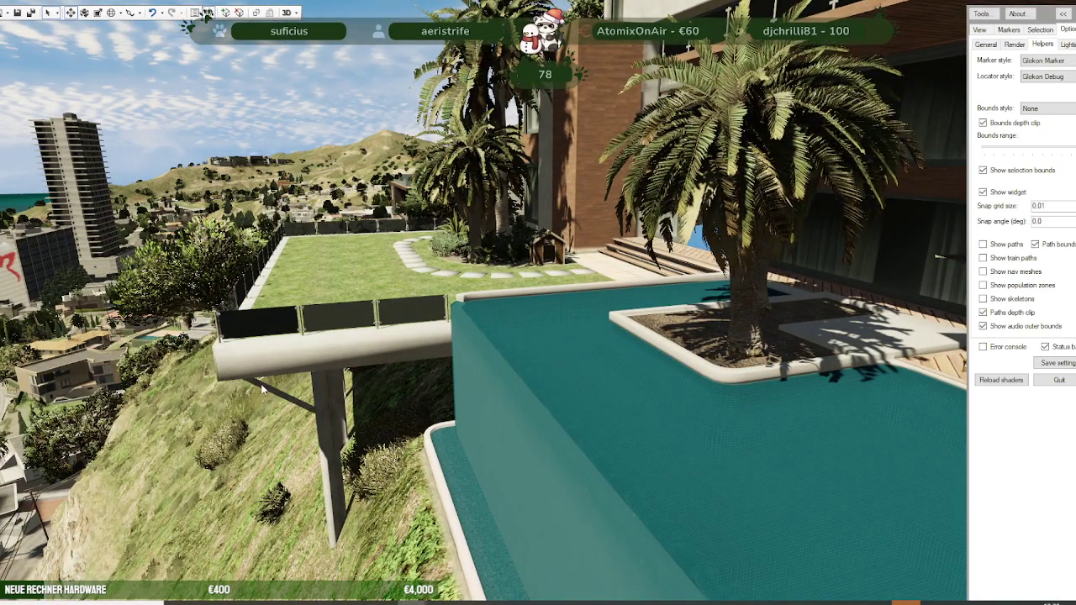
left_click_drag(448, 393, 590, 397)
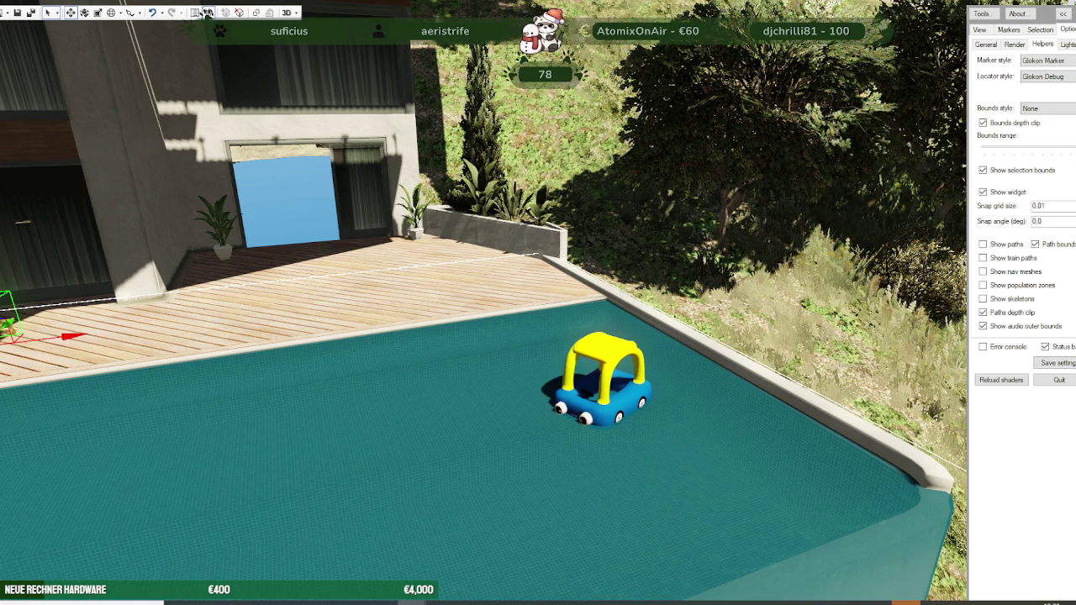
- Look up the glass entity's original archetype and note its flags value 8192
left_click(207, 12)
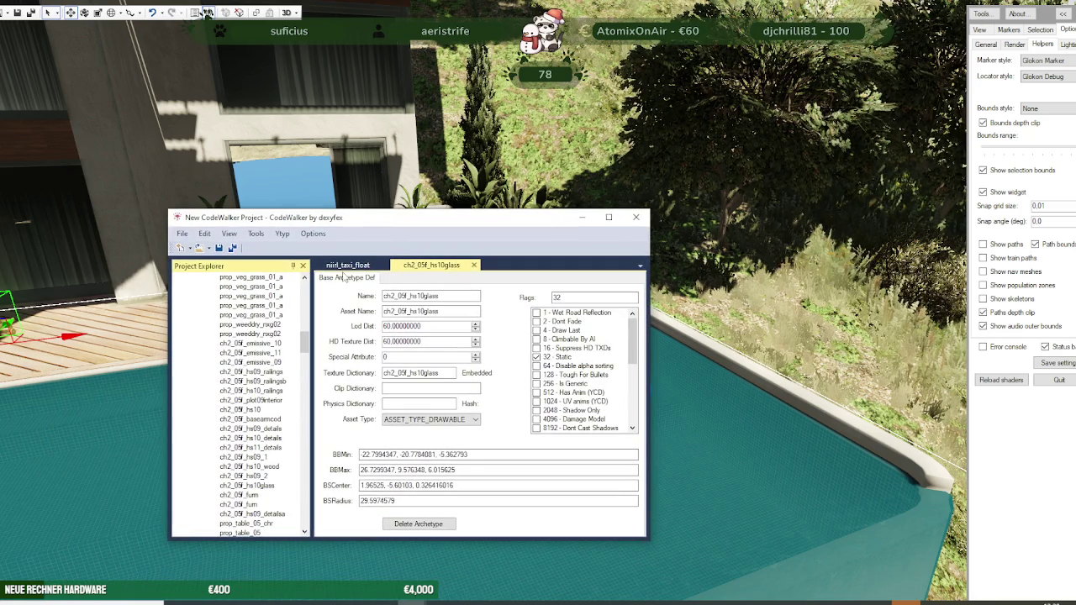
scroll(264, 328, "down", 2)
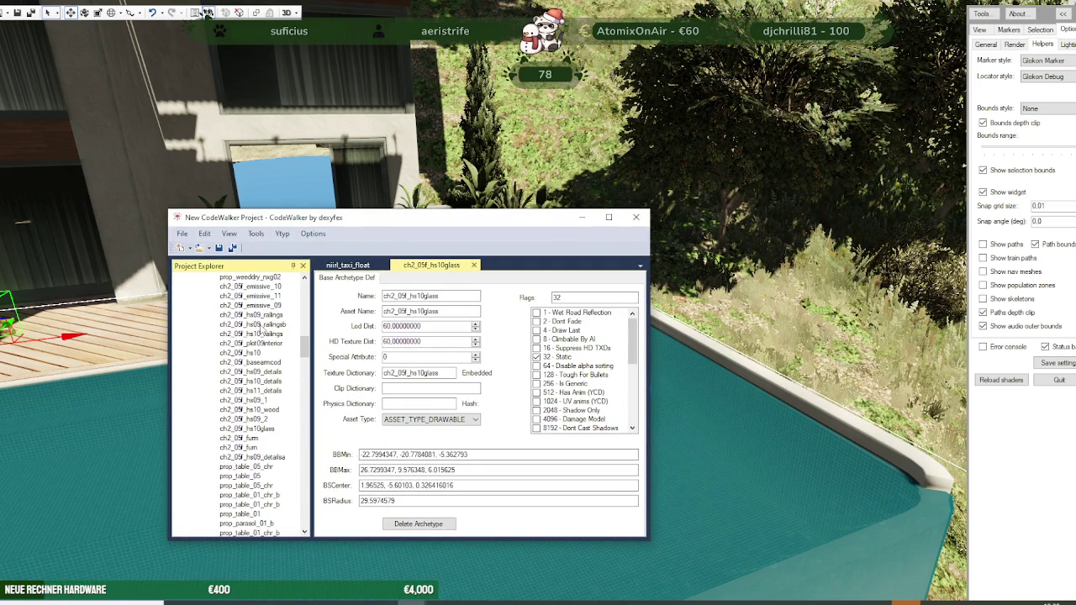
scroll(260, 335, "down", 1)
scroll(261, 334, "down", 2)
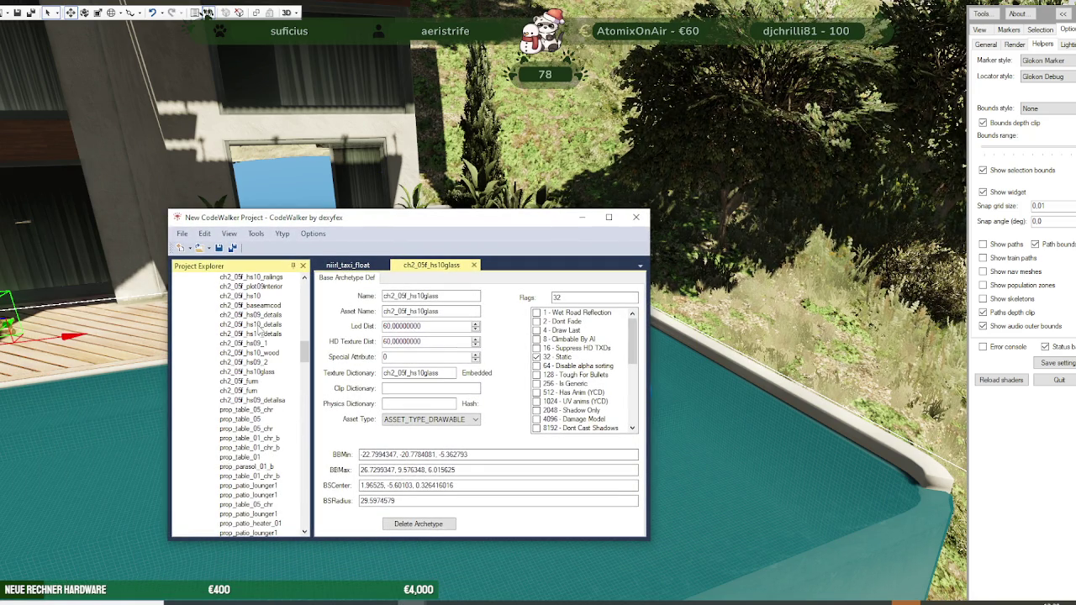
left_click(268, 371)
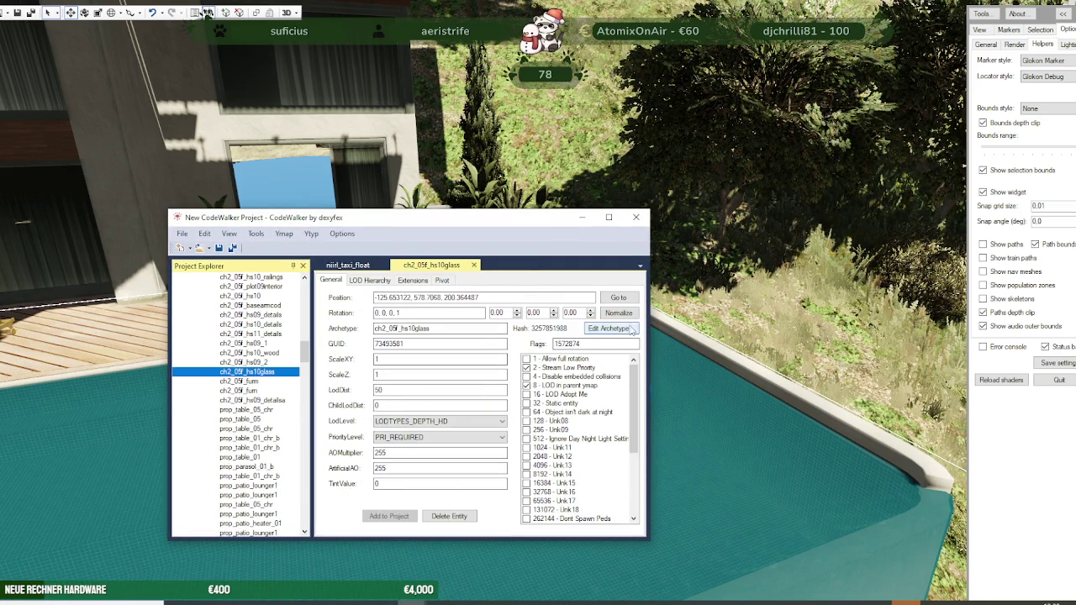
left_click(623, 330)
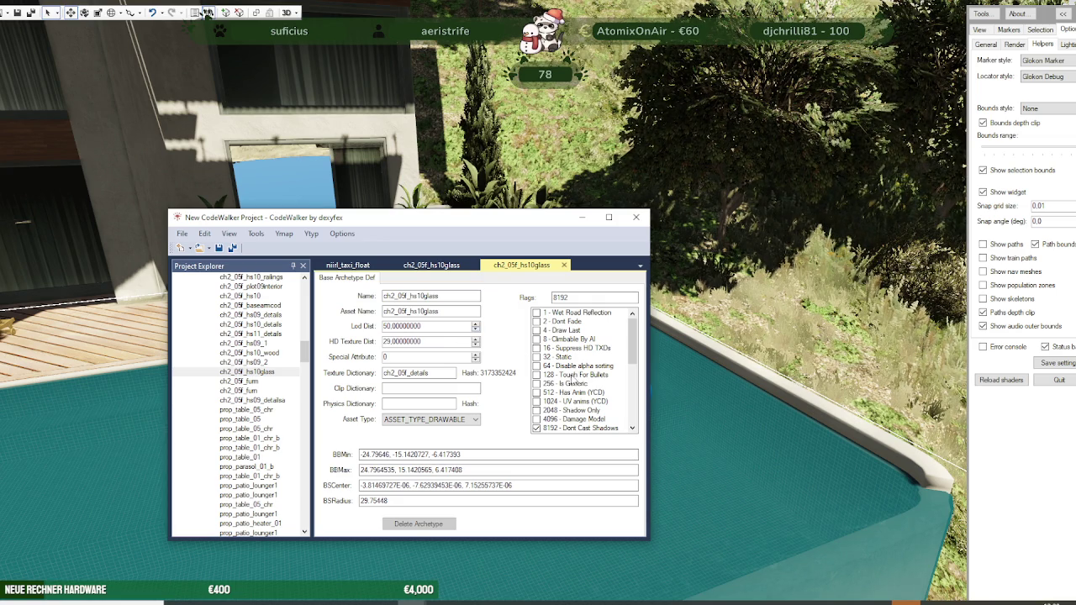
scroll(576, 378, "down", 1)
double_click(576, 296)
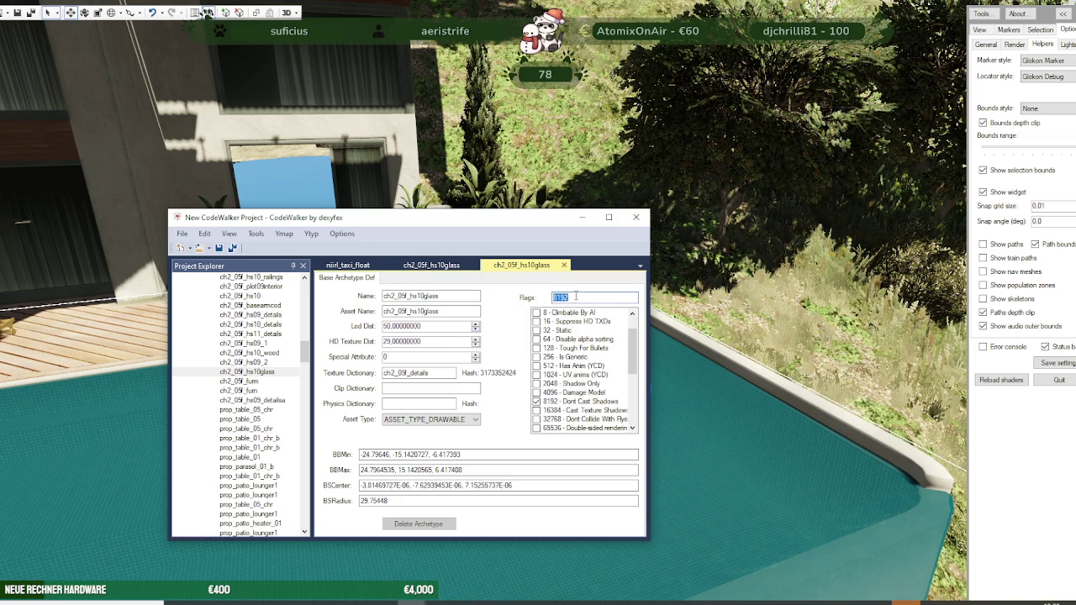
left_click_drag(306, 353, 306, 290)
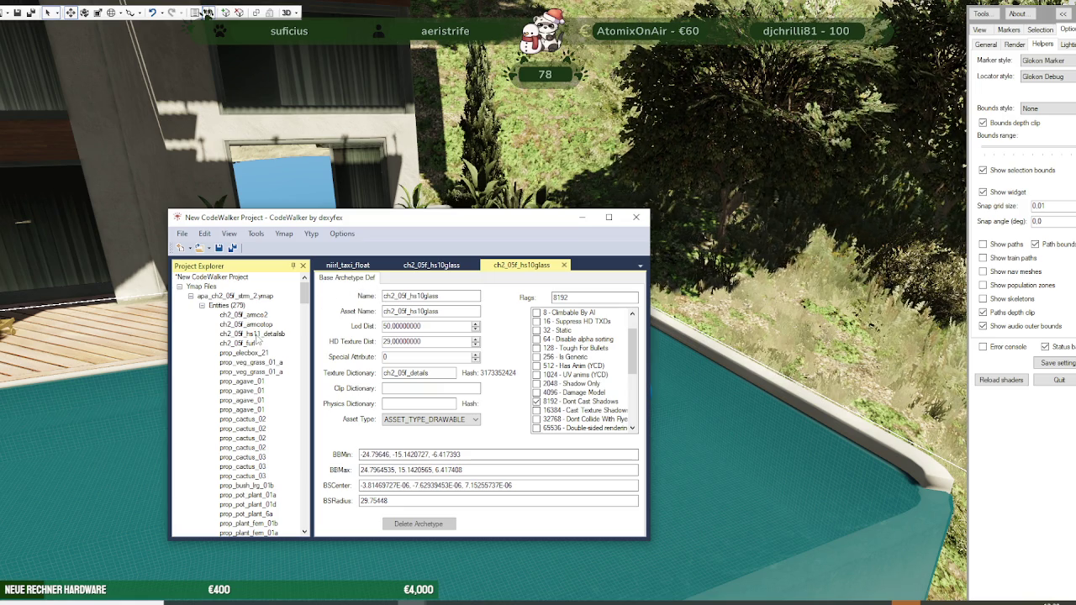
- Change the ytyp's ch2_05f_hs10glass archetype Flags from 32 to 8192
left_click(191, 297)
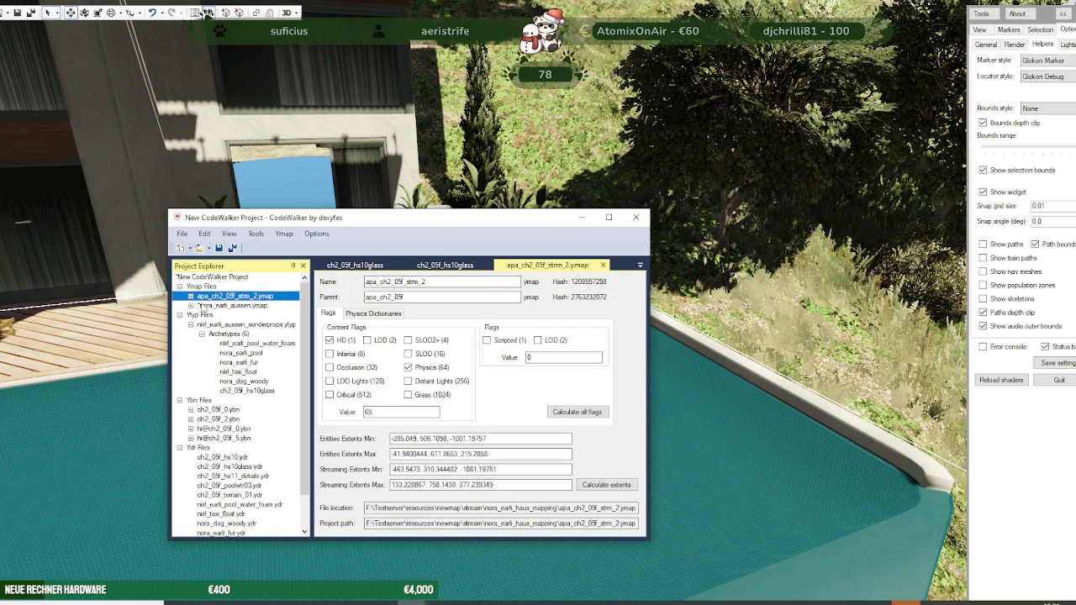
left_click(246, 391)
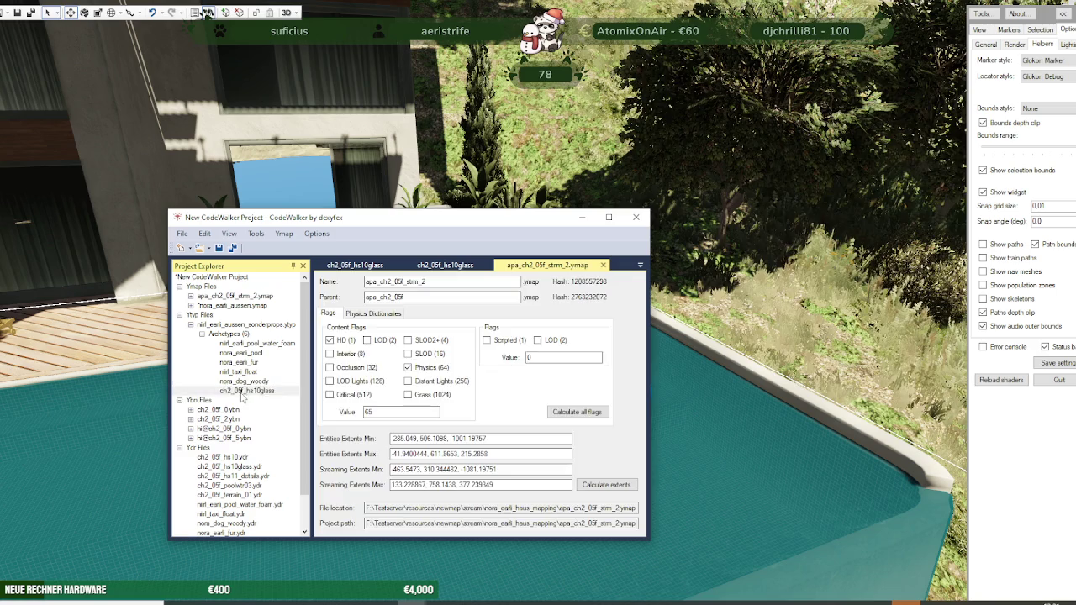
double_click(575, 297)
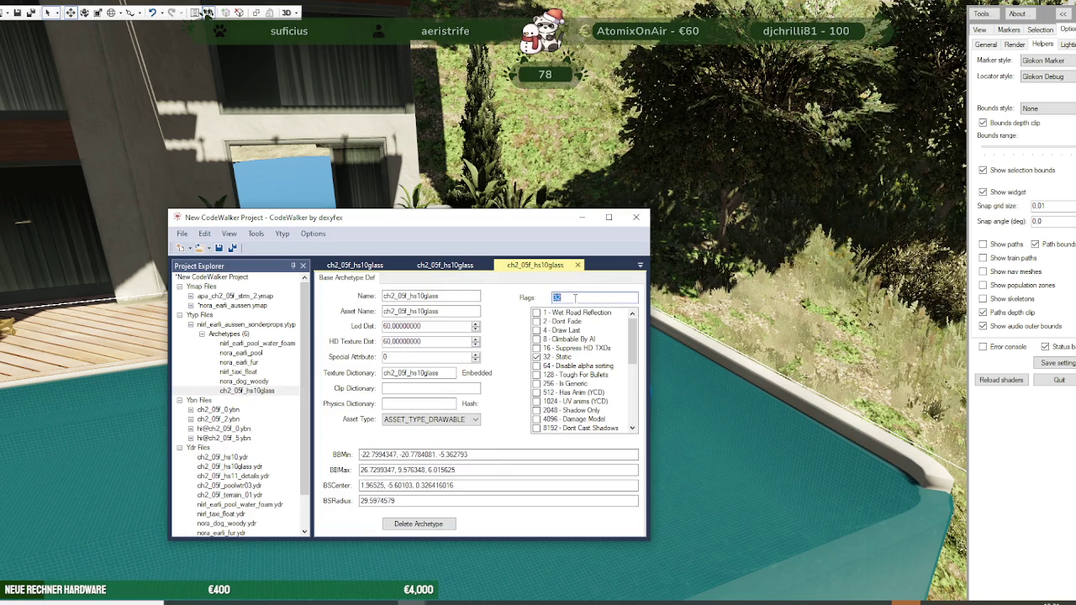
type("8192")
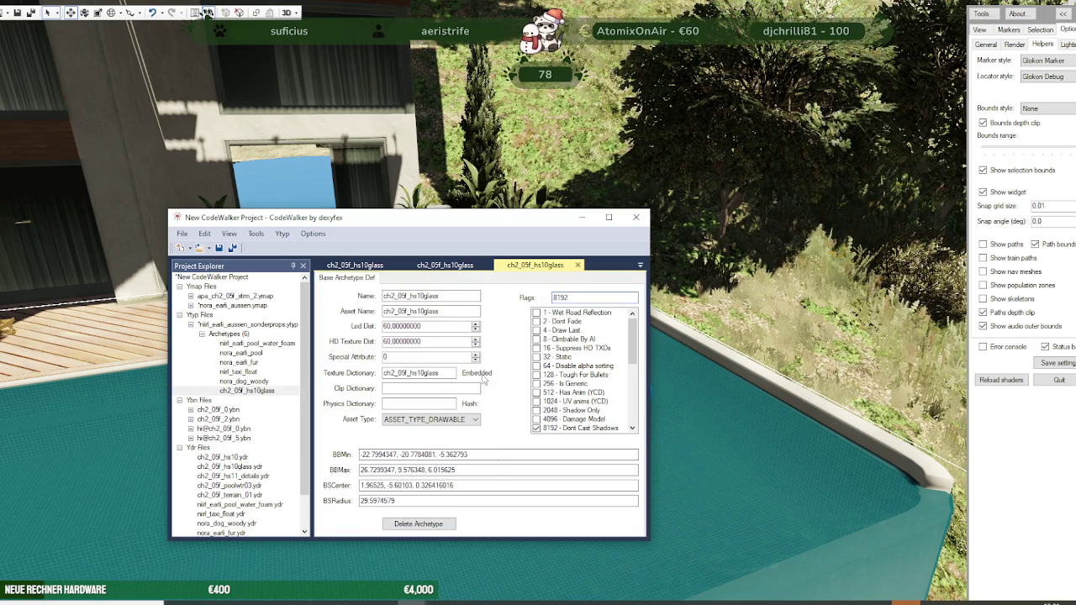
left_click(210, 324)
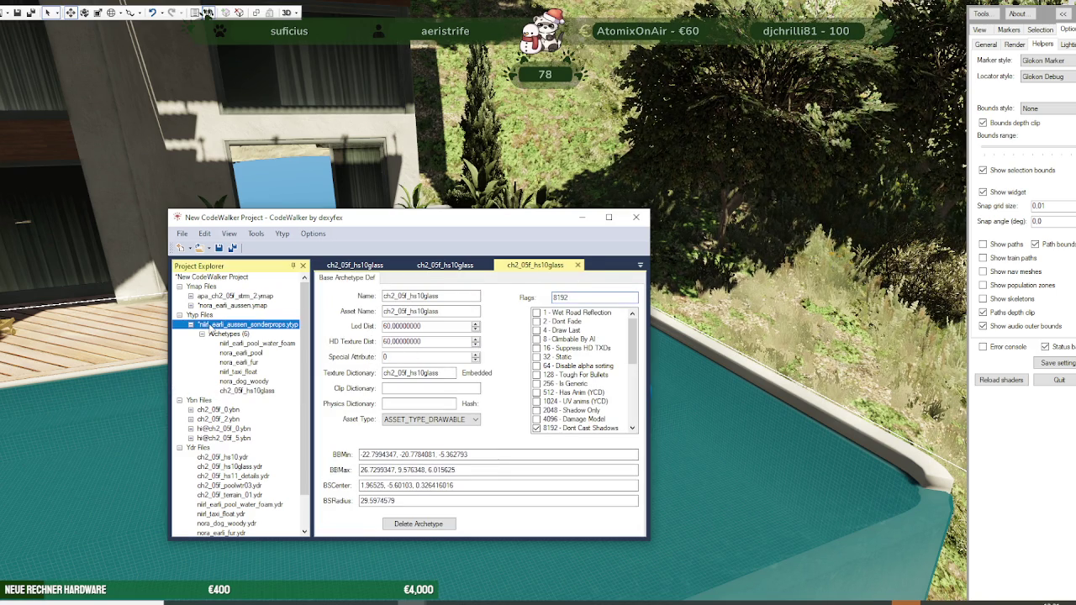
- Overwrite niirl_earli_aussen_sonderprops.ytyp in nora_earli_haus_mapping, then expand the ymap's entity list
left_click(182, 233)
left_click(212, 357)
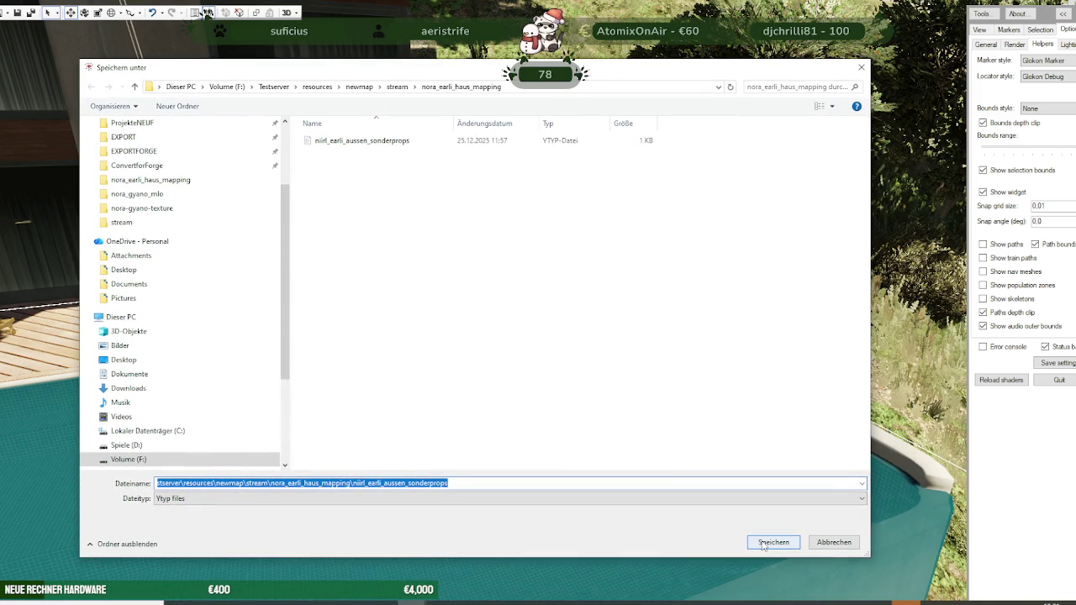
left_click(763, 543)
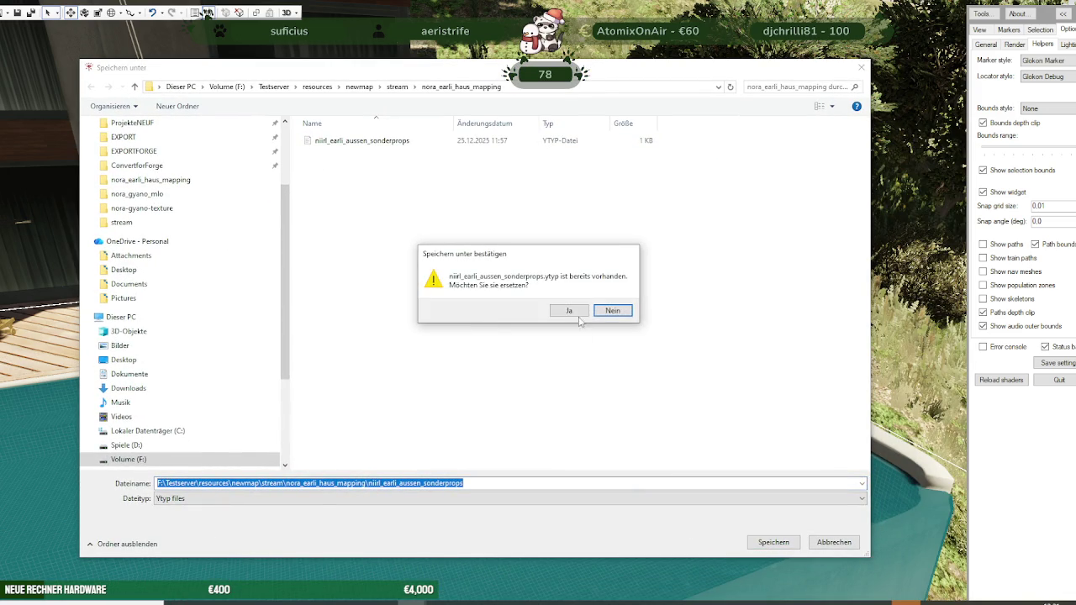
left_click(580, 318)
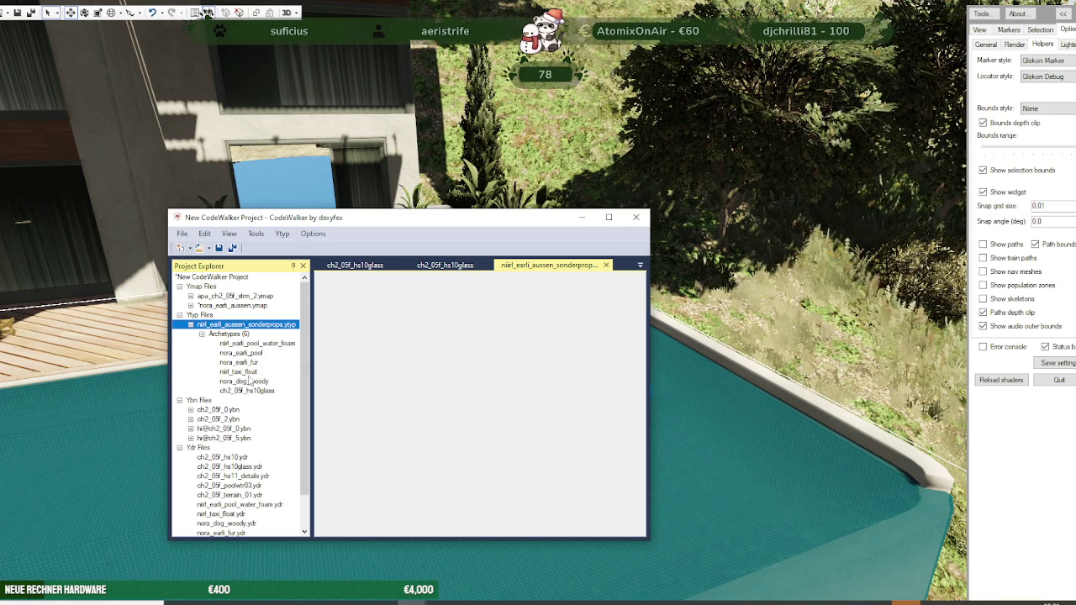
left_click(191, 297)
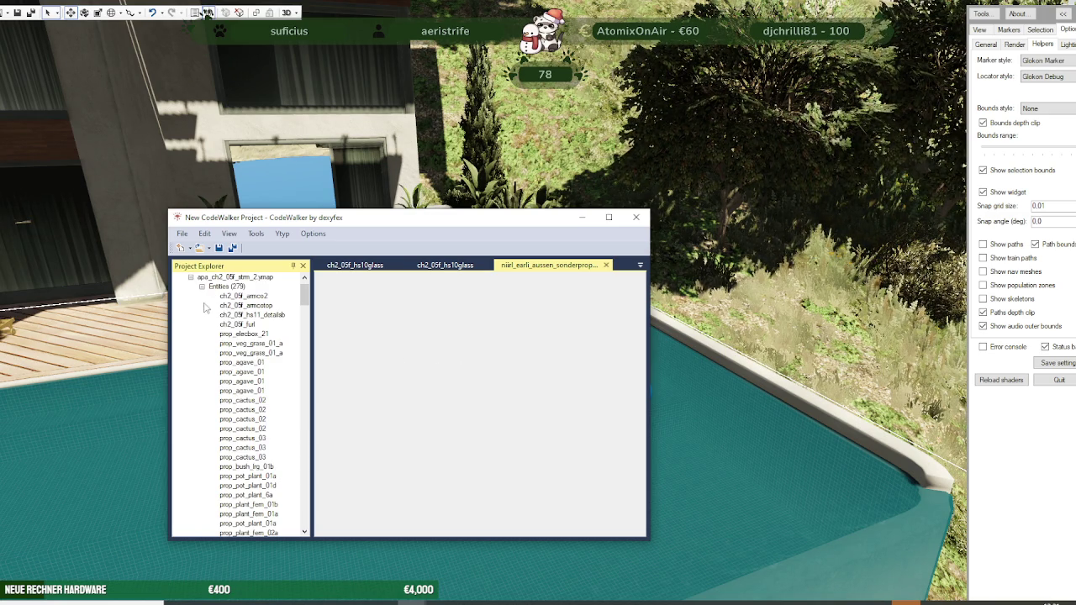
- Delete the ch2_05f_hs10glass archetype from the sonderprops ytyp and confirm with Ja
scroll(255, 354, "down", 7)
scroll(257, 360, "down", 7)
scroll(259, 365, "down", 7)
scroll(262, 370, "down", 7)
scroll(261, 370, "down", 5)
scroll(261, 370, "down", 5)
scroll(260, 370, "down", 5)
scroll(261, 371, "down", 5)
scroll(260, 371, "up", 7)
scroll(261, 371, "up", 7)
scroll(261, 371, "up", 7)
scroll(261, 370, "up", 7)
scroll(261, 361, "up", 5)
scroll(259, 337, "up", 5)
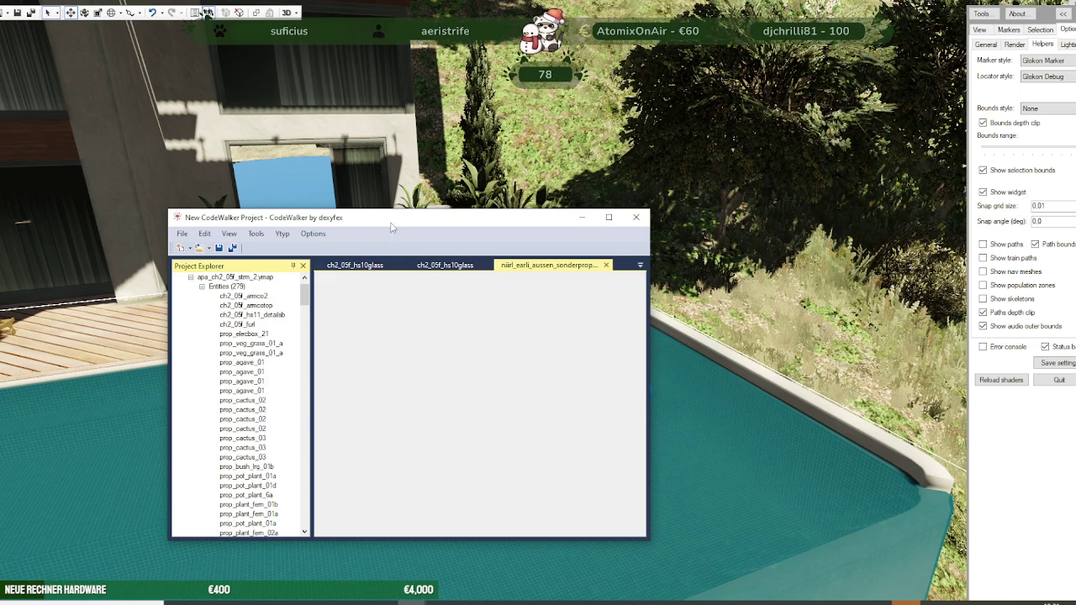
scroll(258, 319, "up", 1)
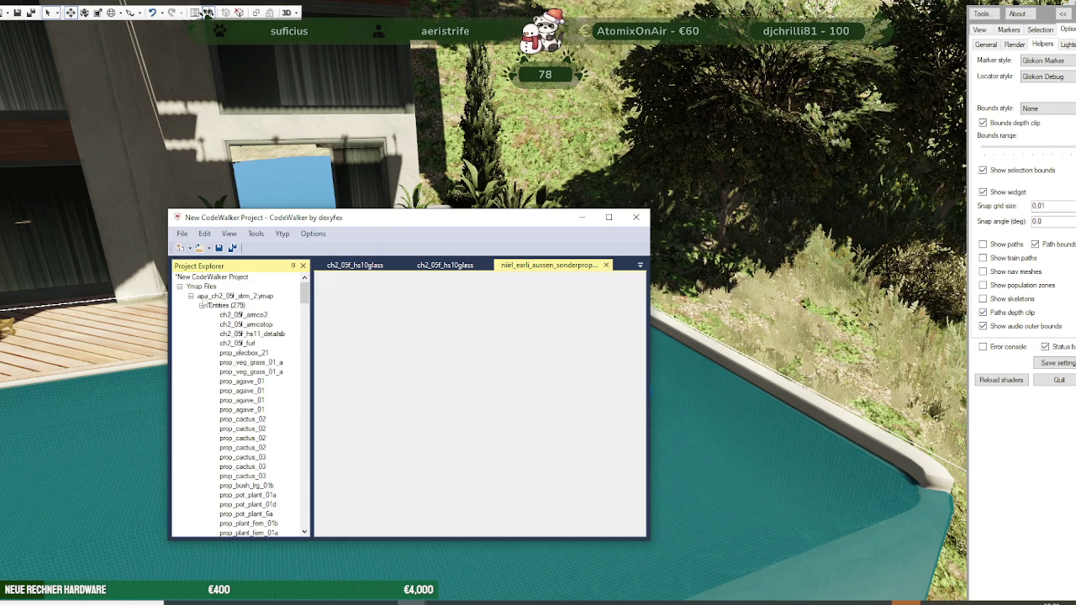
left_click(179, 287)
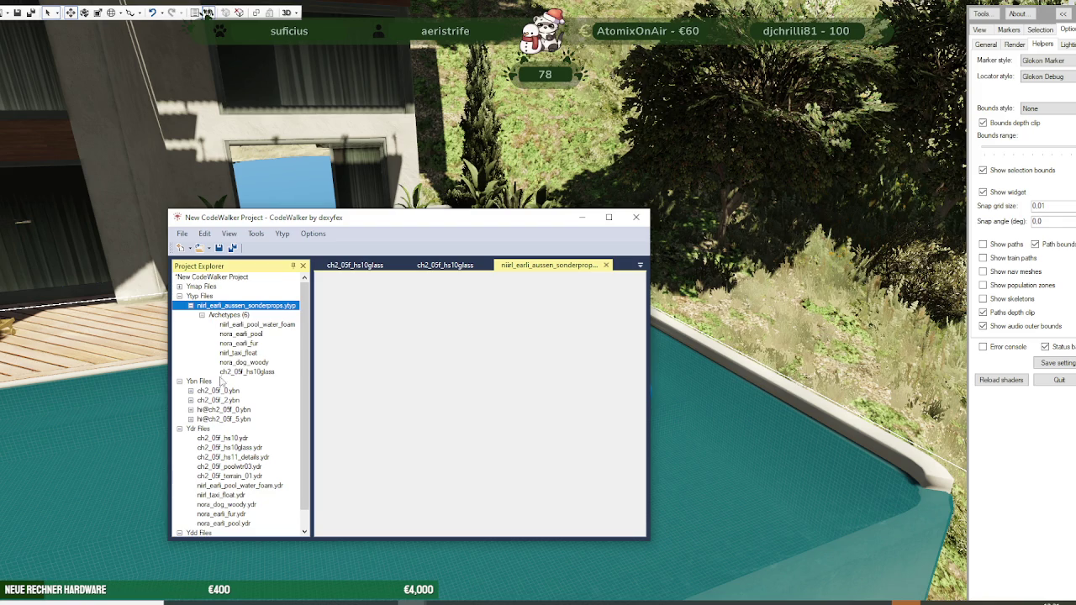
left_click(228, 374)
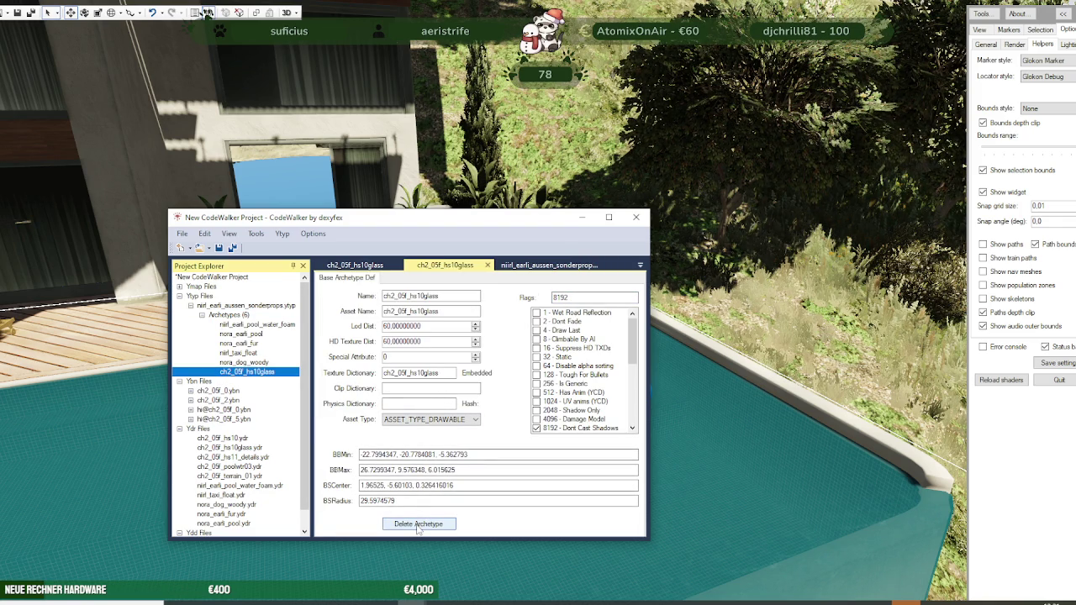
left_click(418, 525)
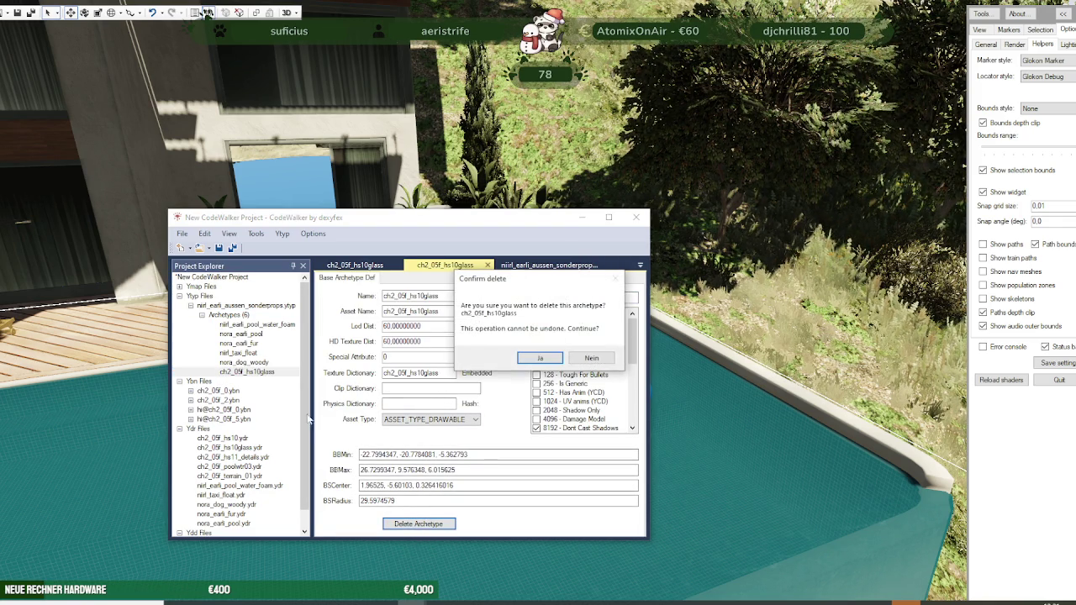
left_click(539, 359)
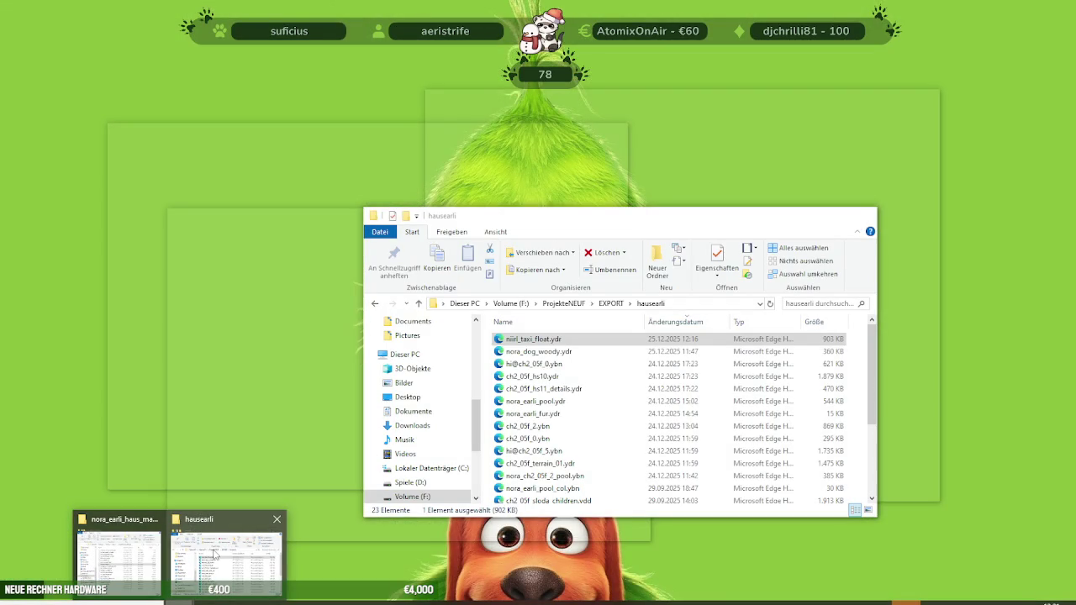
- Rename ch2_05f_hs10glass.ydr to nora_earli_glass.ydr in the nora_earli_haus_mapping folder
left_click(118, 555)
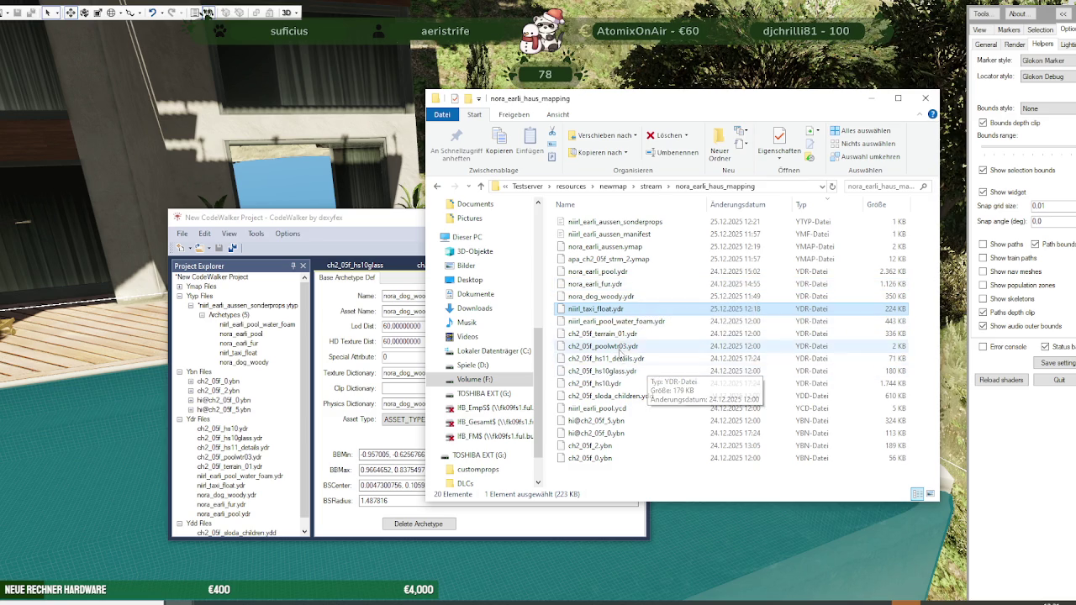
left_click(616, 372)
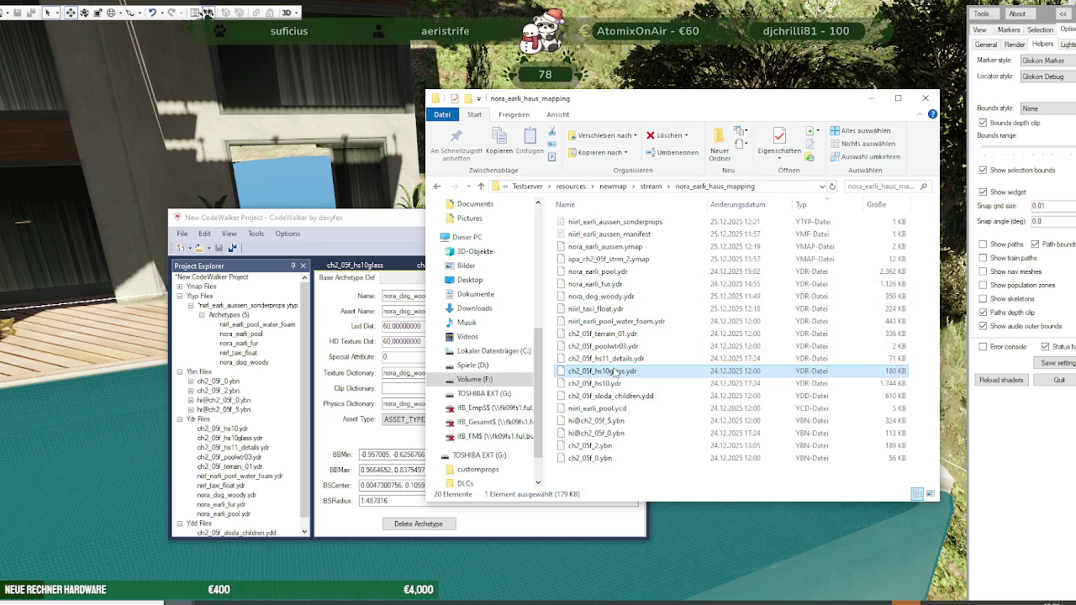
left_click(617, 372)
left_click(607, 372)
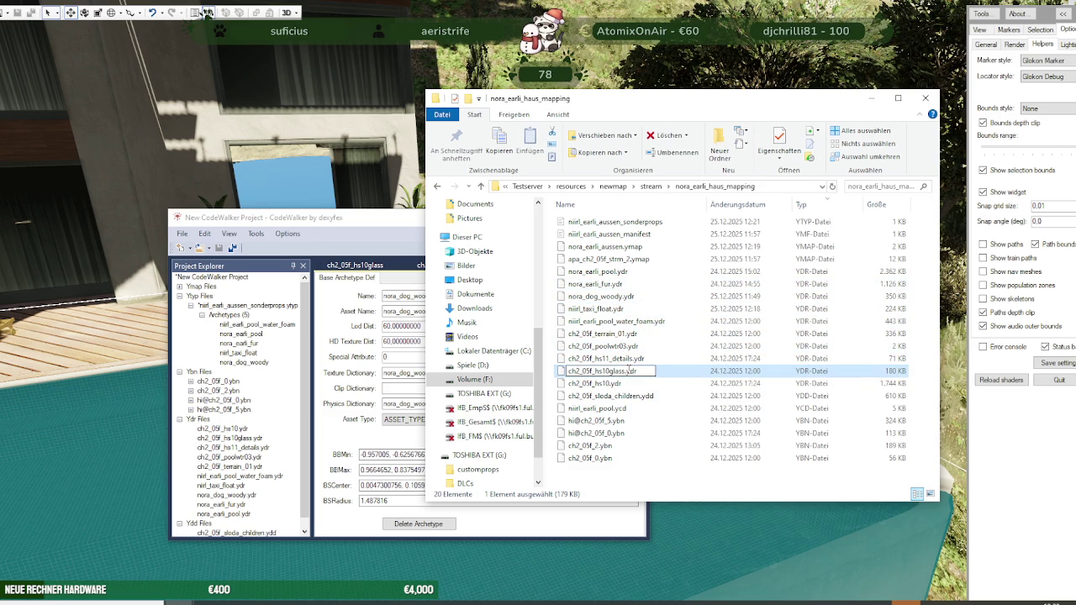
key("BackSpace")
key("BackSpace")
key("BackSpace")
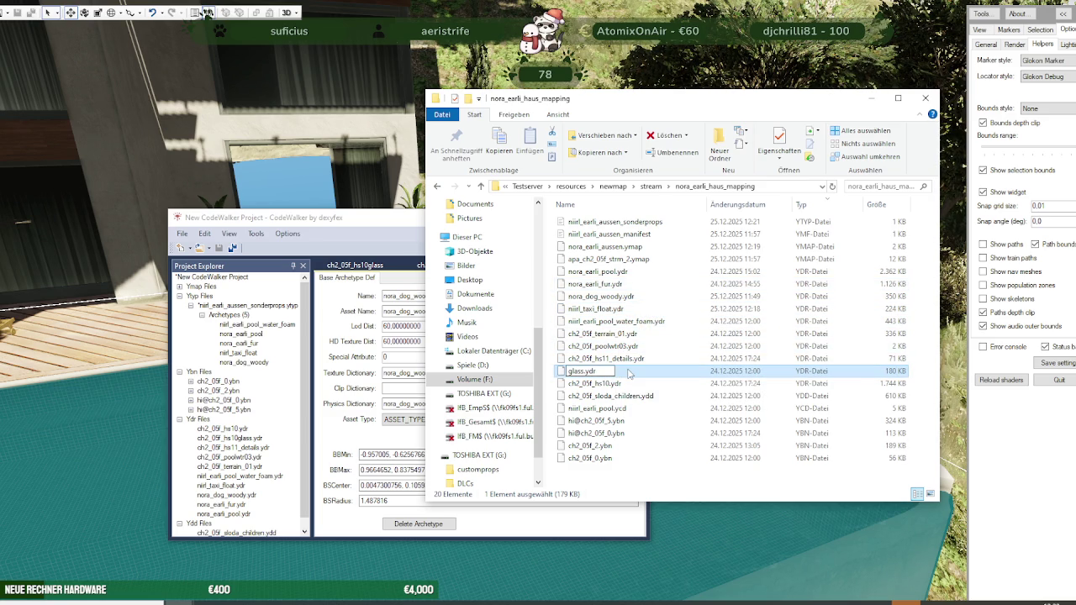
type("ra_earli_")
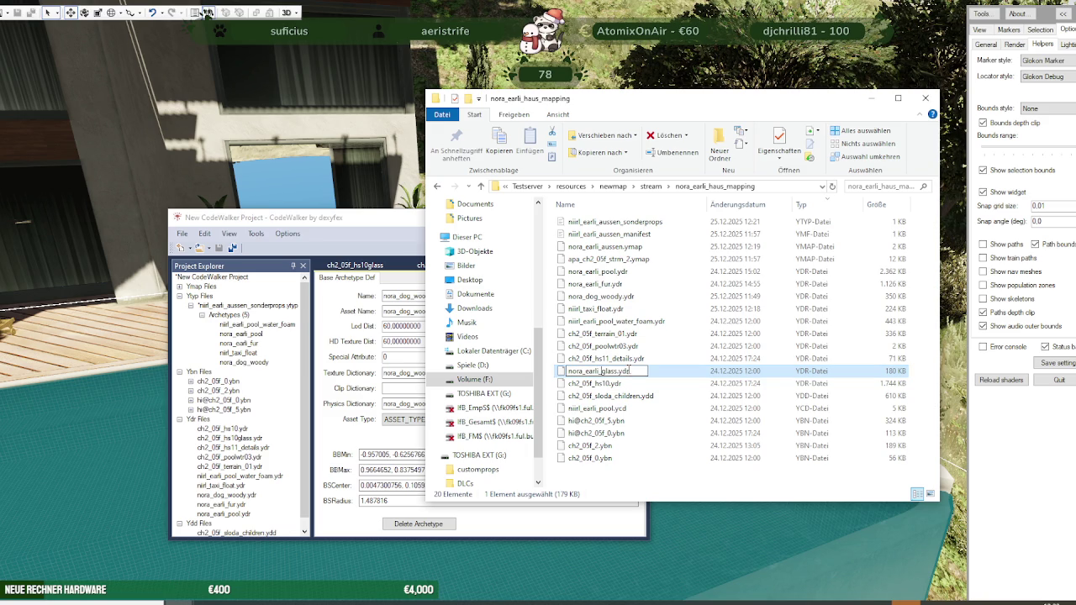
key("Return")
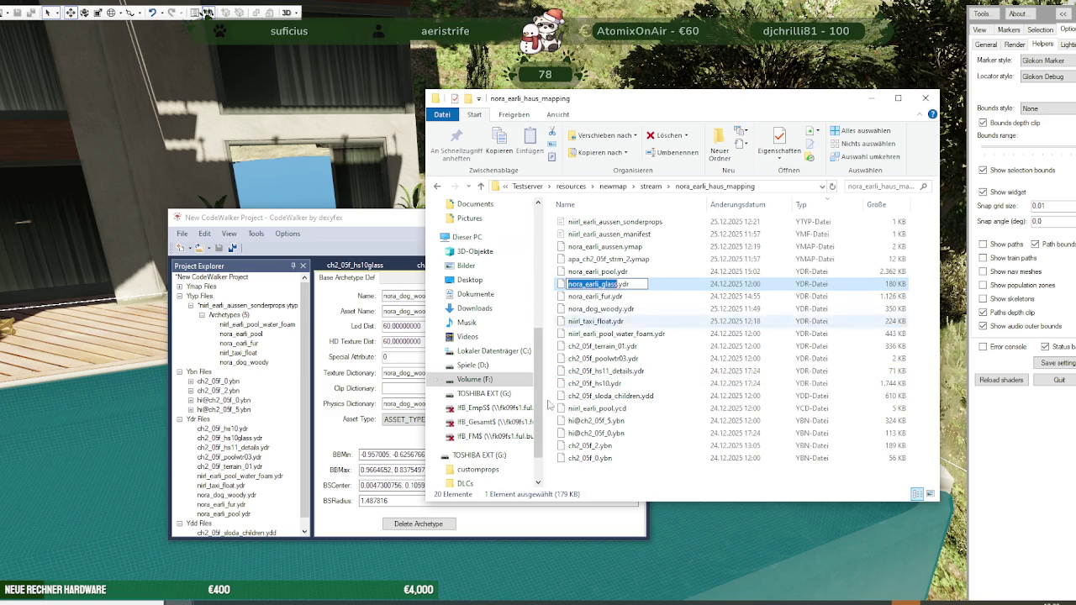
left_click(384, 603)
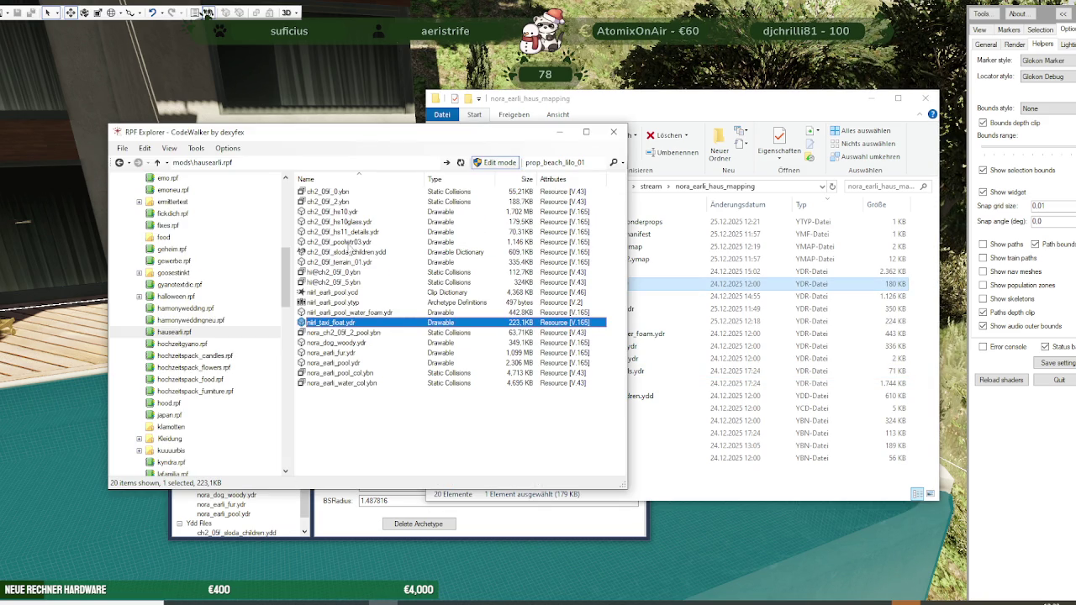
- Preview the ch2_05f_hs10glass.ydr glass model in the model viewer
double_click(337, 222)
left_click_drag(409, 272, 252, 254)
left_click(507, 24)
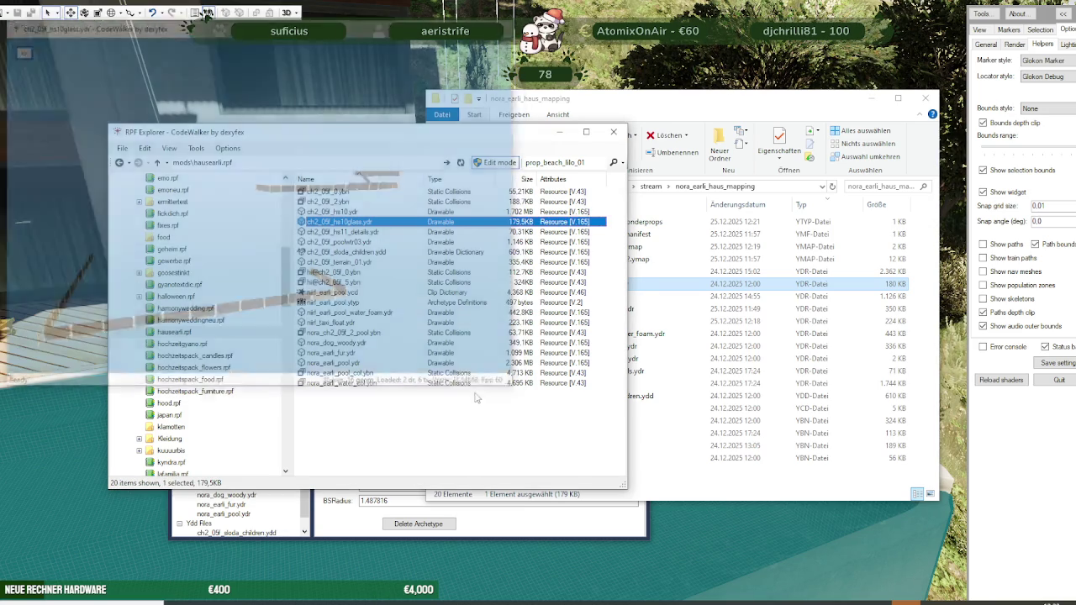
- Add a new ytyp archetype from nora_earli_glass.ydr and set its flags to 8192
left_click(514, 523)
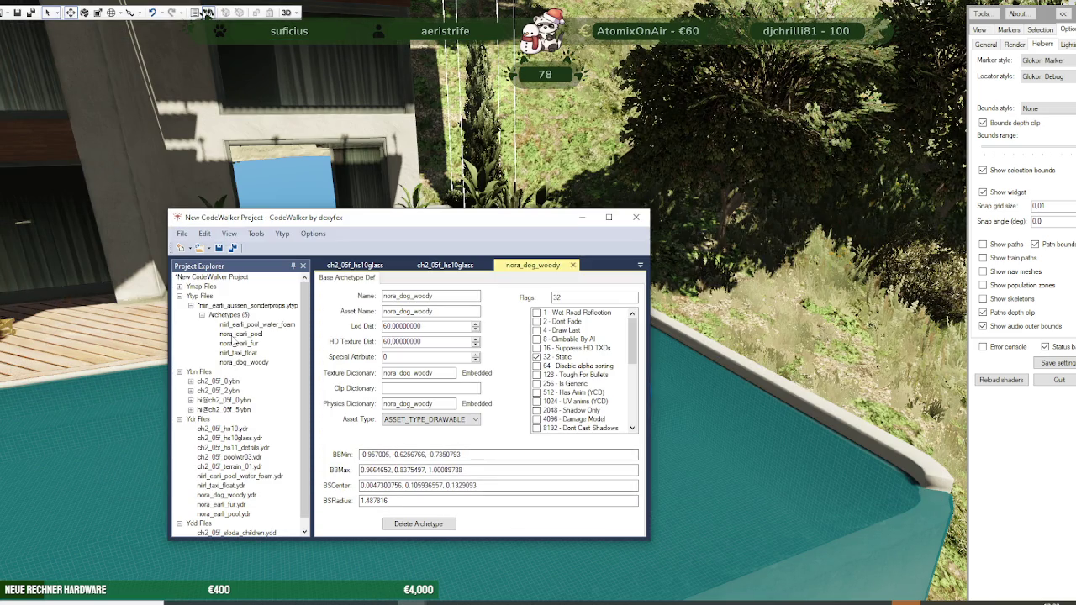
left_click(246, 305)
left_click(282, 234)
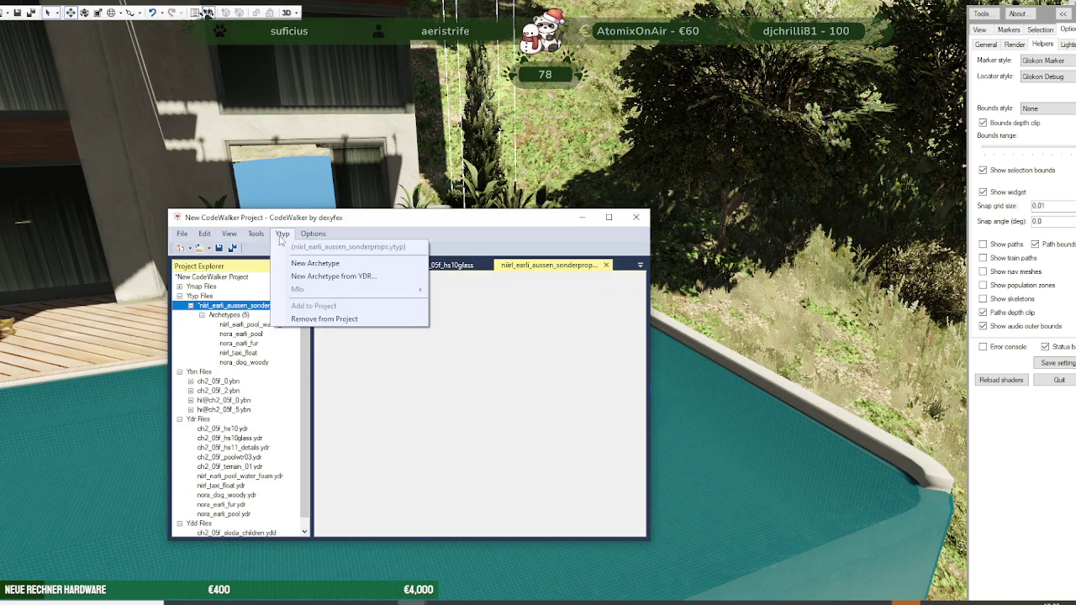
left_click(320, 277)
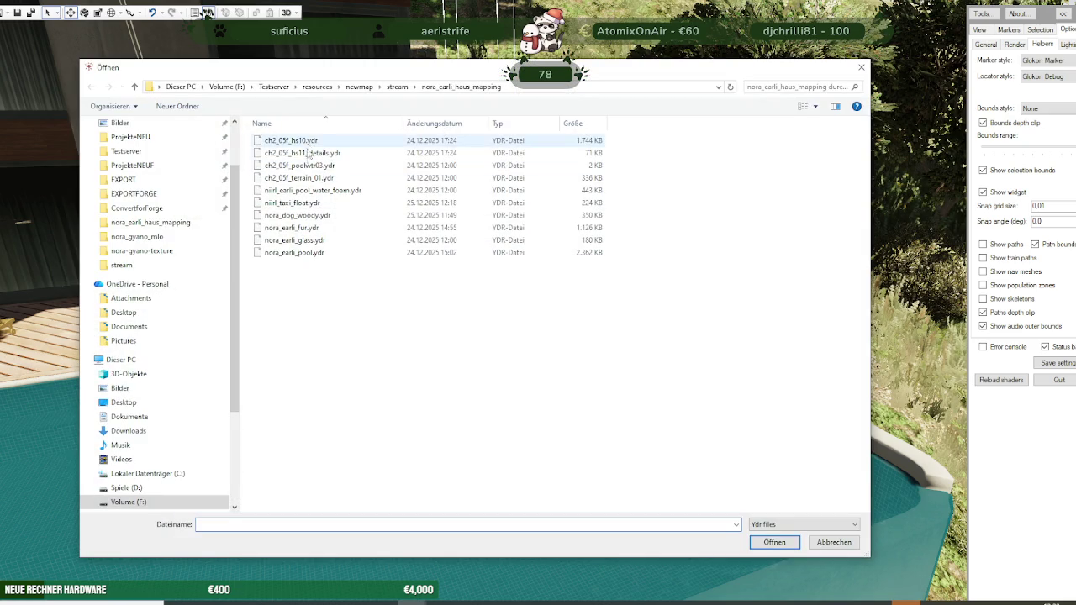
left_click(306, 242)
left_click(754, 547)
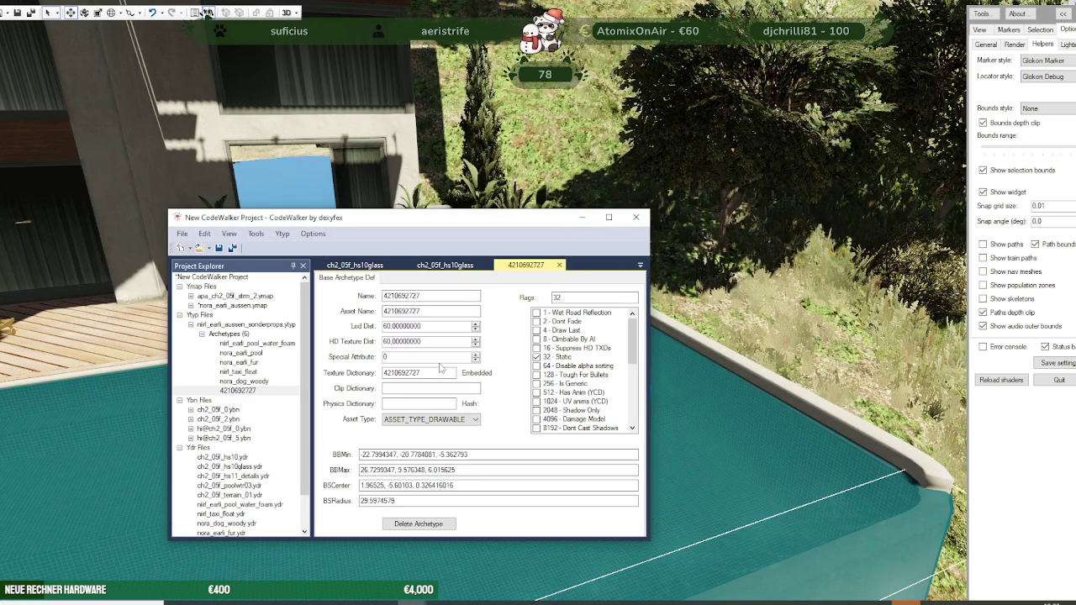
type("91")
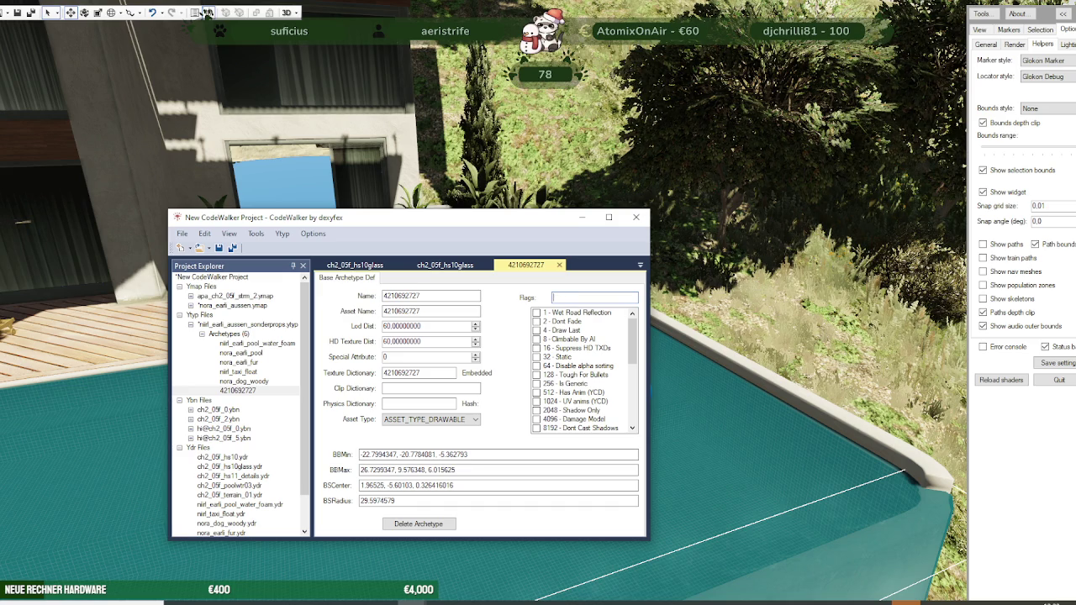
type("2")
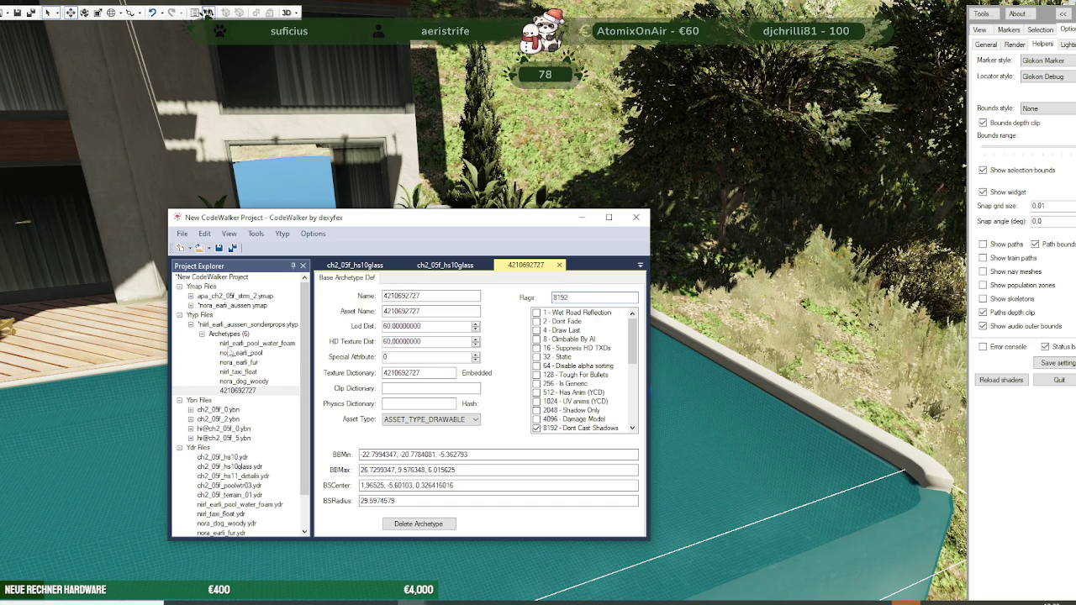
left_click(248, 324)
left_click(182, 233)
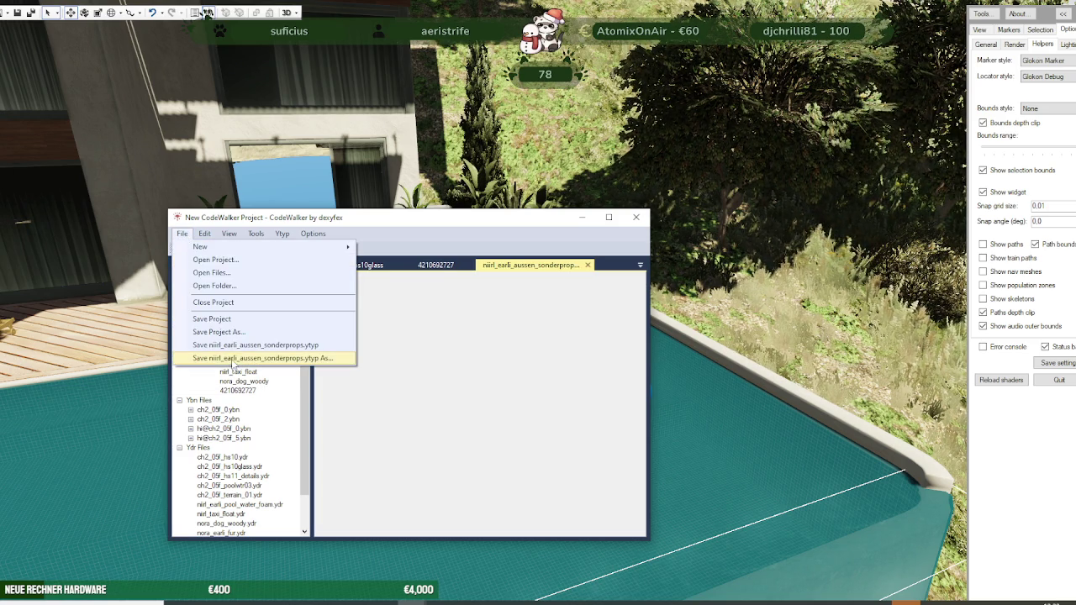
- Save the sonderprops ytyp over the existing file
left_click(233, 360)
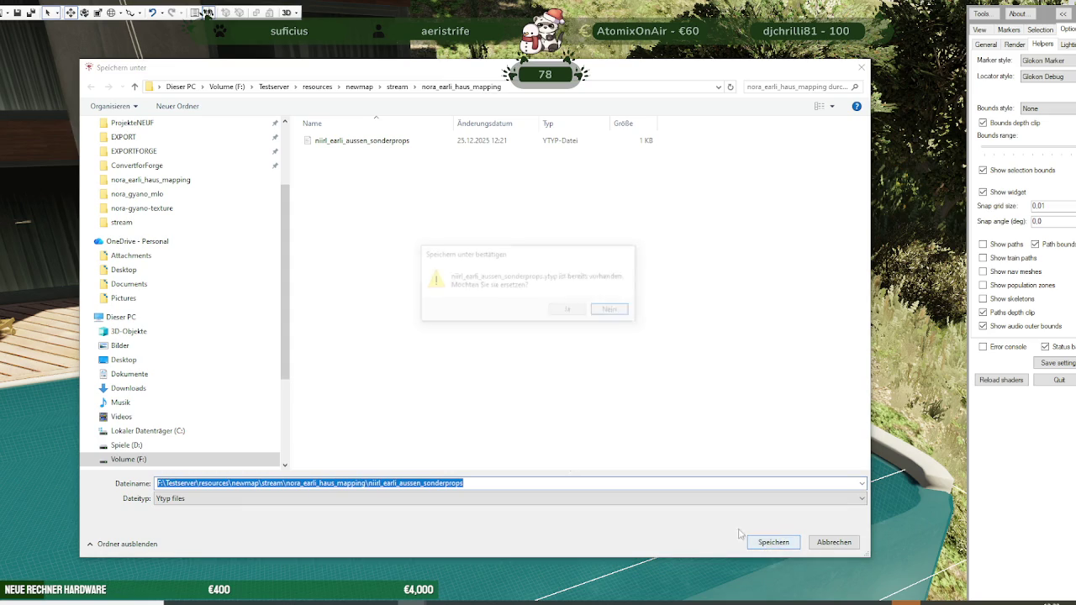
left_click(767, 538)
left_click(555, 314)
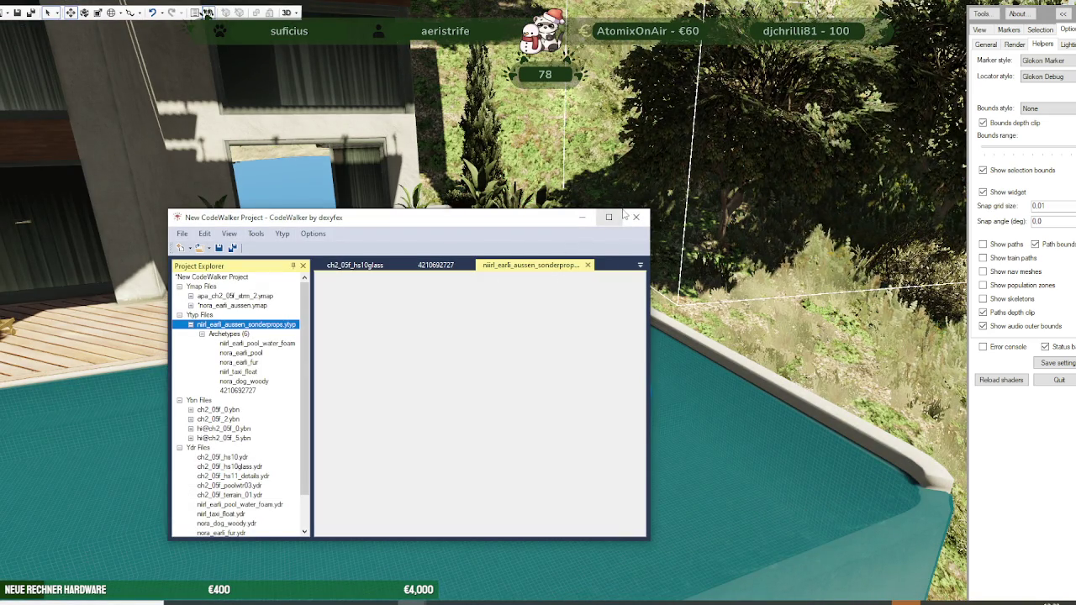
- Close the project without saving the ymap or project, then open the project folder again
left_click(636, 217)
left_click(530, 353)
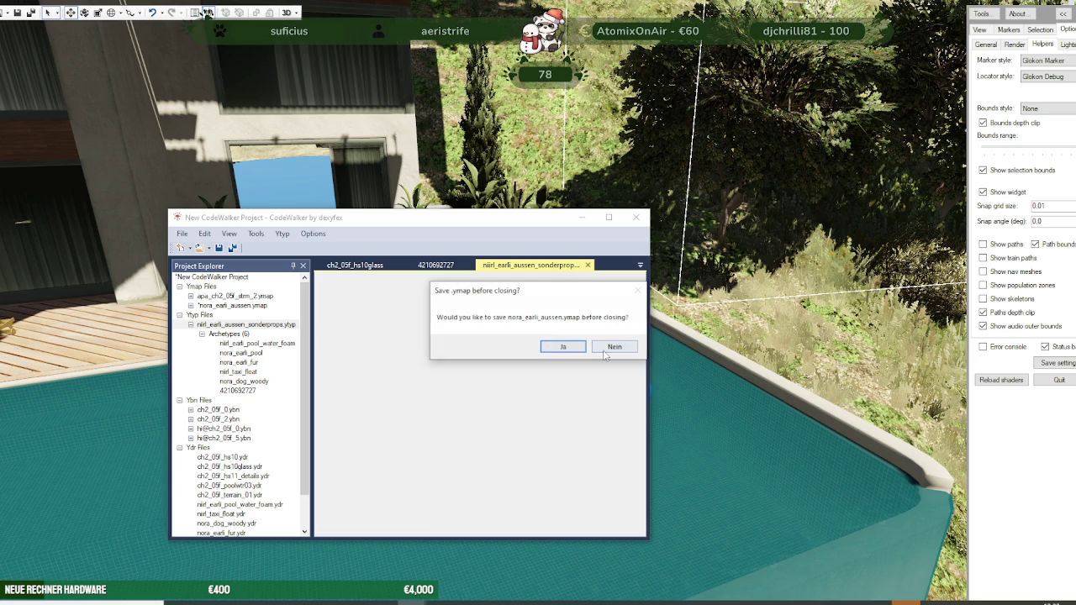
left_click(605, 352)
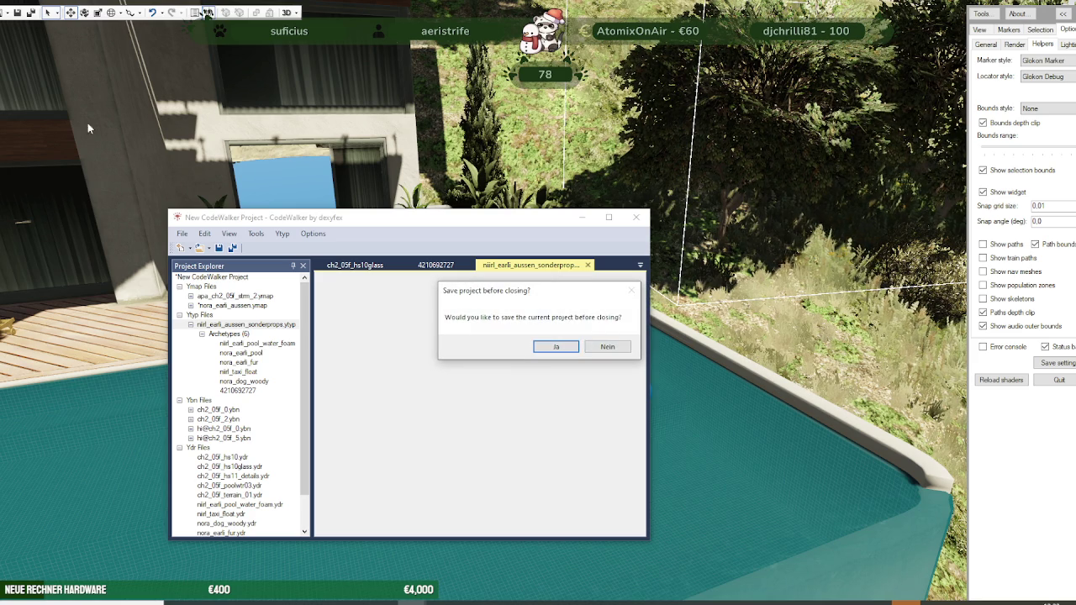
left_click(606, 347)
left_click(4, 13)
left_click(20, 53)
left_click(761, 542)
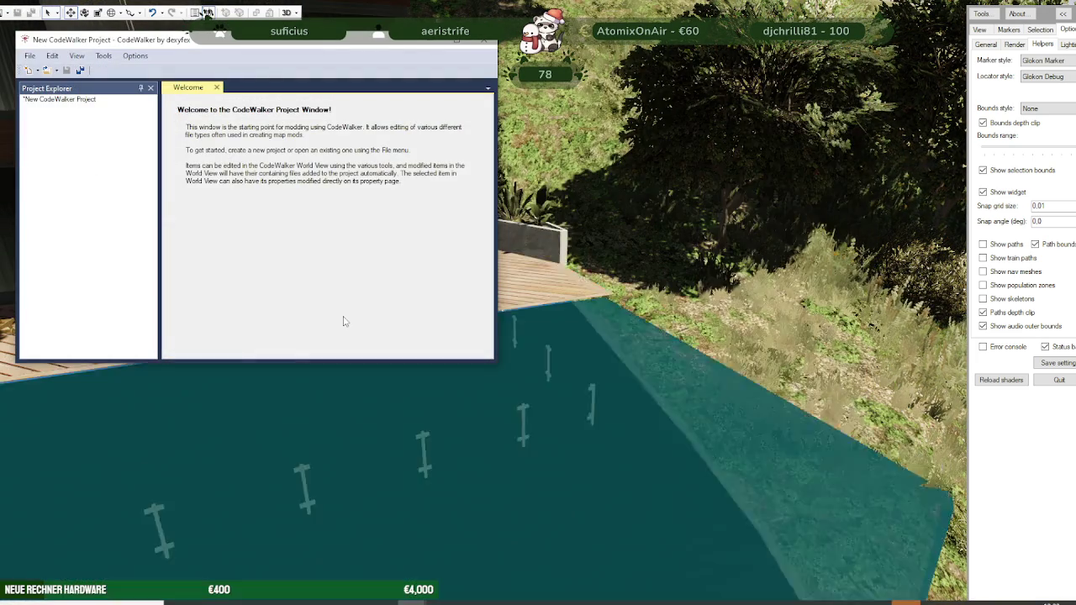
- Copy the nora_earli_glass archetype's asset name from the ytyp
left_click(38, 147)
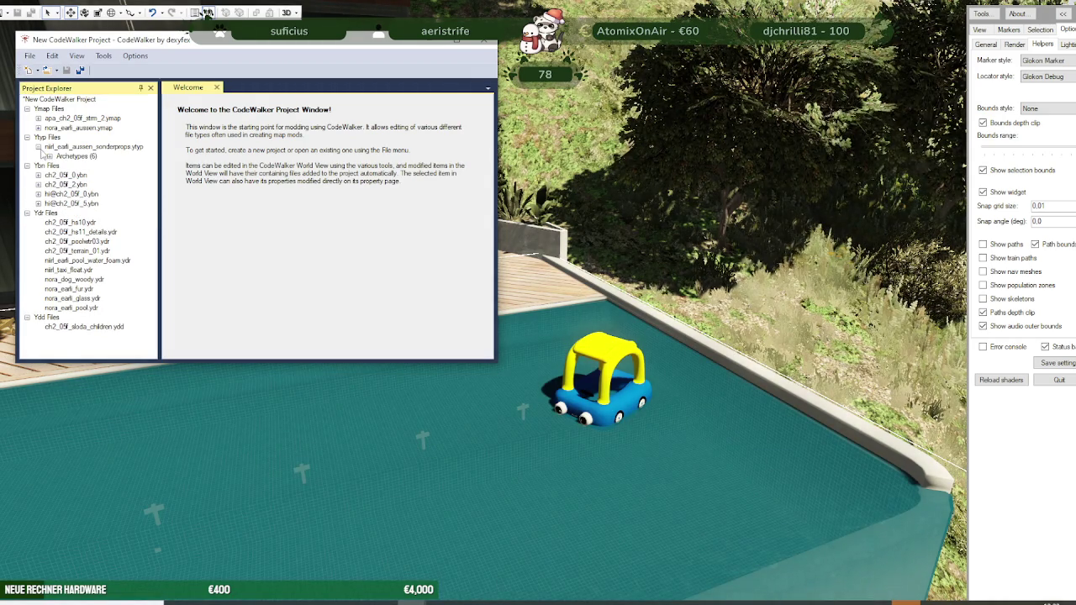
left_click(50, 156)
left_click(100, 214)
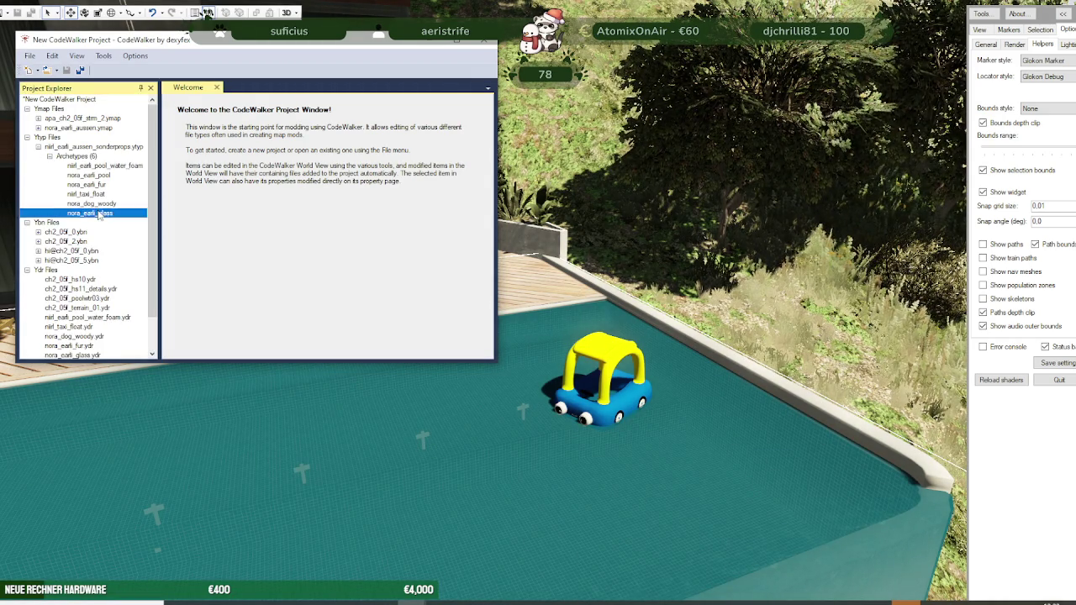
double_click(252, 134)
key("ctrl+c")
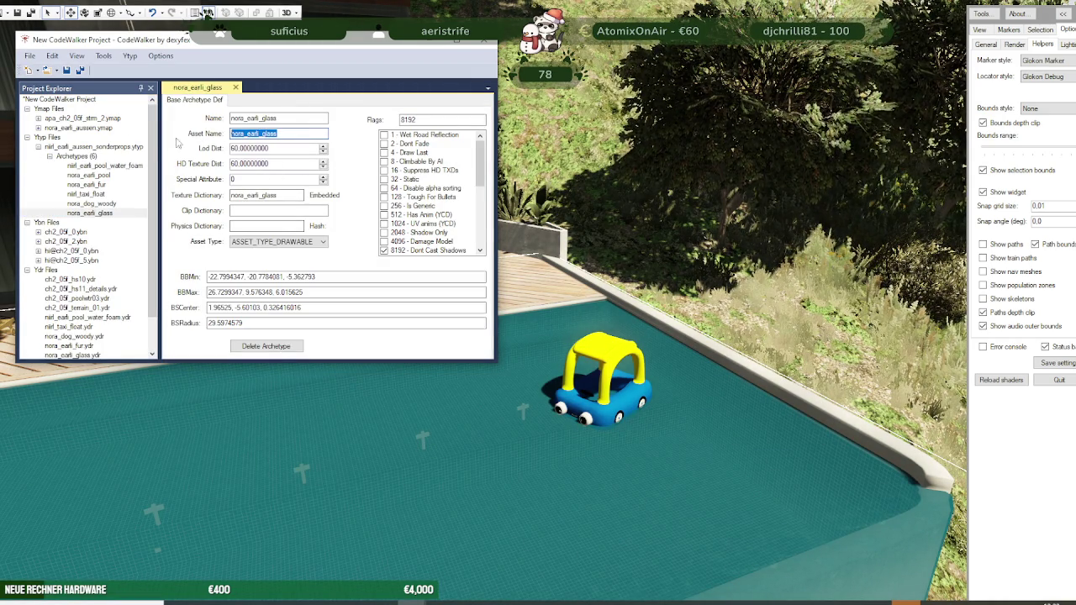
- Expand the 279-entity ymap and open the ch2_05f_hs10glass entity
left_click(38, 118)
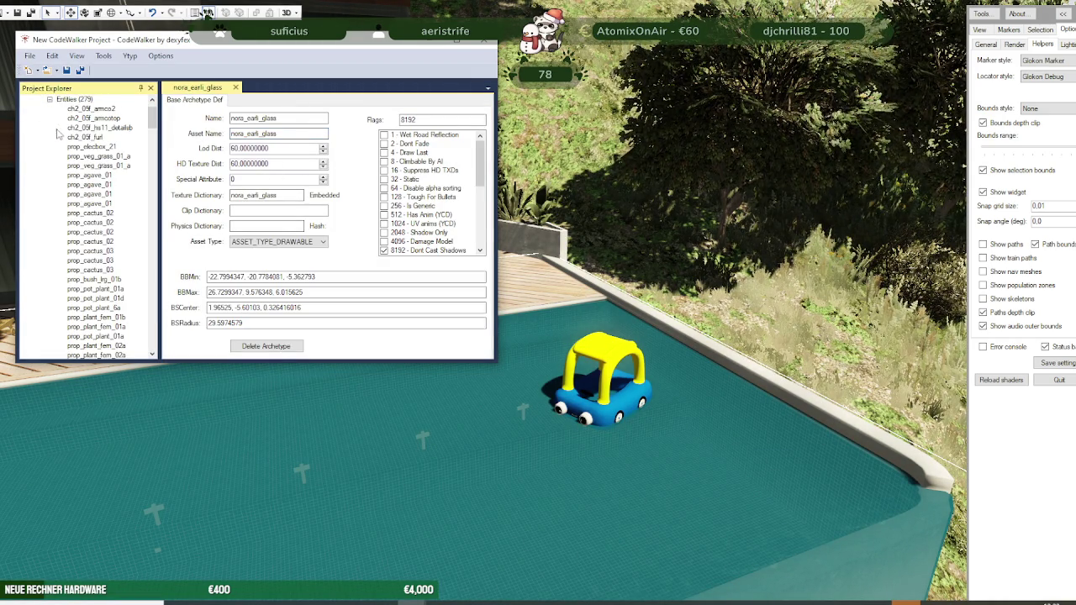
scroll(103, 189, "down", 5)
scroll(103, 189, "down", 3)
scroll(101, 198, "down", 3)
scroll(100, 206, "down", 3)
scroll(98, 213, "down", 3)
scroll(99, 213, "down", 1)
scroll(99, 214, "down", 1)
scroll(100, 214, "down", 1)
scroll(100, 214, "down", 1)
scroll(100, 214, "down", 1)
scroll(100, 214, "down", 1)
scroll(100, 214, "down", 1)
scroll(100, 215, "down", 1)
scroll(100, 214, "up", 2)
scroll(100, 215, "up", 2)
scroll(101, 216, "up", 2)
scroll(101, 217, "up", 2)
scroll(101, 217, "up", 2)
scroll(102, 216, "up", 2)
scroll(102, 216, "up", 2)
scroll(103, 215, "up", 2)
scroll(102, 215, "up", 3)
scroll(103, 215, "up", 2)
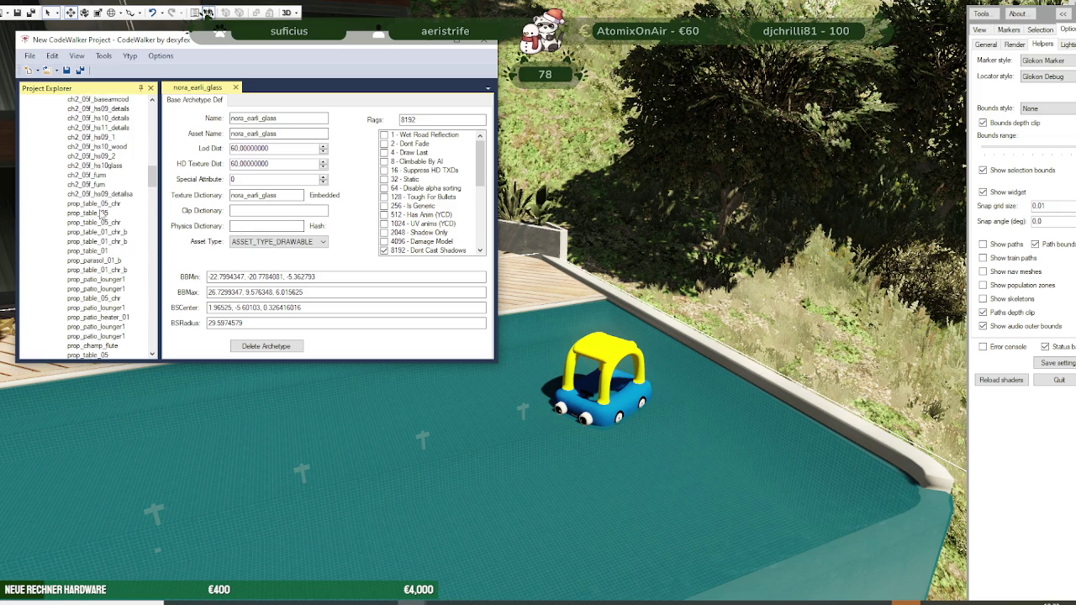
left_click(101, 166)
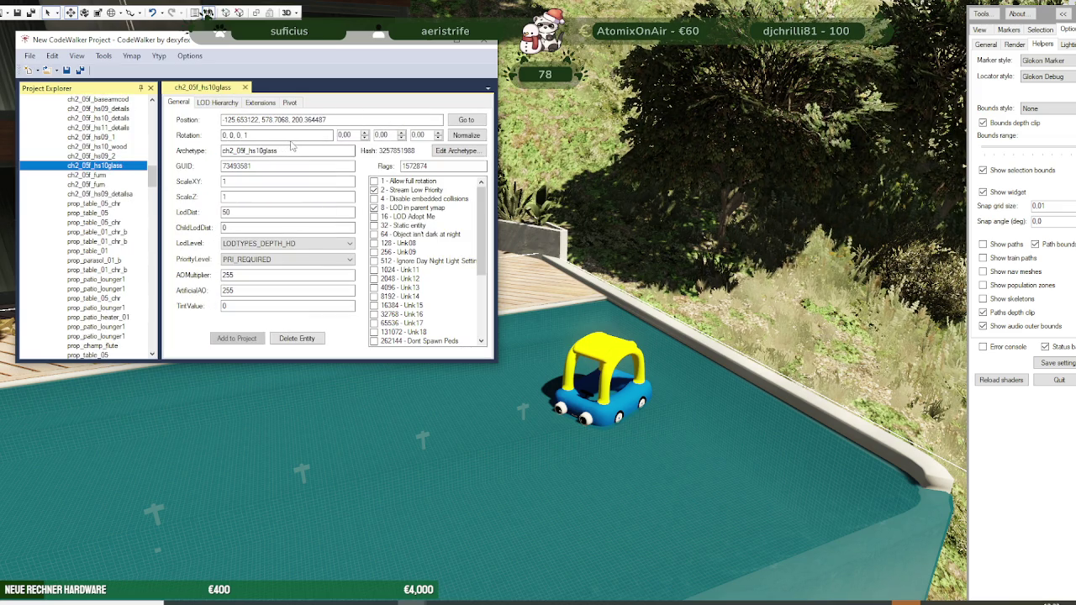
- Replace the entity's archetype name with nora_earli_glass and look over the house glass
left_click_drag(295, 151, 183, 151)
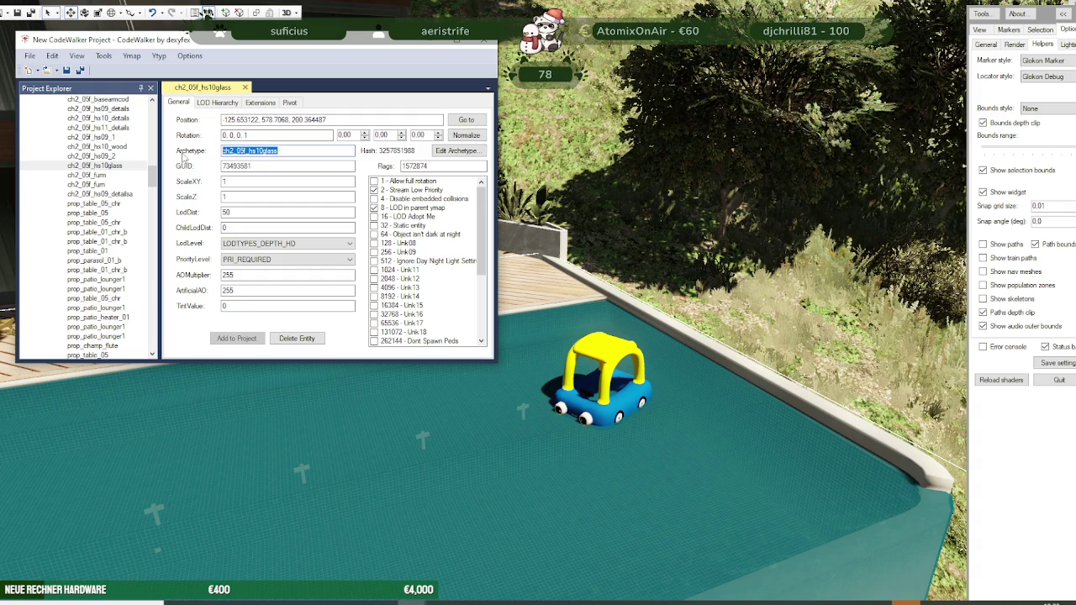
key("ctrl+v")
left_click_drag(320, 45, 47, 79)
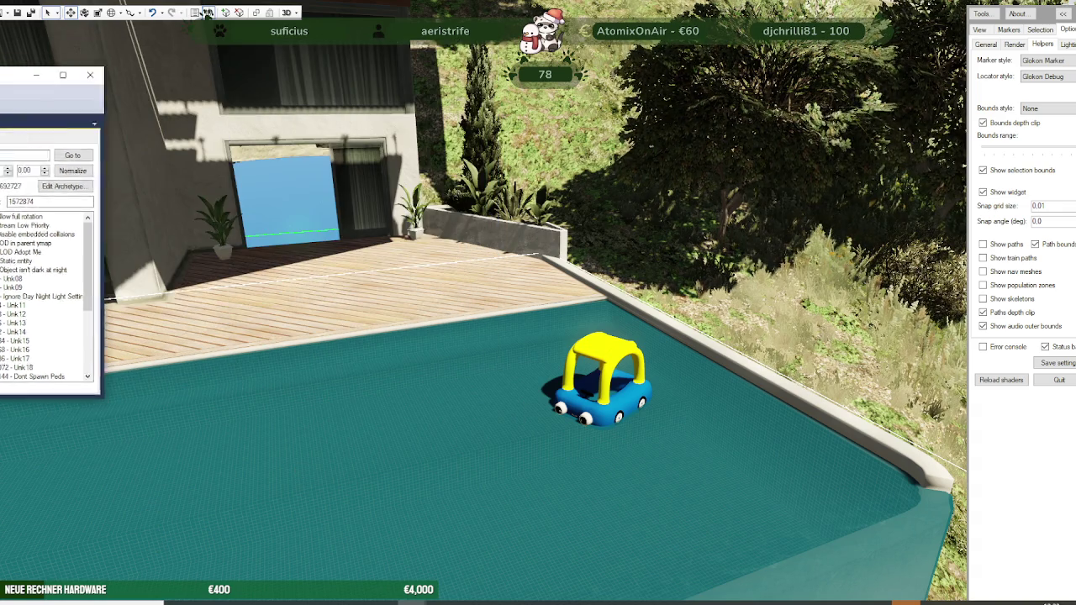
mouse_move(126, 252)
left_mouse_down()
mouse_move(423, 400)
mouse_move(619, 411)
mouse_move(629, 401)
mouse_move(580, 412)
left_mouse_up()
- Review the entity's LOD Hierarchy settings, then return to the General properties
left_click(207, 12)
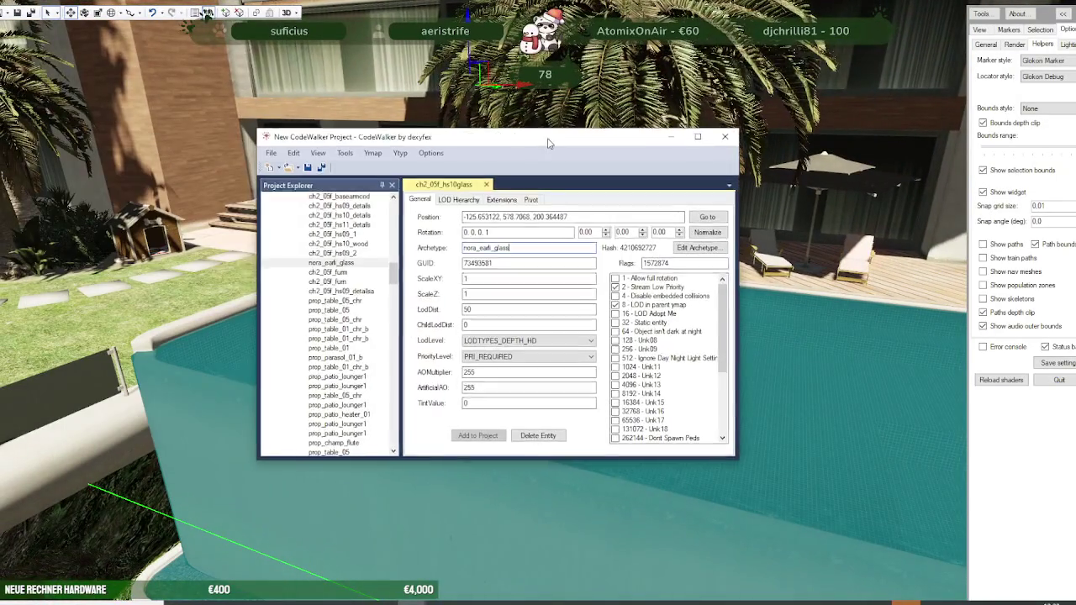
left_click_drag(363, 280, 366, 210)
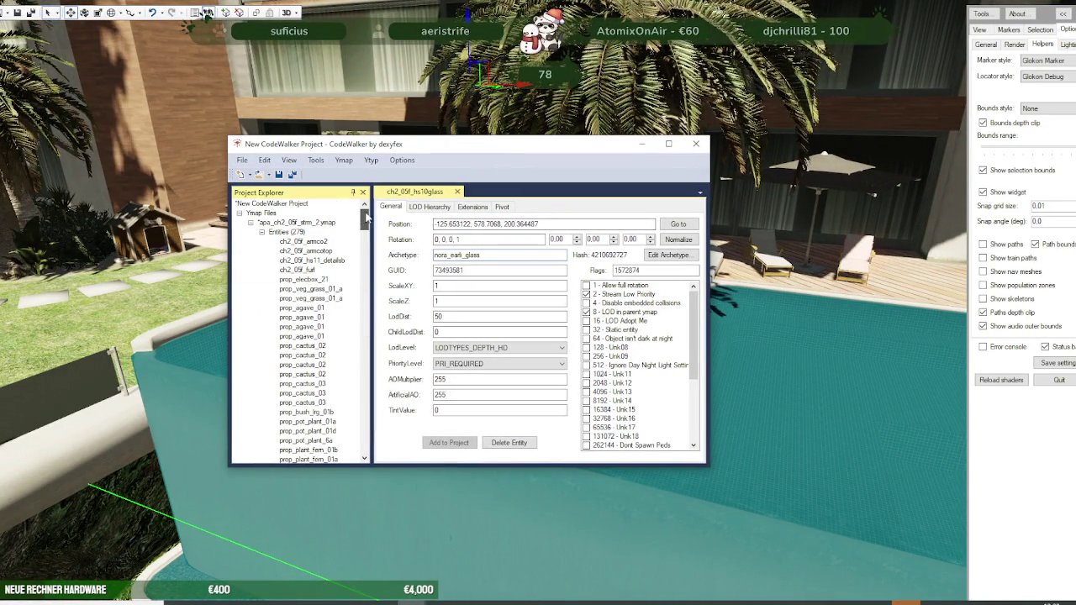
left_click(426, 208)
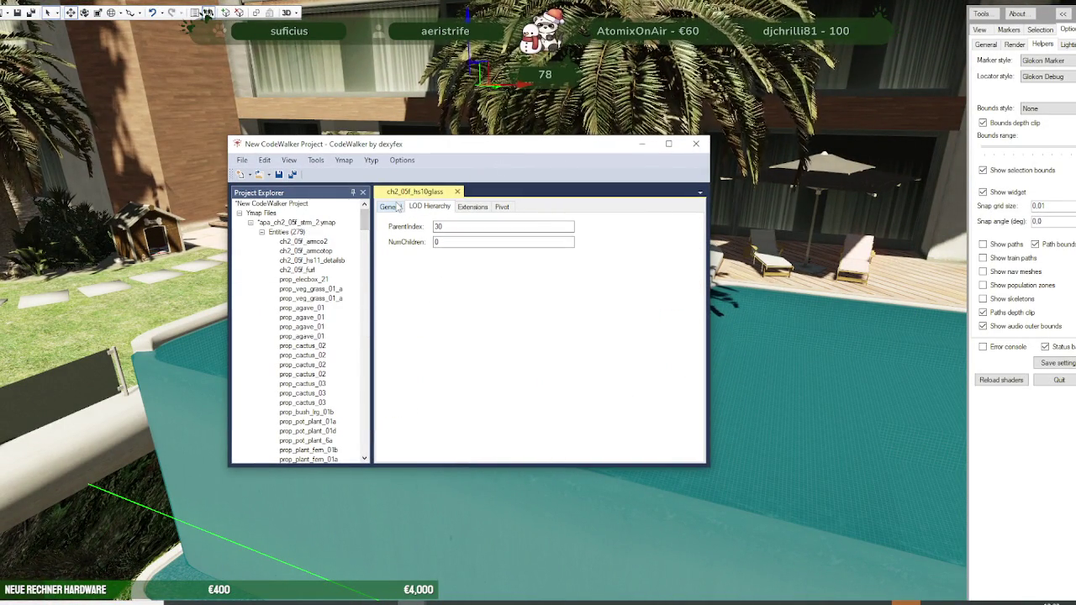
left_click(398, 207)
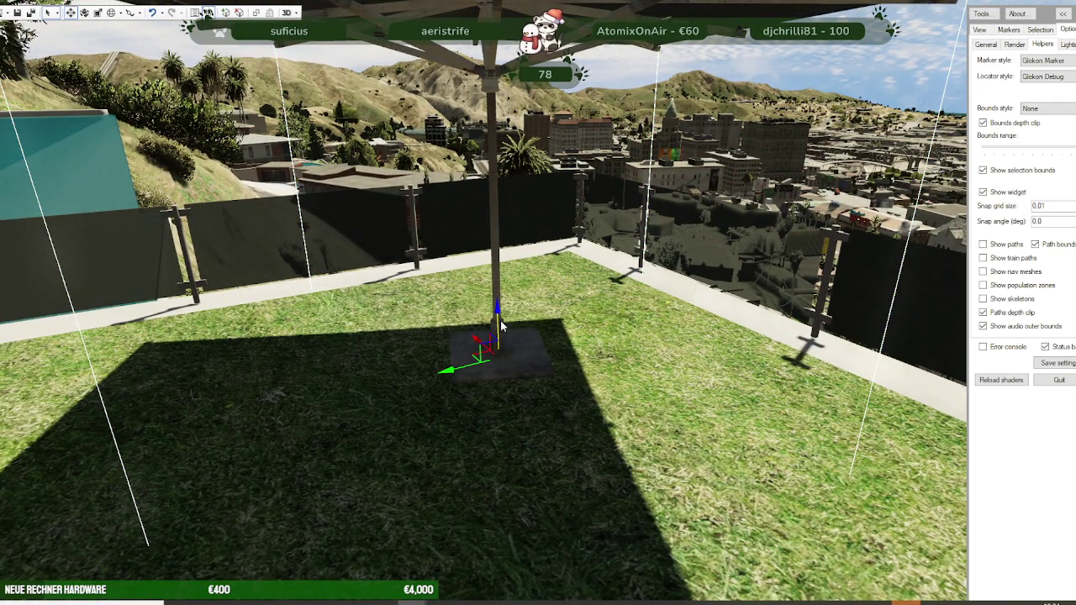
- Move a sun lounger from the pool deck onto the lawn beneath the umbrella
mouse_move(556, 419)
left_mouse_down()
mouse_move(516, 421)
mouse_move(520, 402)
left_mouse_up()
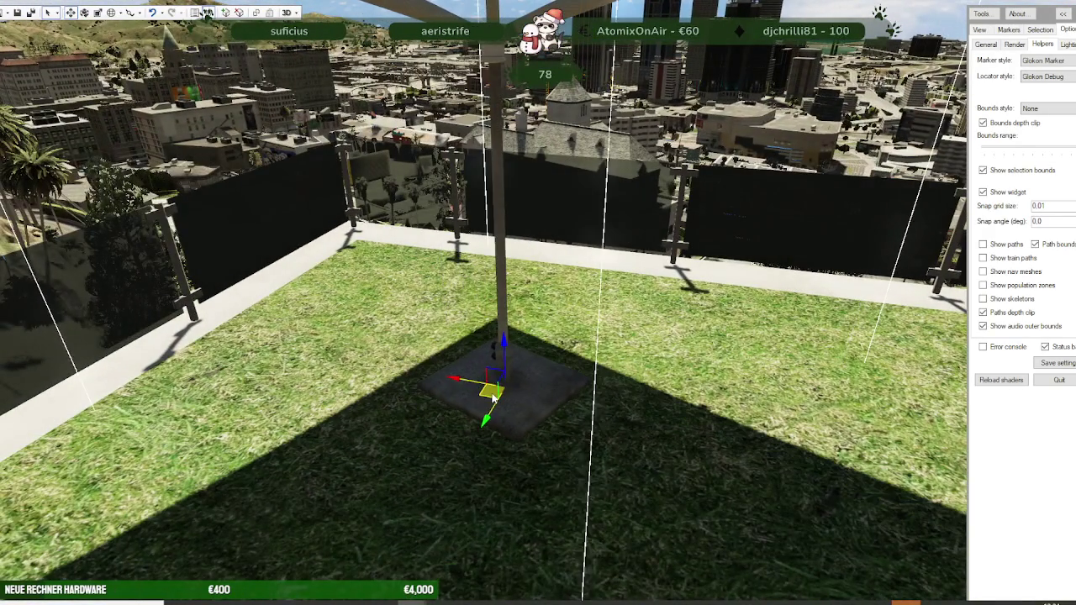
key("e")
key("w")
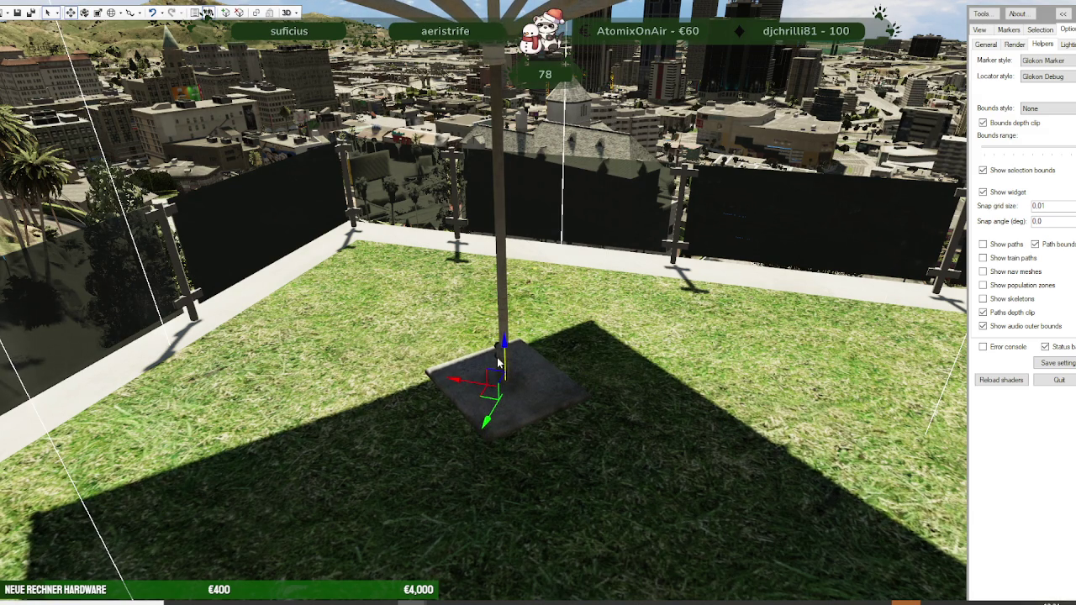
mouse_move(523, 373)
left_mouse_down()
mouse_move(458, 311)
mouse_move(262, 425)
mouse_move(140, 455)
mouse_move(698, 420)
mouse_move(658, 499)
mouse_move(509, 368)
mouse_move(439, 379)
mouse_move(103, 345)
mouse_move(605, 273)
mouse_move(542, 258)
left_mouse_up()
left_click(424, 332)
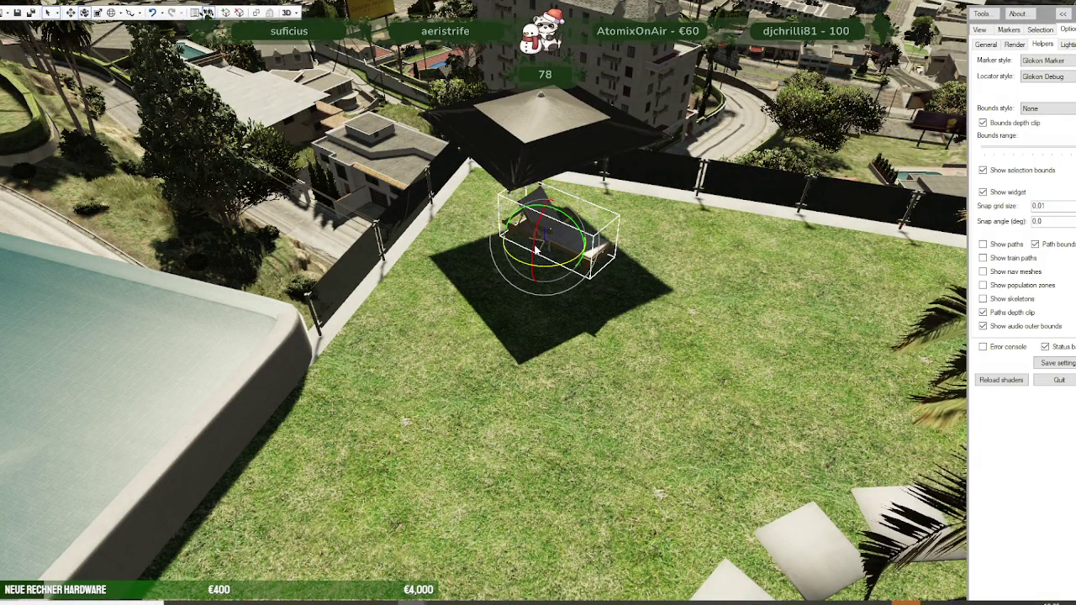
left_click_drag(528, 253, 528, 261)
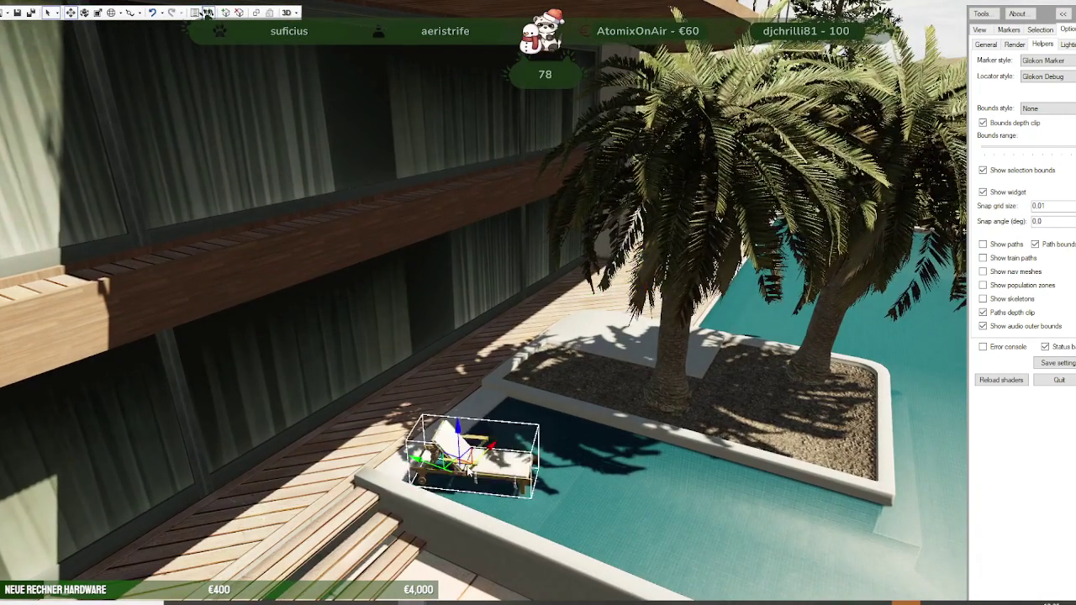
left_click_drag(639, 294, 384, 516)
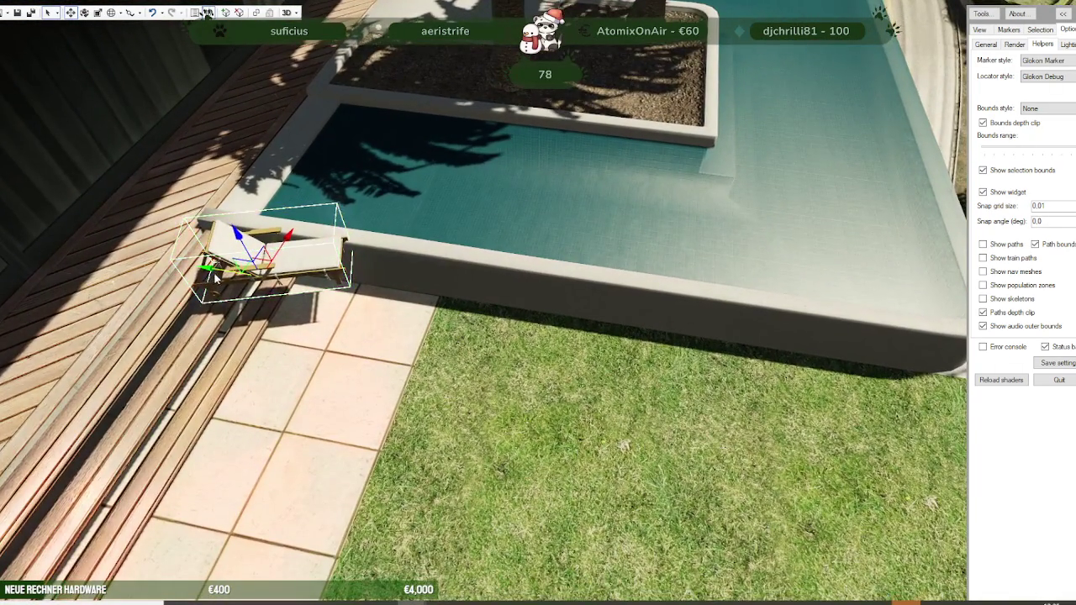
left_click_drag(252, 261, 950, 341)
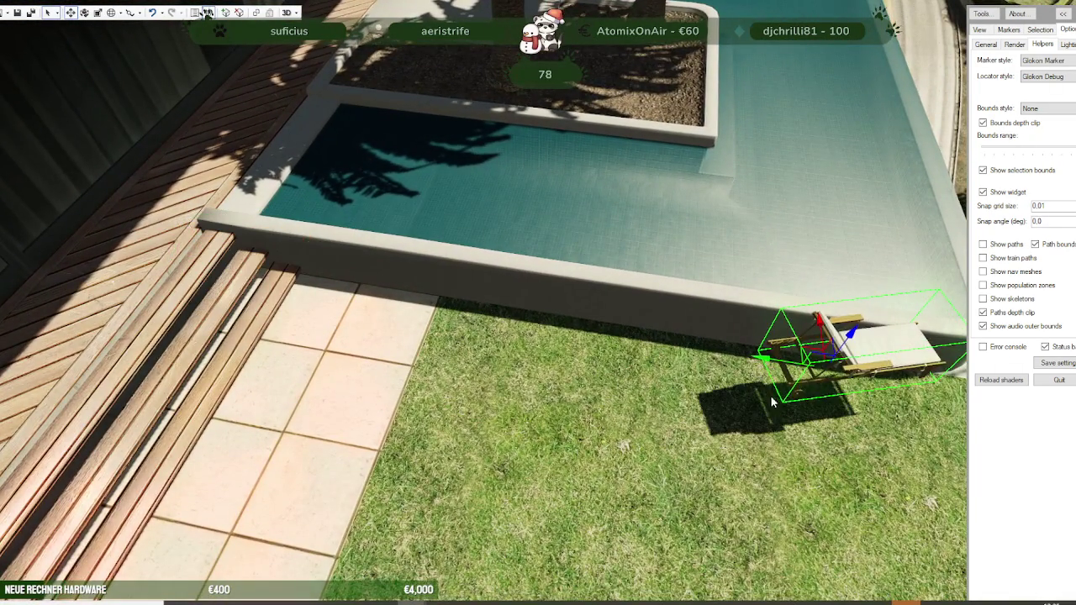
key("w")
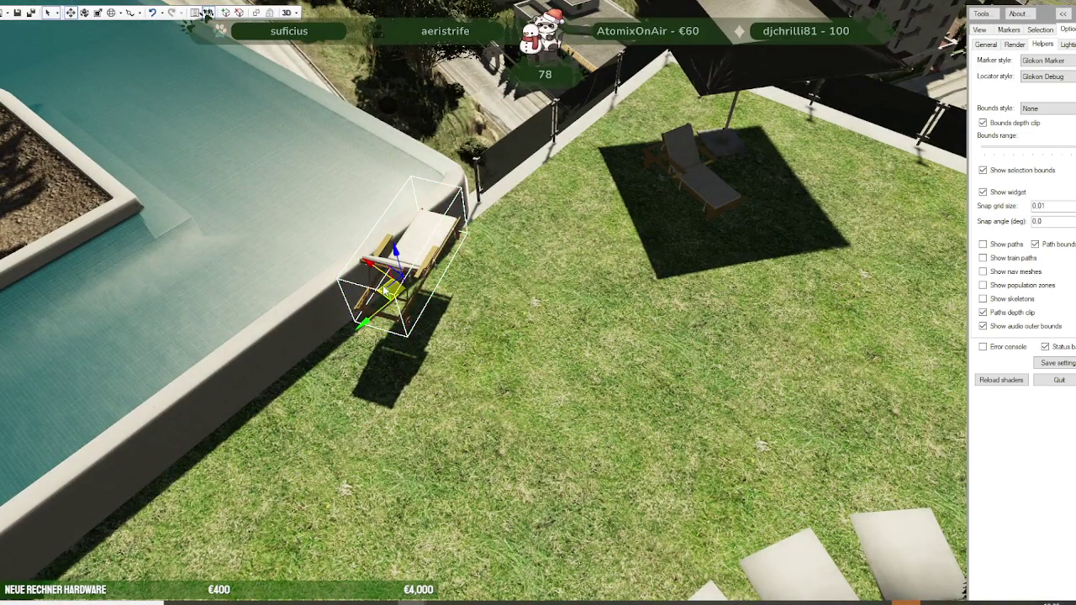
left_click_drag(387, 290, 799, 147)
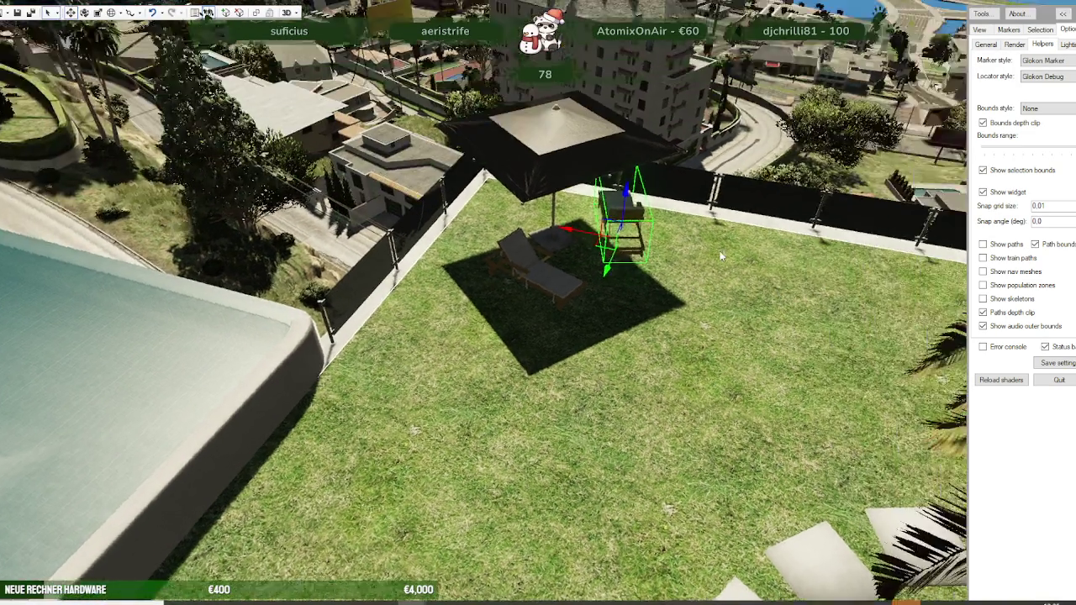
- Rotate the moved lounger and line it up beside the other lounger
mouse_move(721, 257)
left_mouse_down()
mouse_move(566, 283)
mouse_move(430, 261)
left_mouse_up()
scroll(429, 252, "up", 2)
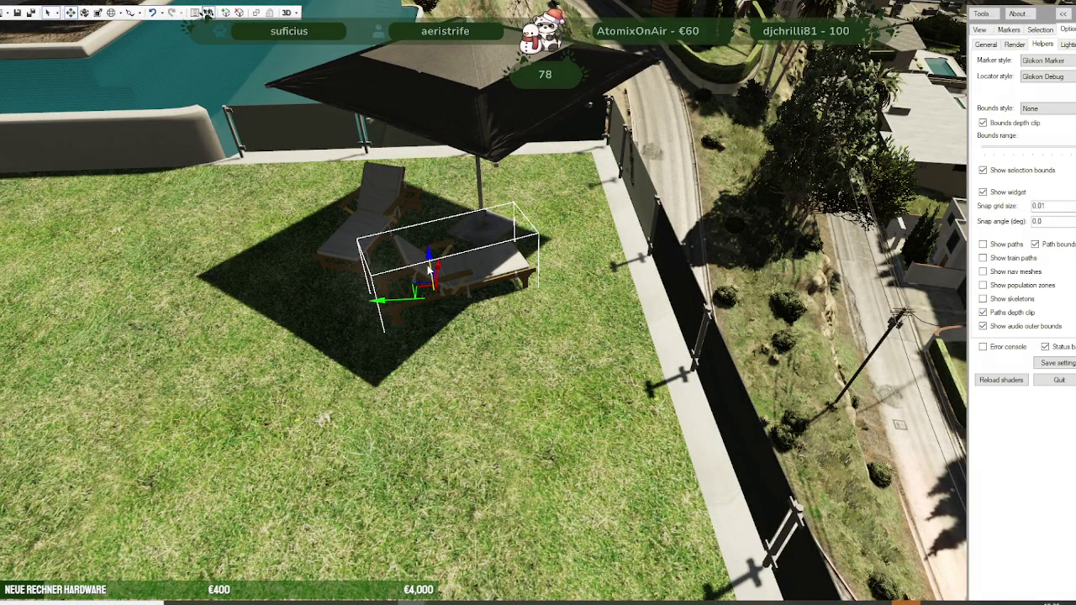
left_click_drag(468, 312, 392, 301)
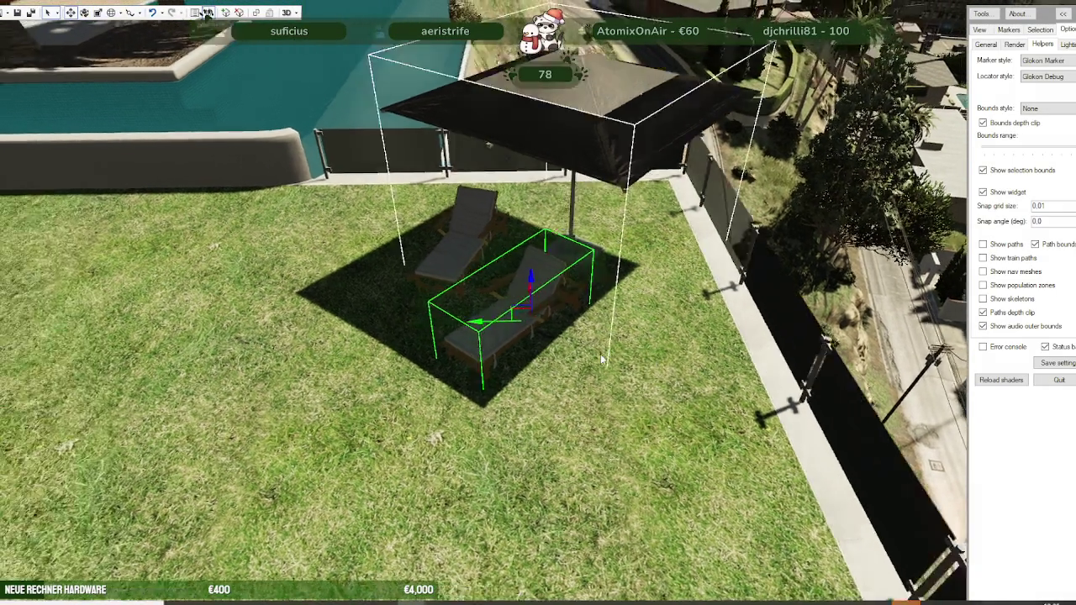
left_click_drag(598, 367, 425, 343)
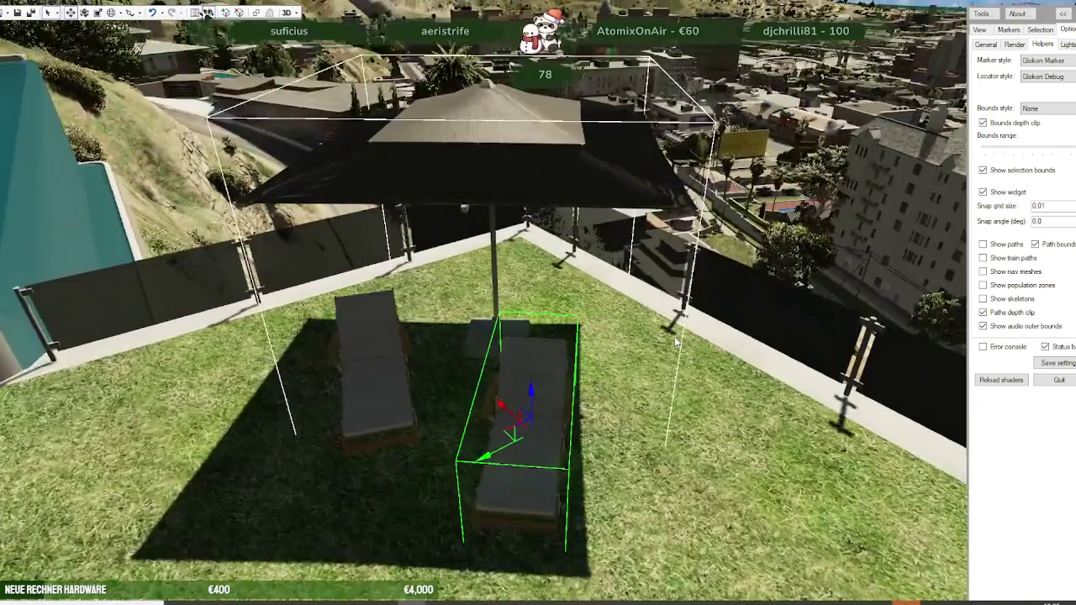
key("ctrl+z")
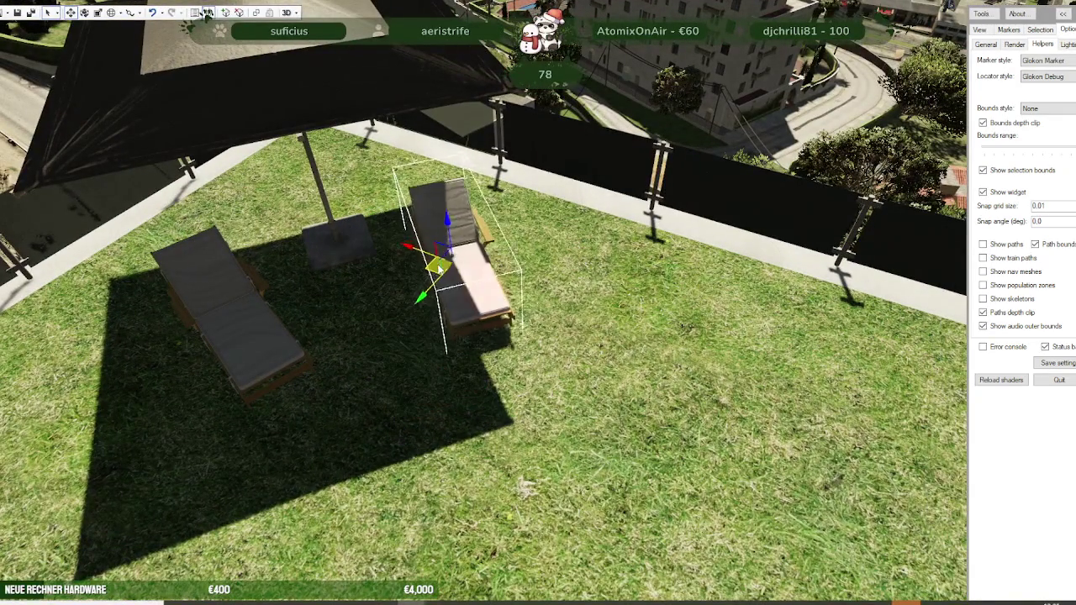
left_click_drag(482, 300, 428, 307)
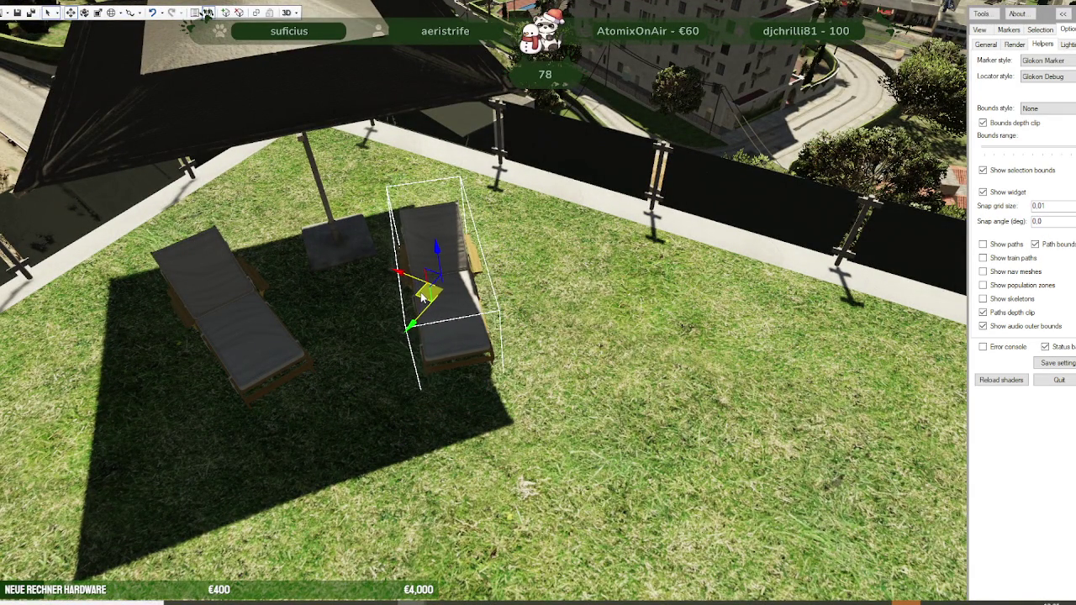
- Nudge the left lounger slightly right and rotate the right lounger to align the pair
left_click(281, 307)
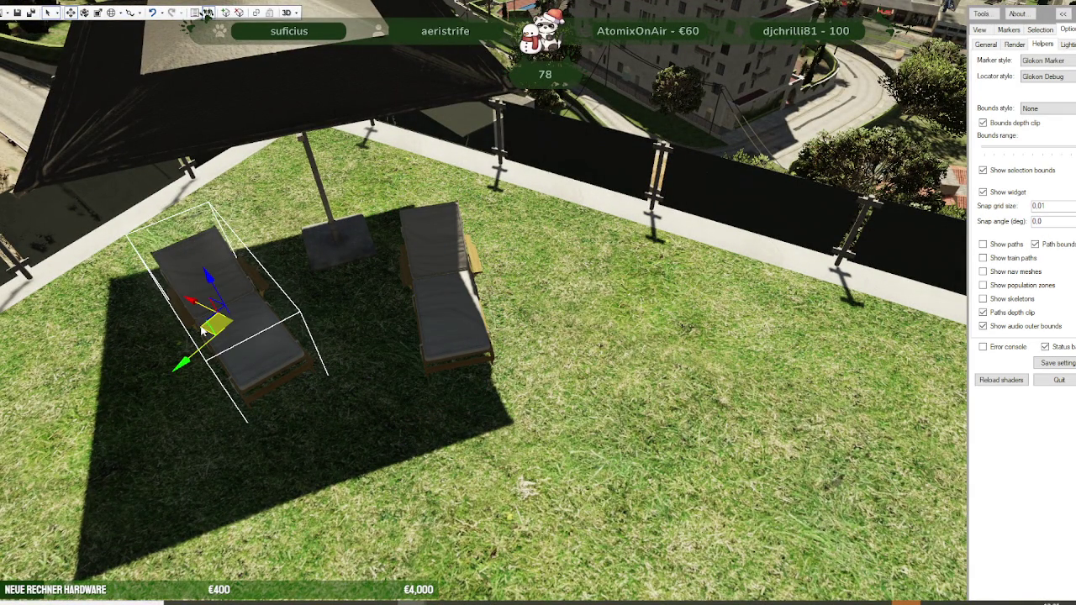
left_click_drag(202, 331, 227, 324)
scroll(569, 380, "up", 2)
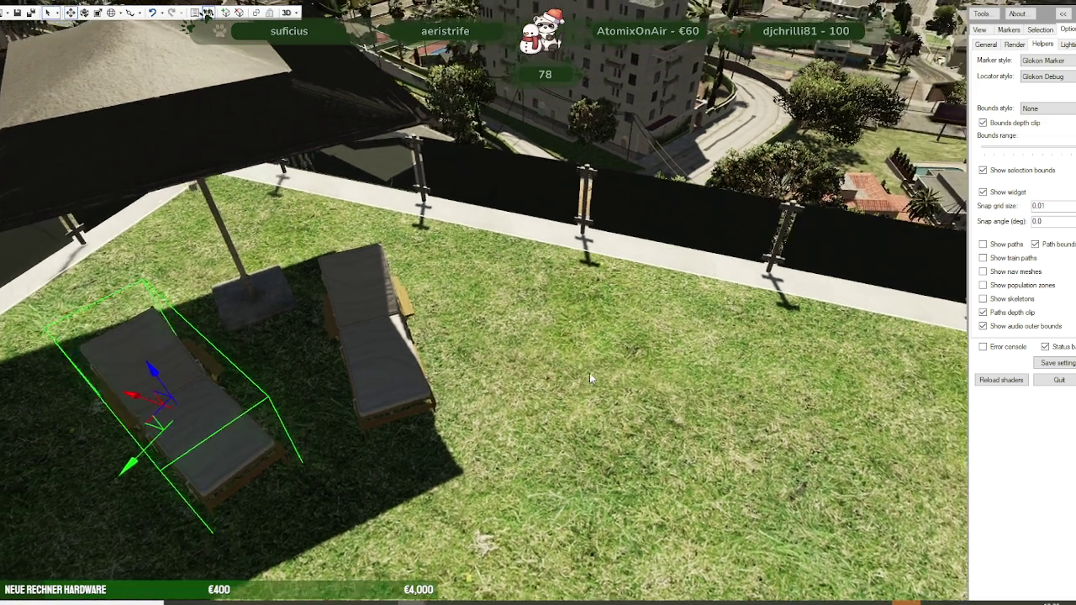
left_click_drag(590, 372, 473, 349)
scroll(480, 349, "down", 3)
left_click(452, 341)
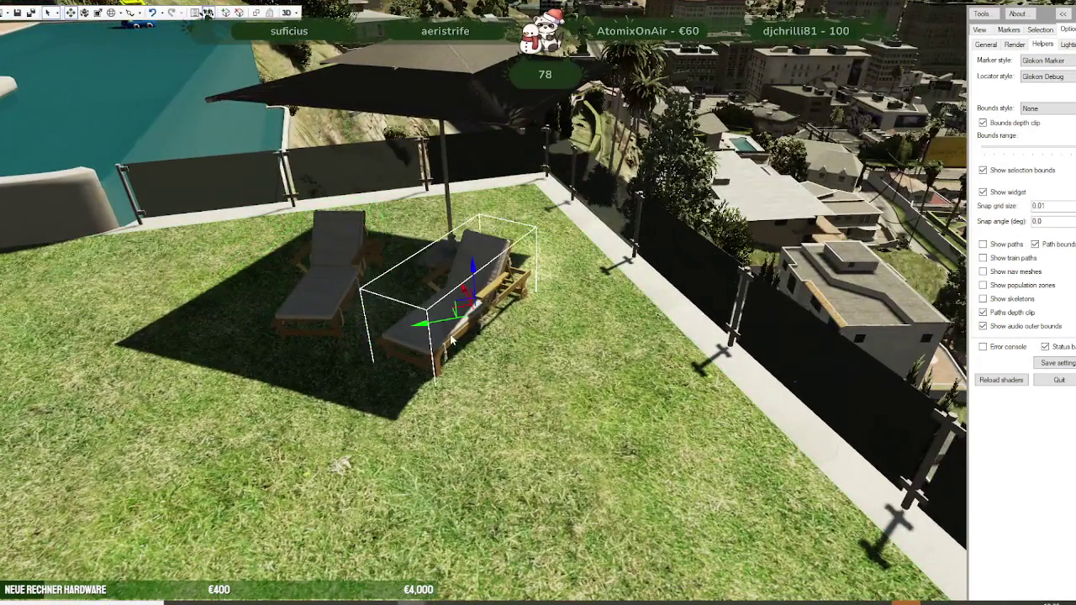
mouse_move(468, 327)
left_mouse_down()
mouse_move(455, 316)
mouse_move(635, 389)
mouse_move(664, 387)
mouse_move(488, 380)
mouse_move(521, 372)
mouse_move(568, 334)
mouse_move(350, 338)
mouse_move(264, 354)
mouse_move(383, 352)
left_mouse_up()
key("w")
- Duplicate the toy car in the pool, placing the copy to its left
scroll(664, 388, "down", 3)
scroll(660, 384, "down", 2)
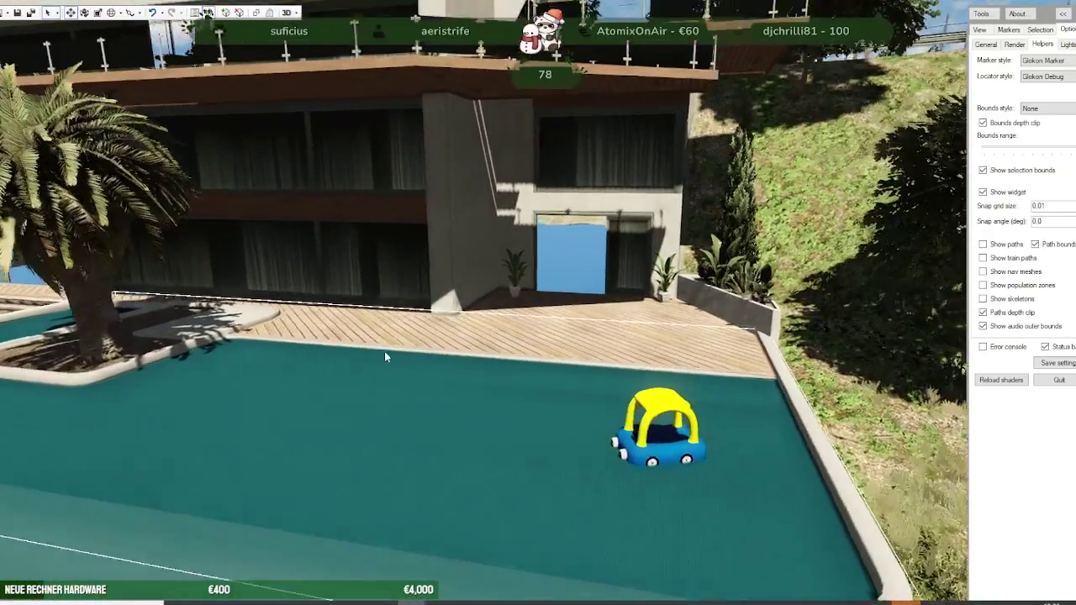
right_click(532, 433)
left_click_drag(577, 435, 362, 436, "shift")
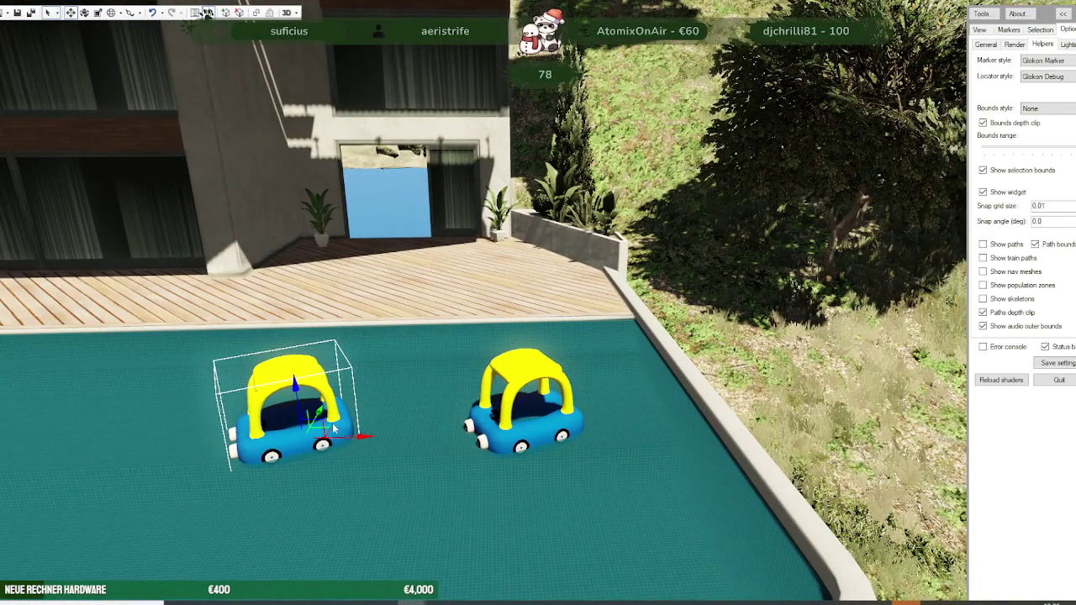
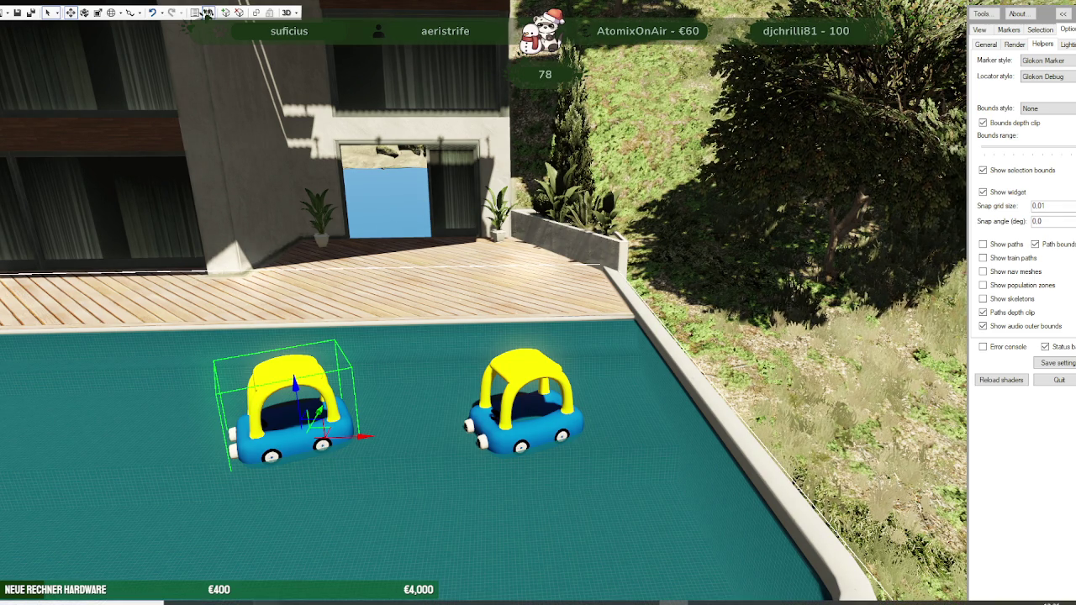
- Switch to the PlebMasters Forge page in Firefox and focus its object search field
left_click(328, 547)
left_click(380, 99)
type("beach")
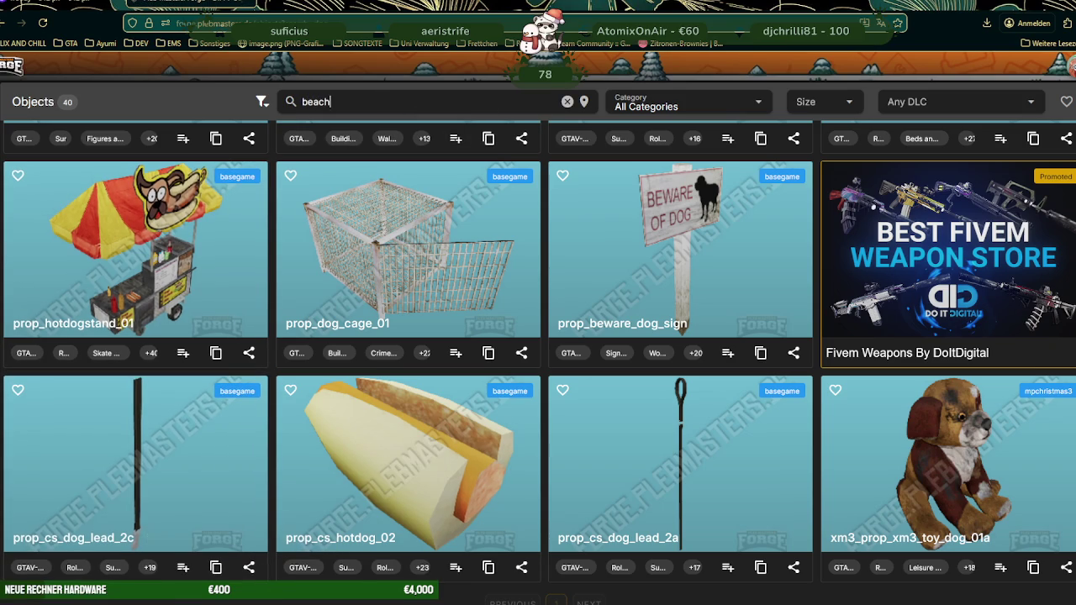
- Search the catalogue for 'beach' objects and scroll through the first results page
key("Return")
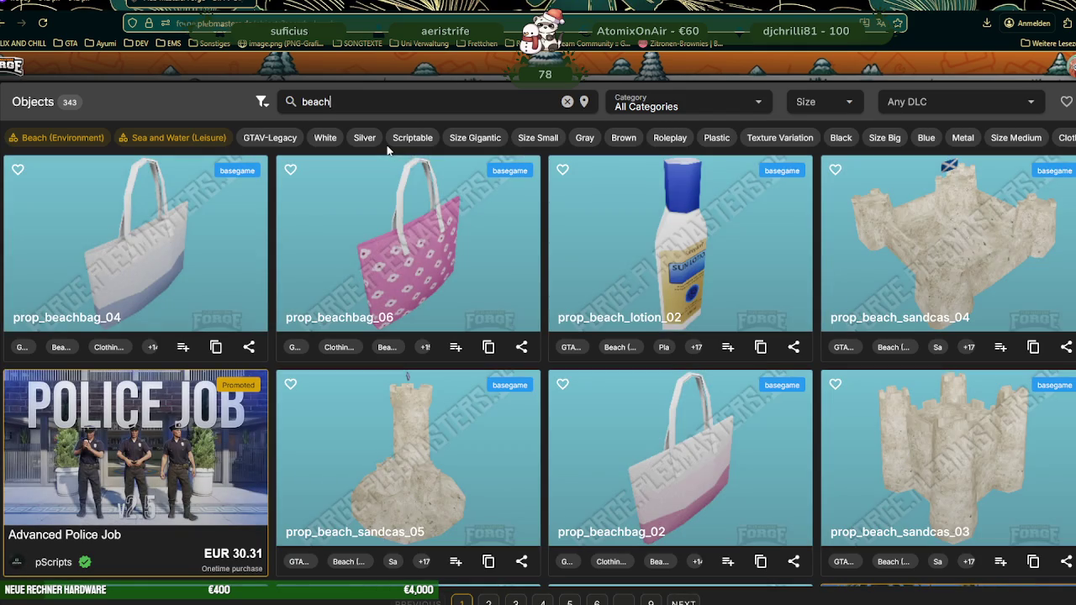
scroll(584, 281, "down", 5)
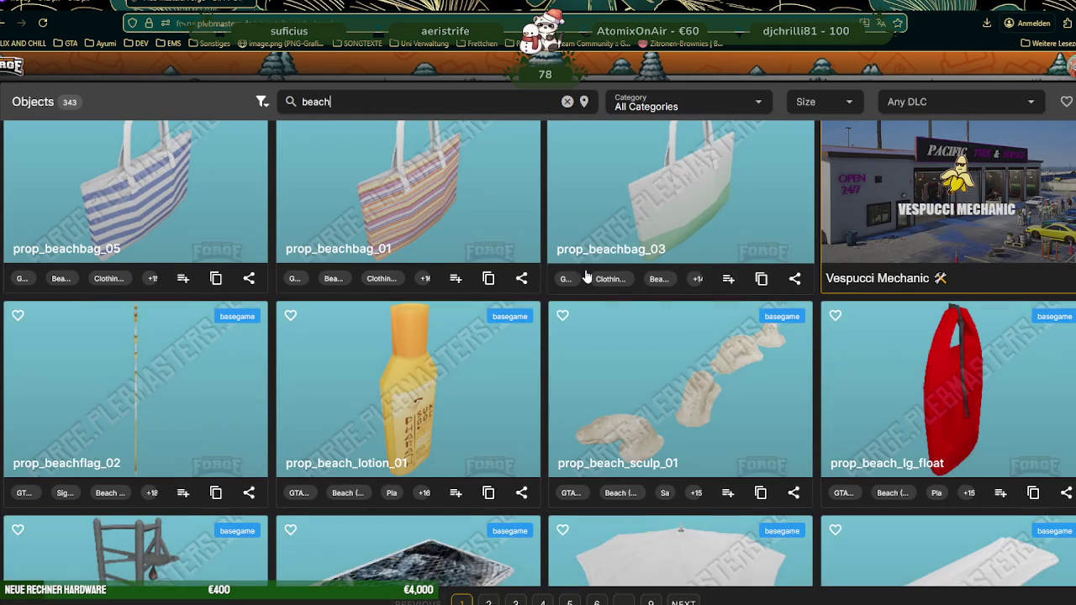
scroll(586, 276, "down", 2)
scroll(587, 276, "down", 1)
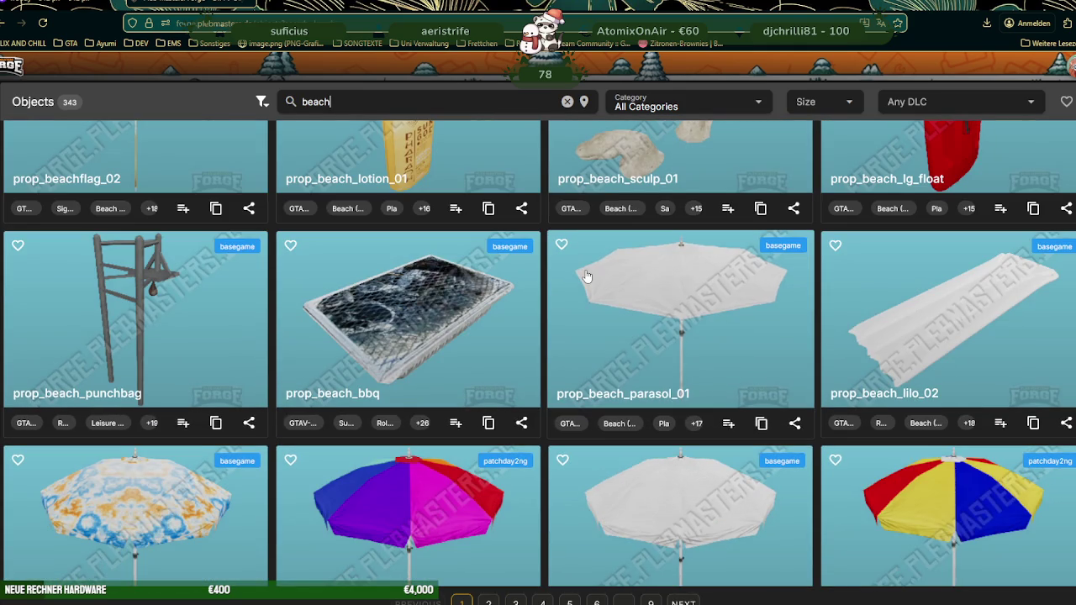
scroll(587, 276, "down", 2)
scroll(587, 276, "down", 2)
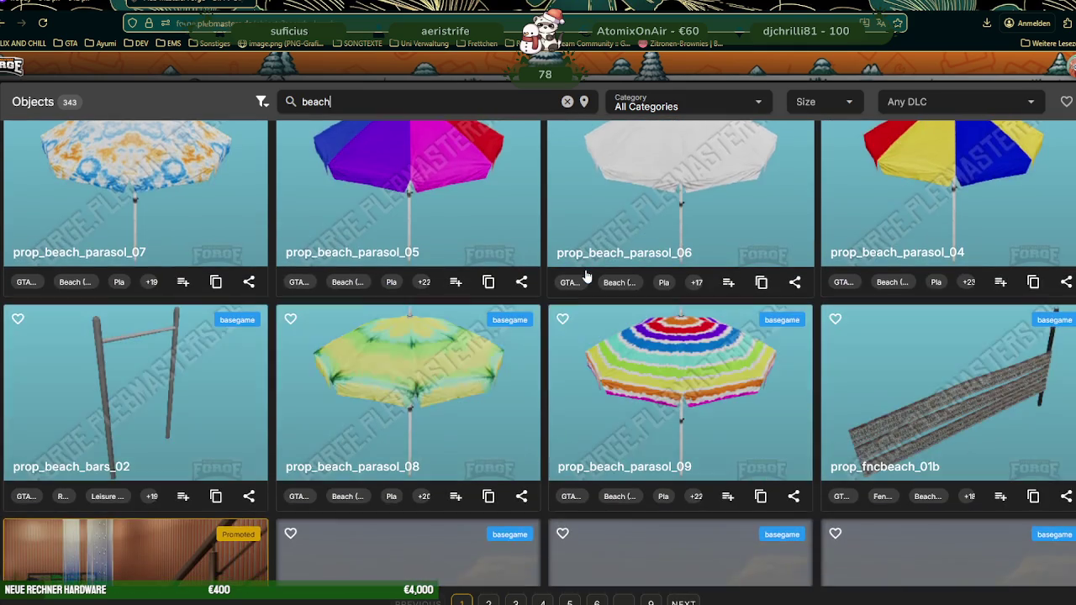
scroll(587, 275, "down", 3)
scroll(587, 276, "down", 4)
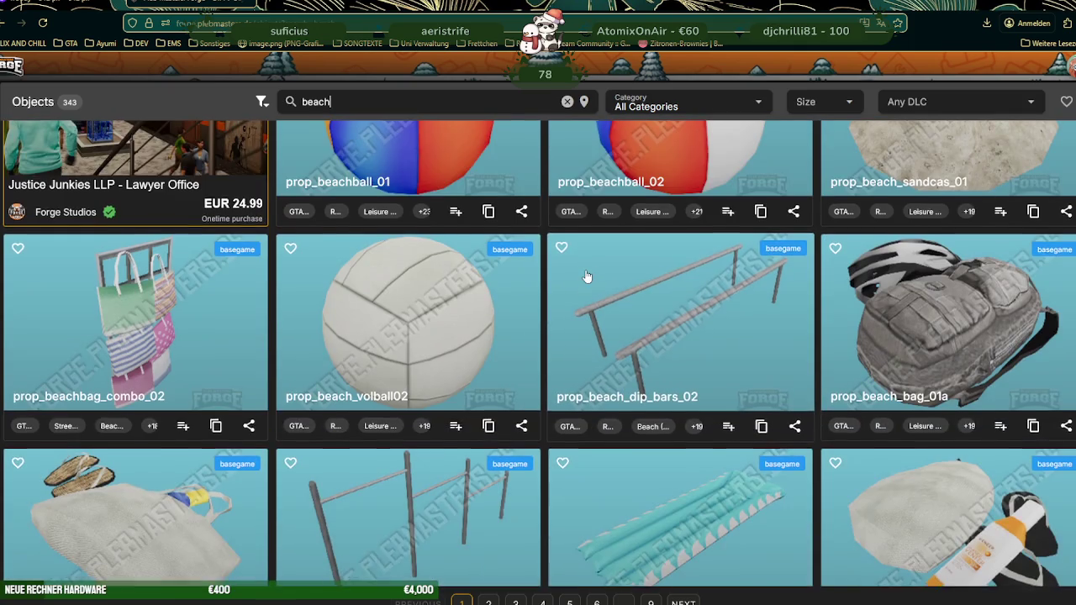
scroll(587, 276, "down", 1)
scroll(587, 276, "down", 3)
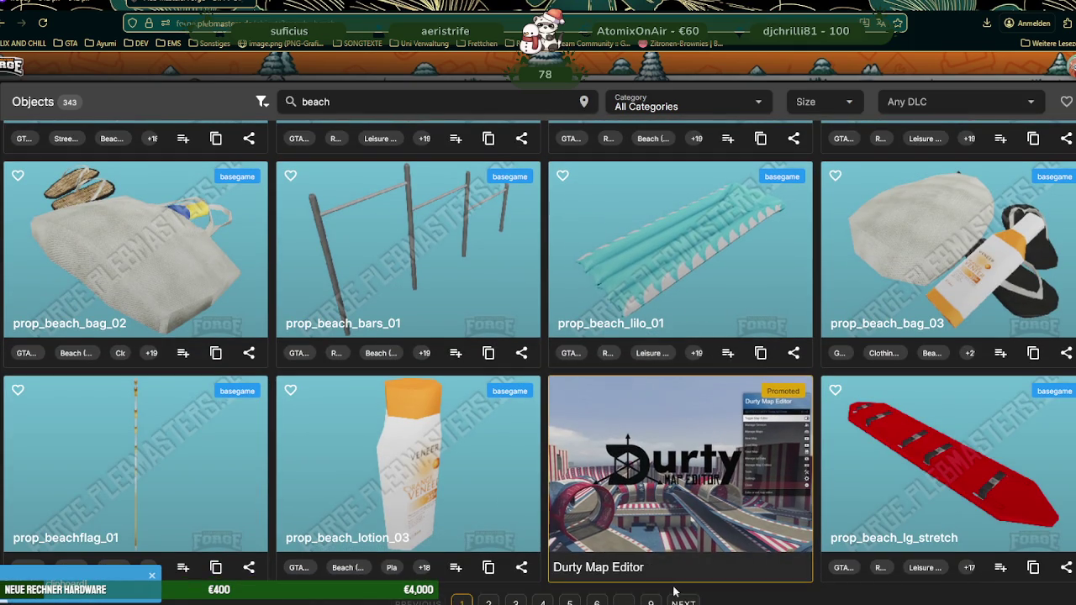
- Browse page 2 of the beach results
left_click(488, 603)
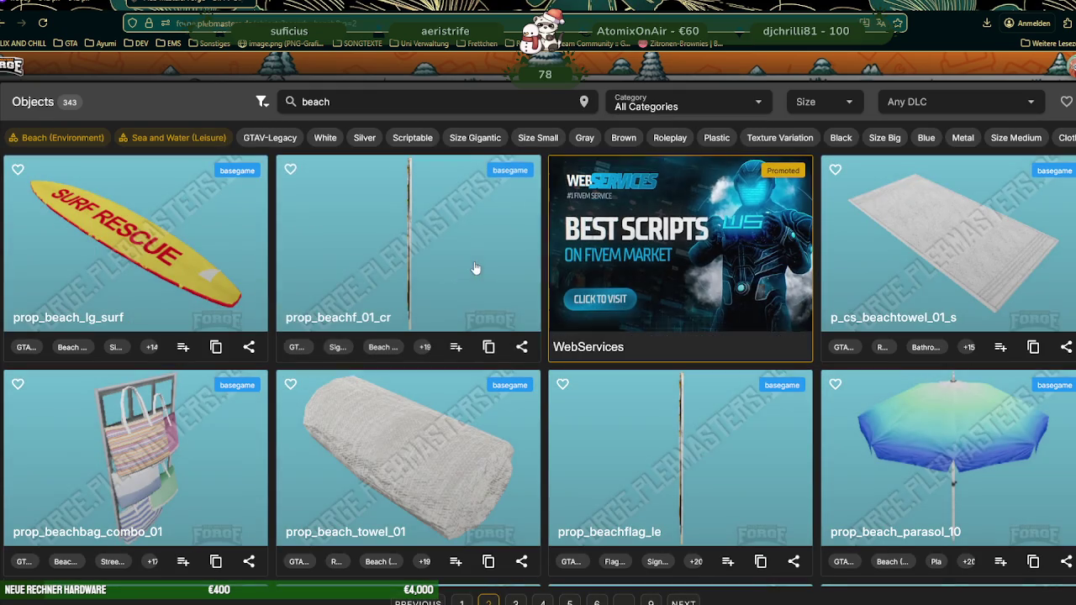
scroll(514, 240, "down", 2)
scroll(515, 239, "down", 3)
scroll(513, 240, "down", 2)
scroll(511, 240, "down", 2)
scroll(511, 240, "down", 1)
scroll(511, 240, "down", 3)
scroll(512, 240, "down", 2)
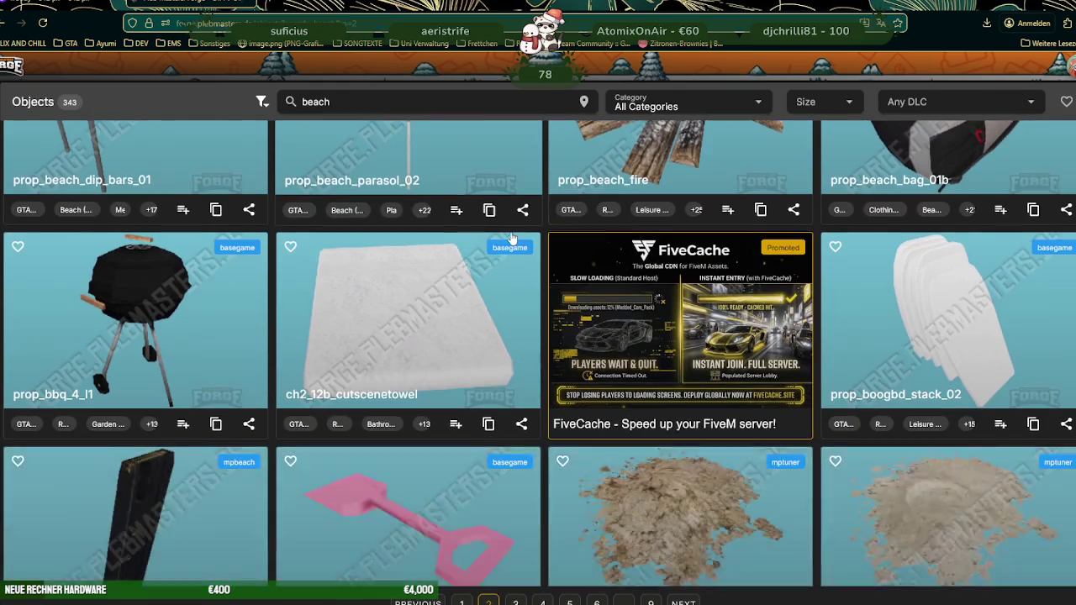
scroll(511, 238, "down", 2)
scroll(510, 238, "down", 3)
scroll(511, 238, "down", 2)
scroll(510, 240, "down", 2)
scroll(509, 241, "down", 2)
scroll(509, 241, "down", 1)
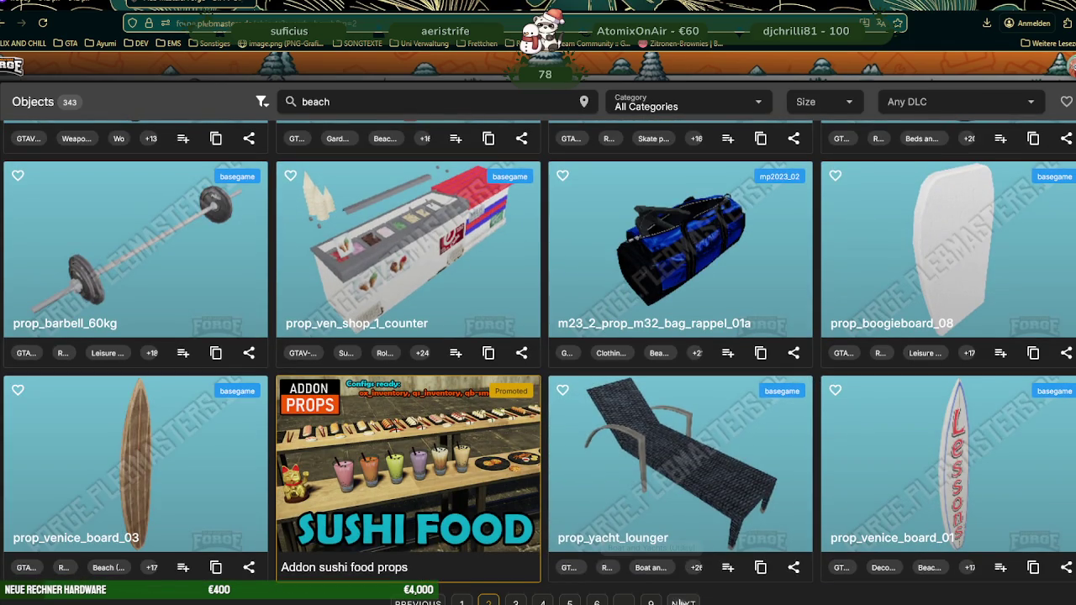
- Browse page 3 of the beach results and advance to page 4
left_click(684, 603)
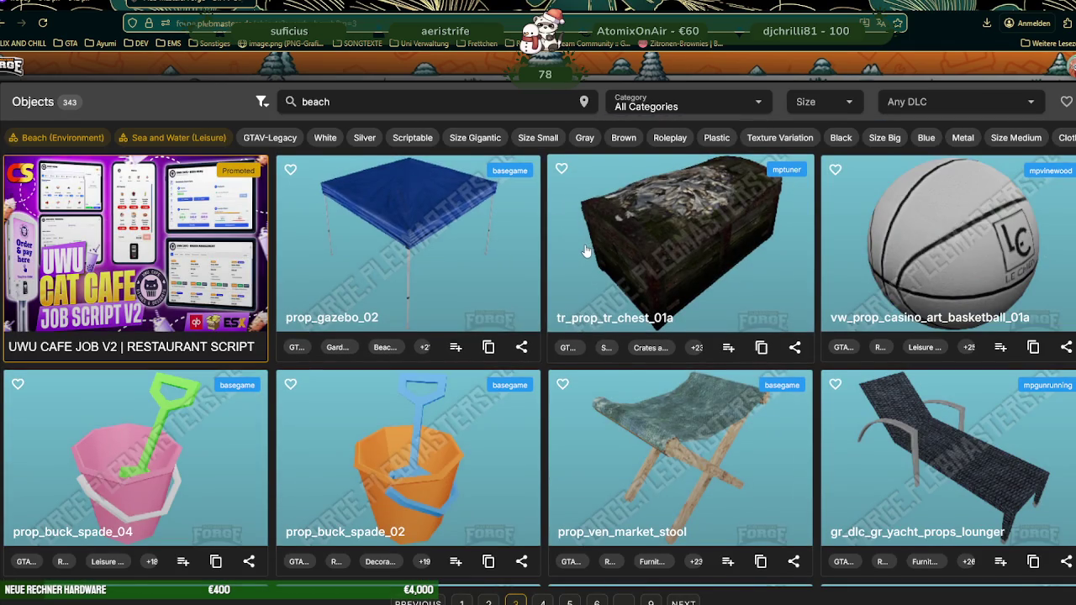
scroll(586, 251, "down", 3)
scroll(586, 251, "up", 3)
scroll(658, 231, "down", 4)
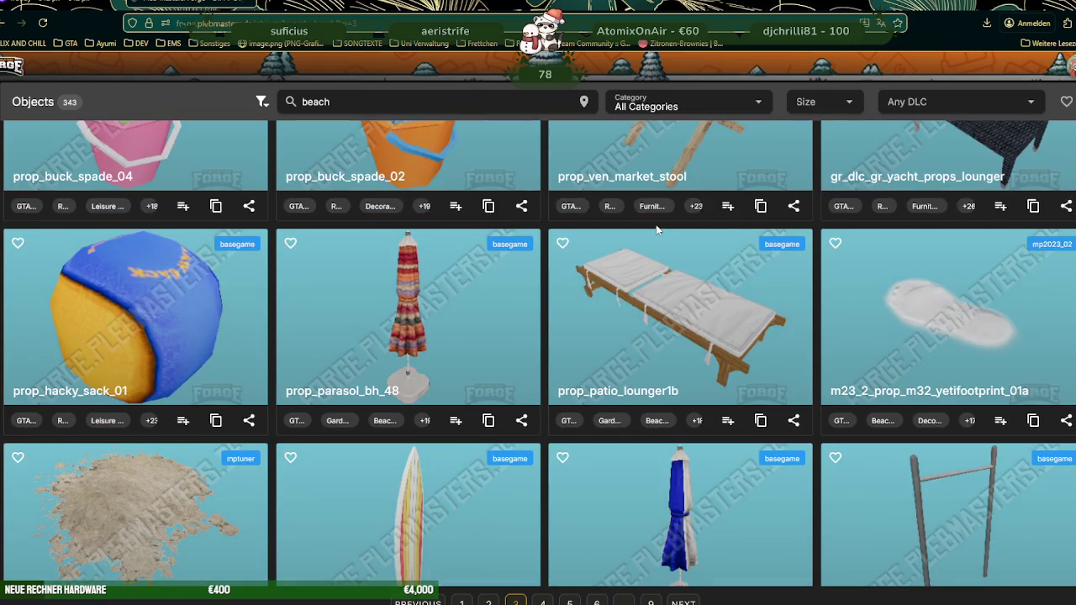
scroll(658, 232, "down", 3)
scroll(658, 231, "down", 3)
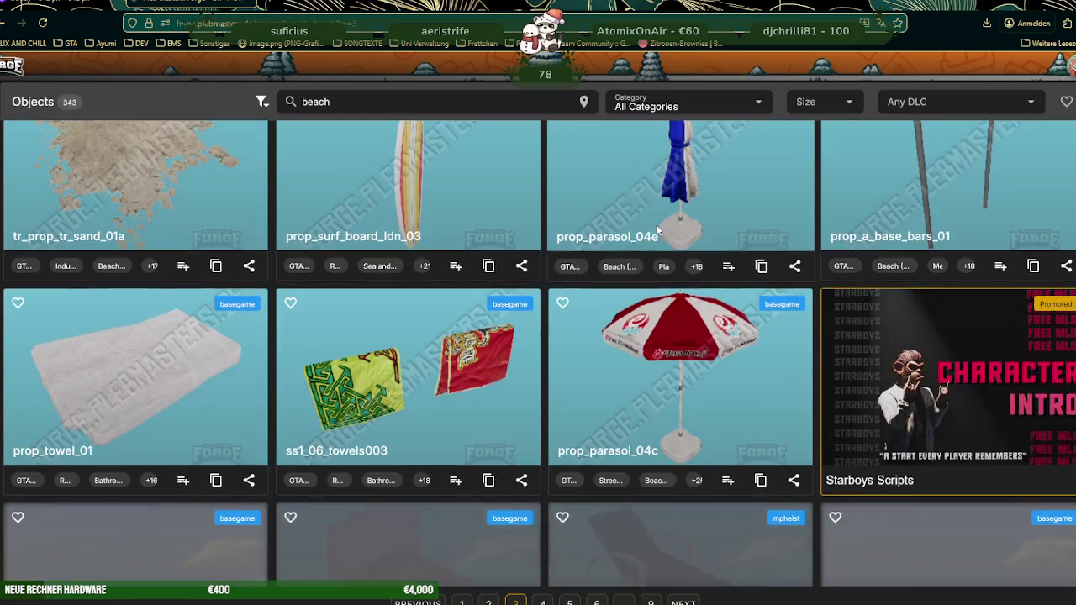
scroll(658, 231, "down", 2)
scroll(658, 231, "down", 3)
scroll(658, 232, "down", 1)
scroll(658, 232, "down", 2)
scroll(658, 232, "down", 2)
scroll(659, 231, "down", 1)
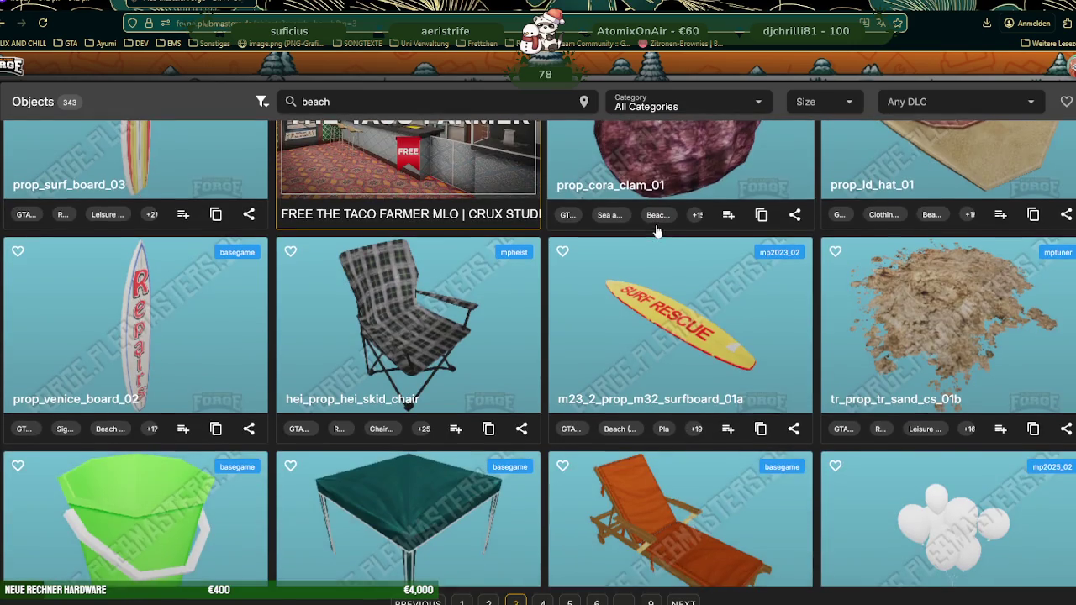
scroll(658, 232, "down", 1)
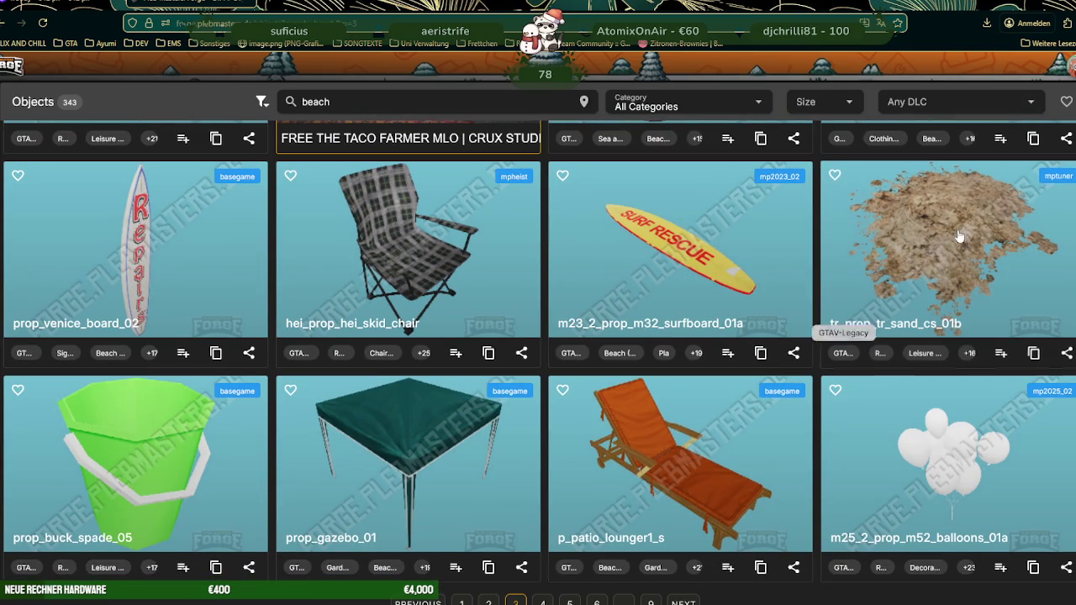
left_click(683, 601)
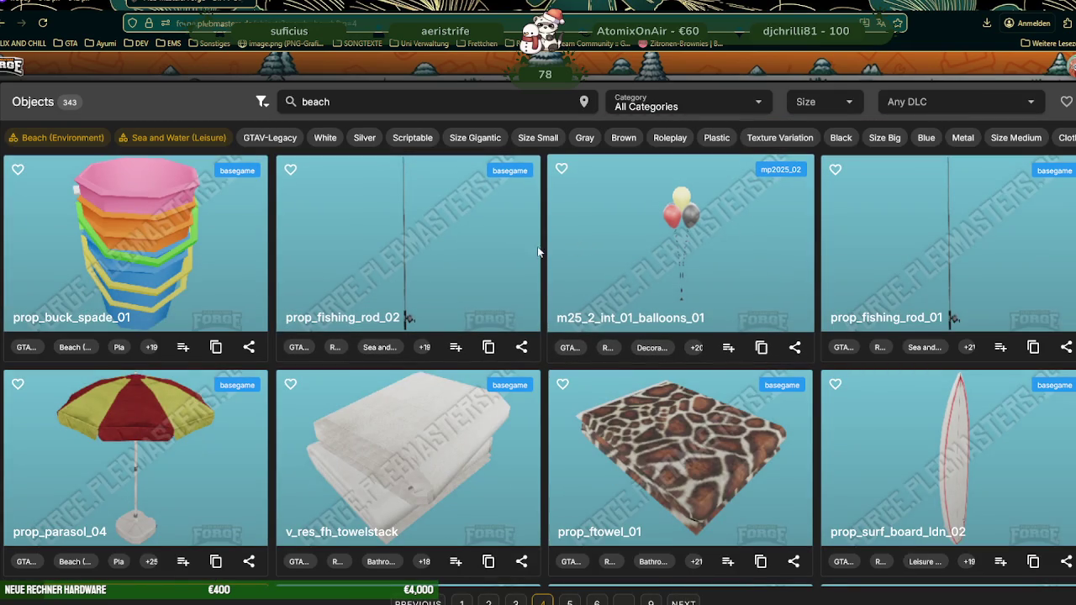
- Scroll through page 4 of the beach results and move on to page 5
scroll(427, 257, "down", 3)
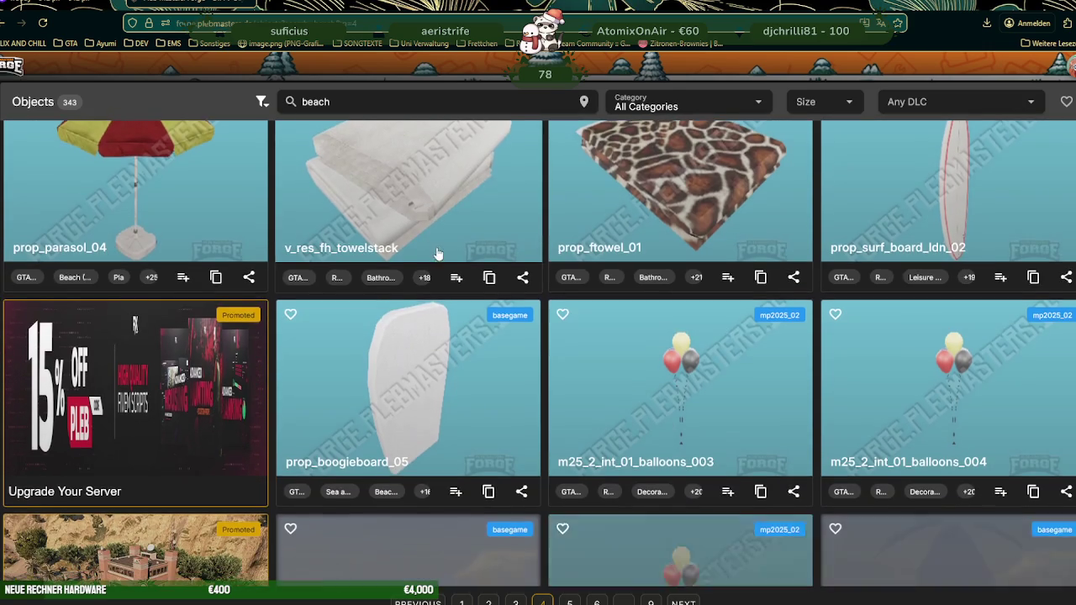
scroll(437, 253, "down", 2)
scroll(444, 254, "down", 2)
scroll(443, 254, "down", 4)
scroll(443, 254, "down", 3)
scroll(443, 254, "down", 1)
scroll(444, 254, "down", 2)
scroll(444, 254, "down", 1)
scroll(443, 254, "down", 1)
scroll(443, 254, "down", 1)
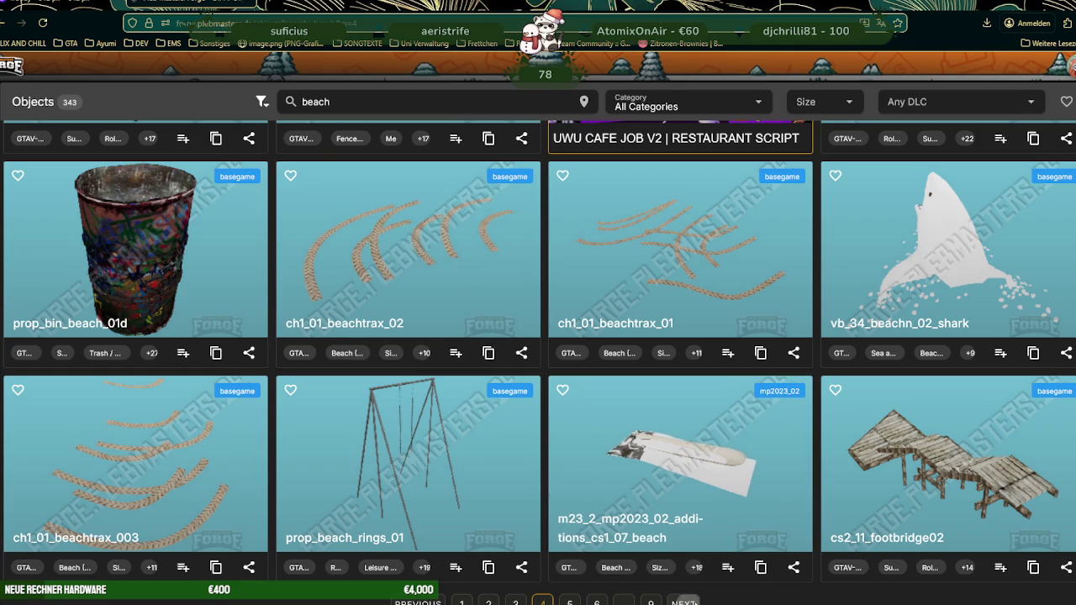
left_click(684, 602)
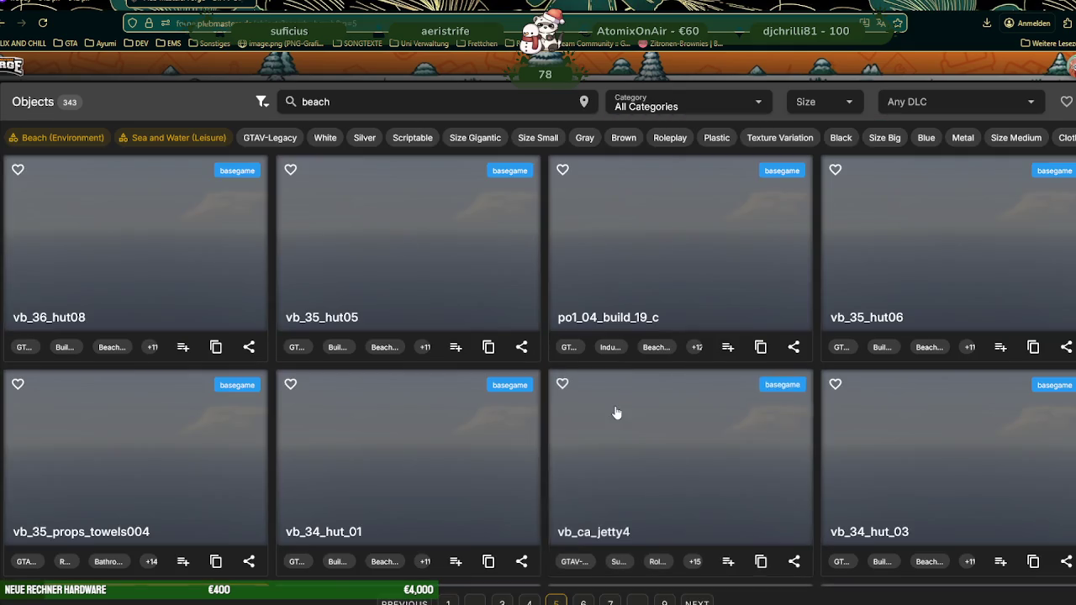
- Scroll through page 5 of the beach results and move on to page 6
scroll(594, 371, "down", 4)
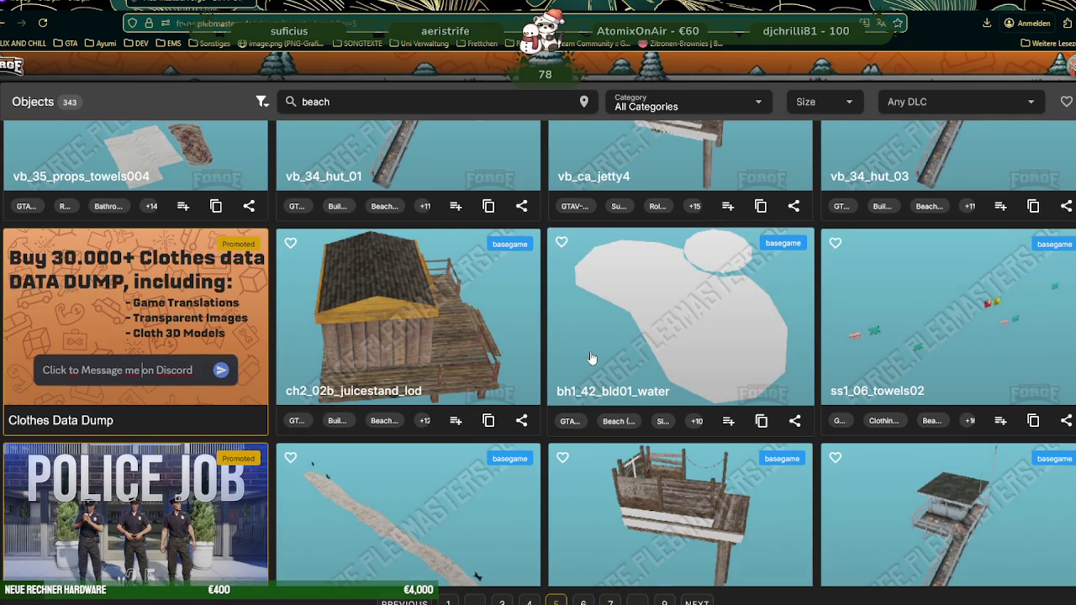
scroll(592, 359, "down", 3)
scroll(592, 359, "down", 3)
scroll(592, 359, "down", 1)
scroll(592, 357, "down", 2)
scroll(591, 358, "down", 1)
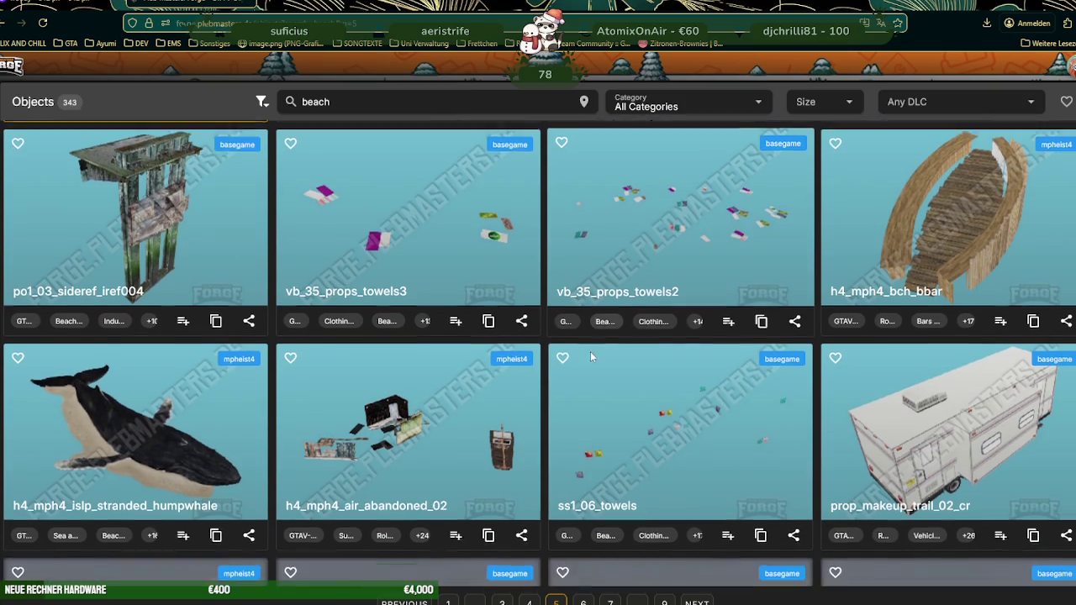
scroll(592, 368, "down", 2)
scroll(592, 371, "down", 1)
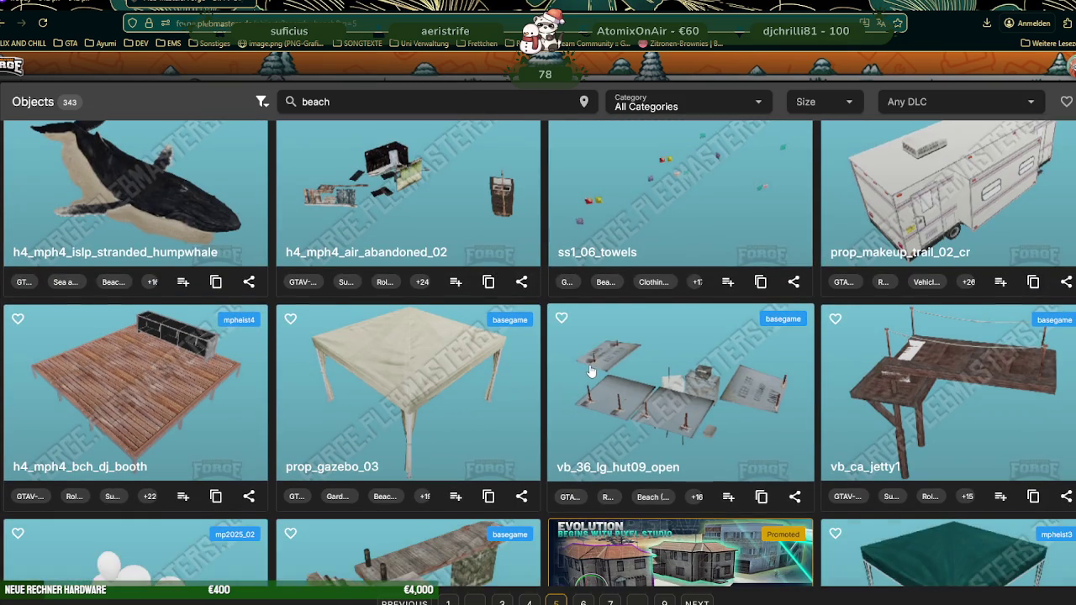
scroll(591, 371, "down", 2)
scroll(591, 371, "down", 1)
scroll(591, 371, "down", 1)
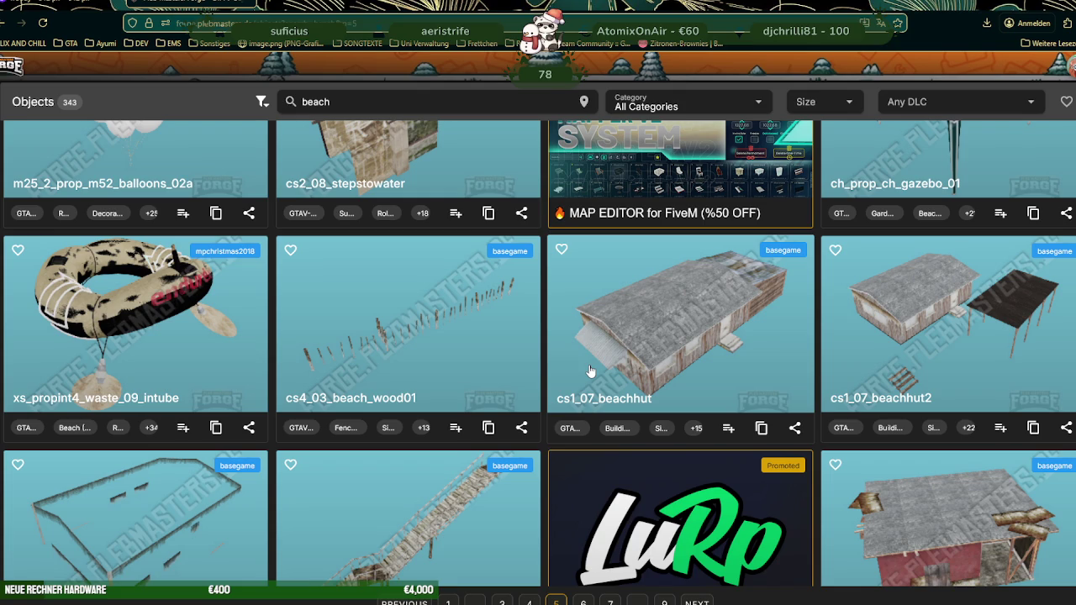
scroll(591, 371, "down", 1)
scroll(591, 368, "down", 1)
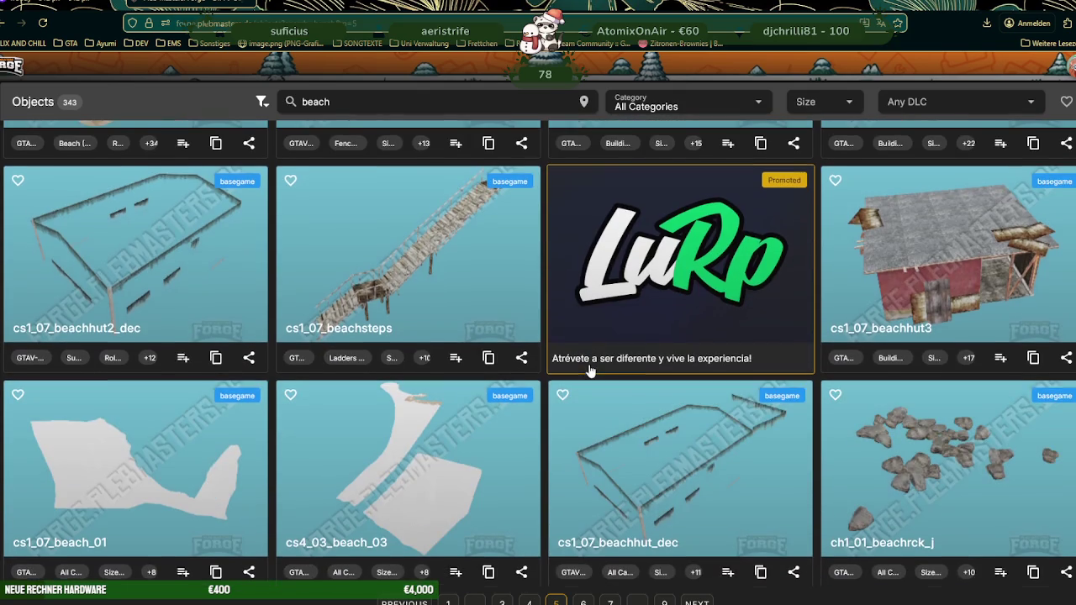
left_click(692, 599)
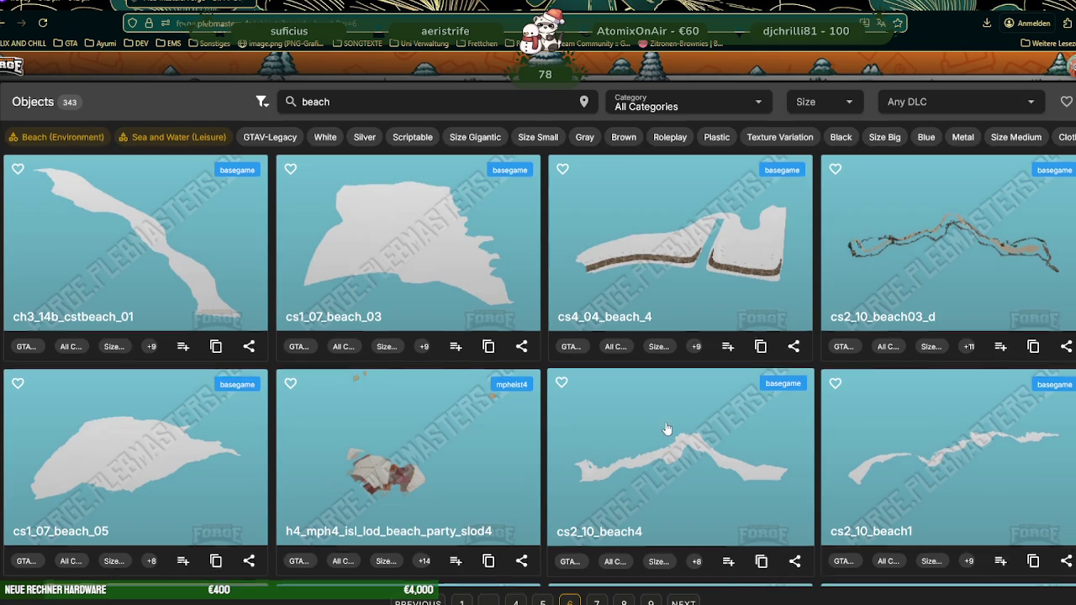
- Scroll through page 6 of the results, then bring up CodeWalker's taskbar options
scroll(666, 430, "down", 4)
scroll(666, 430, "down", 4)
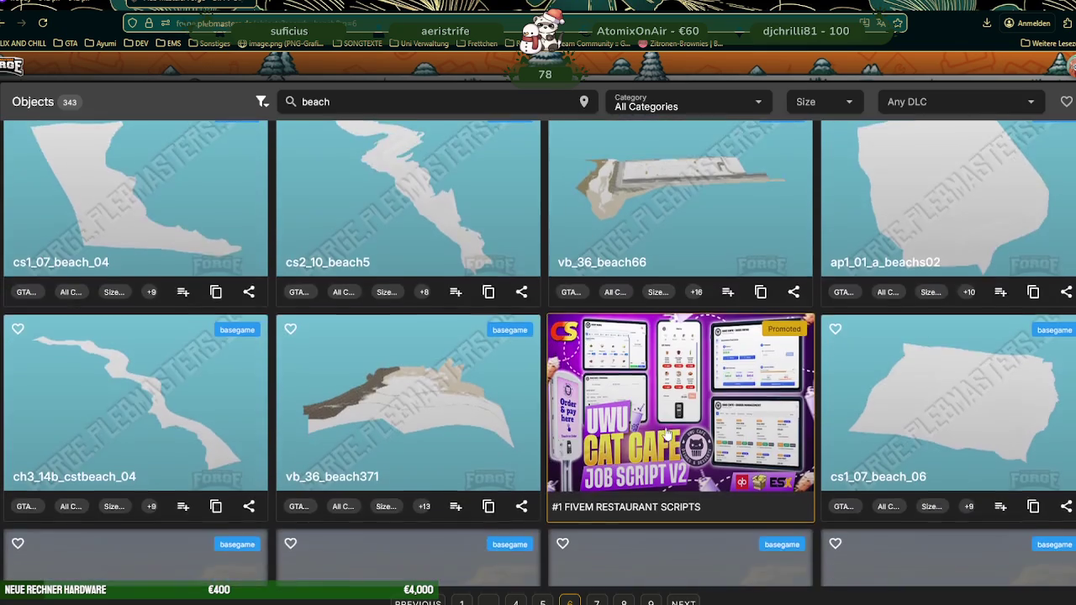
scroll(666, 432, "down", 4)
scroll(666, 433, "down", 4)
scroll(666, 432, "down", 3)
scroll(666, 432, "down", 3)
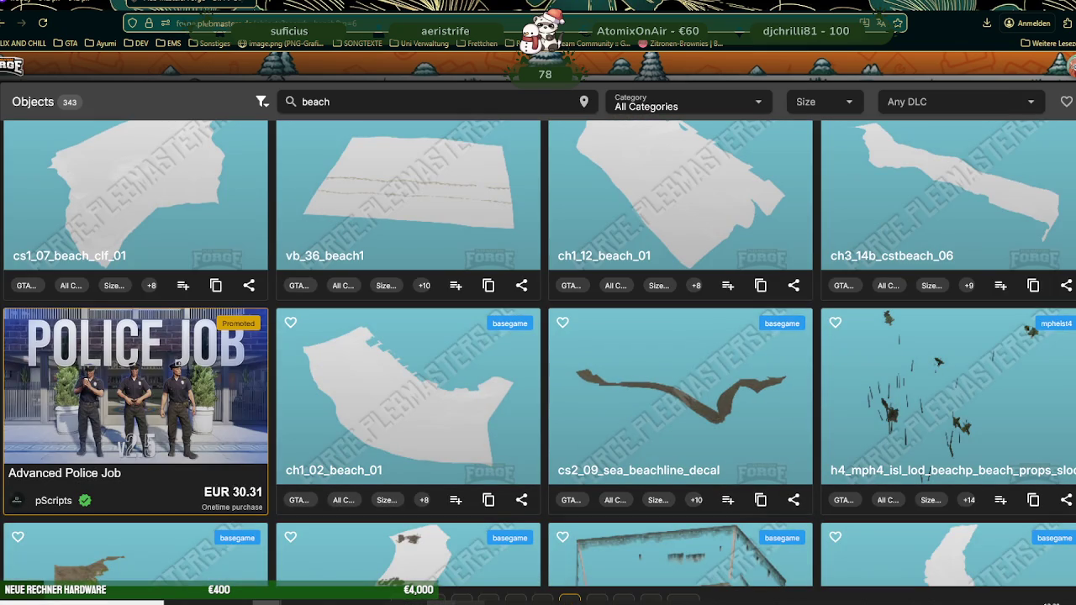
right_click(412, 602)
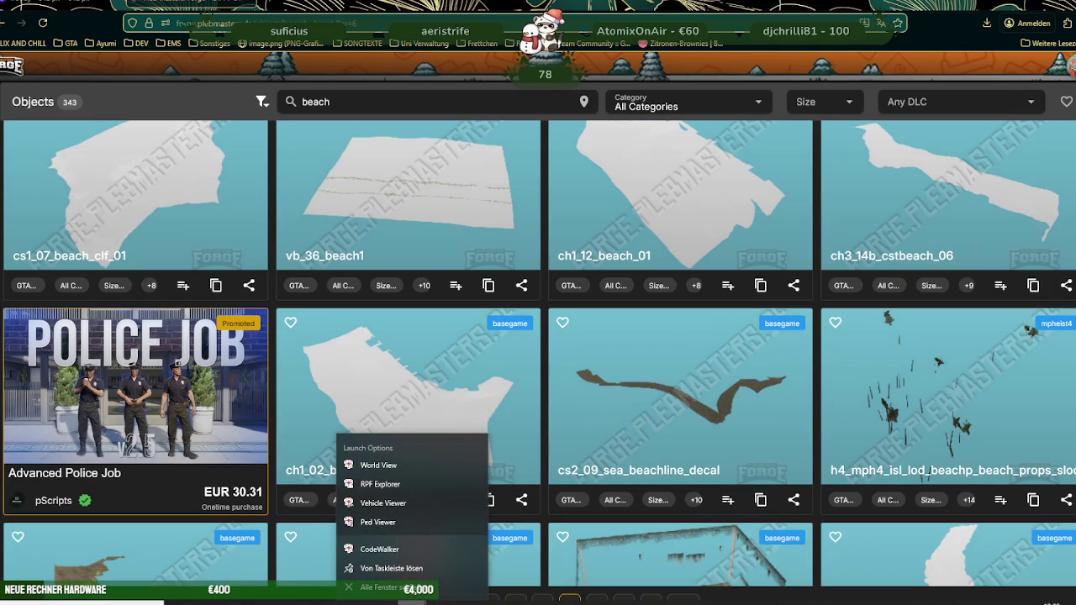
- Restore CodeWalker maximized with its tool panel showing the Selection tab
left_click(789, 394)
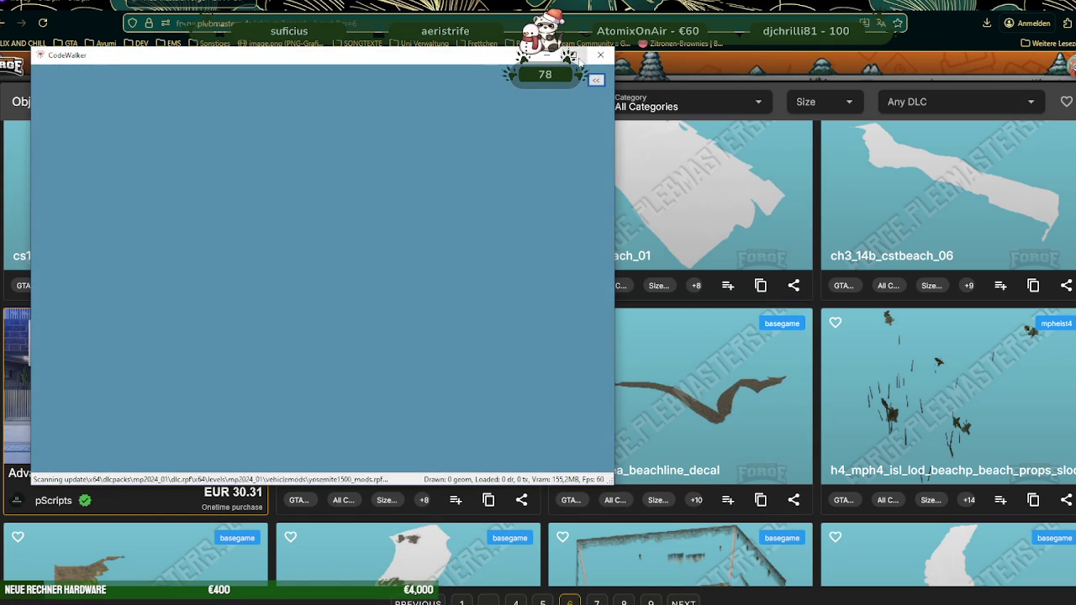
left_click(575, 55)
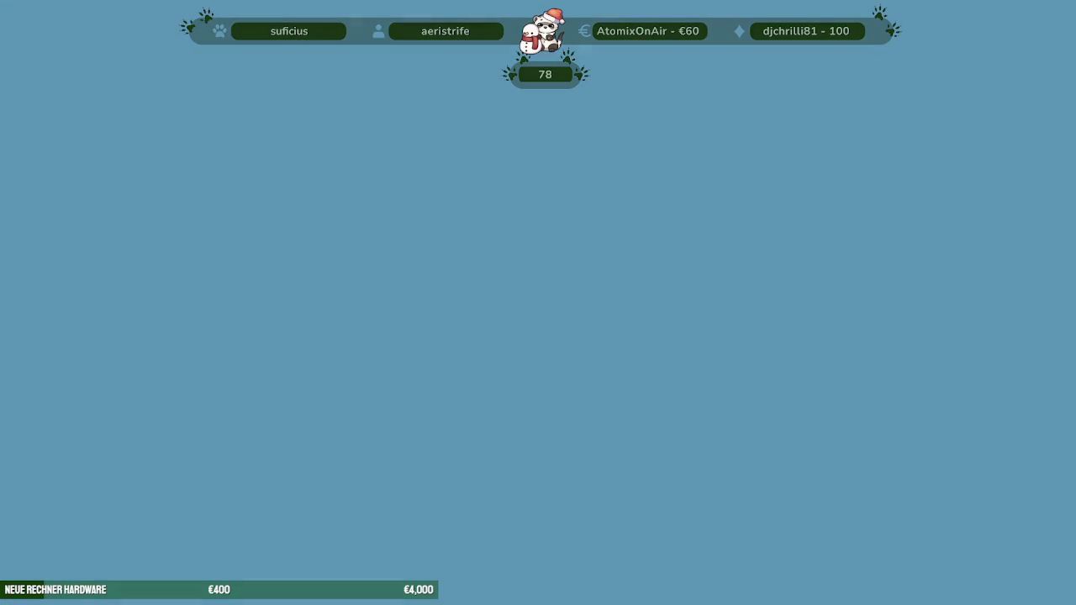
left_click(1066, 33)
left_click(1040, 29)
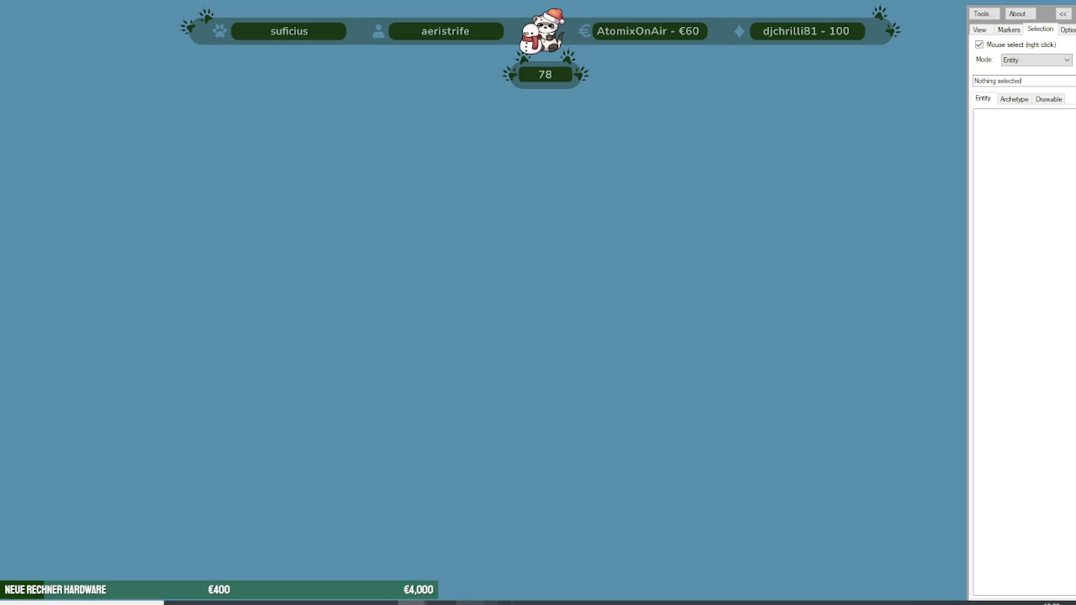
- In Blender, switch from Vertex Paint to Object Mode and select and frame ch2_05f_hs10
key("alt+Tab")
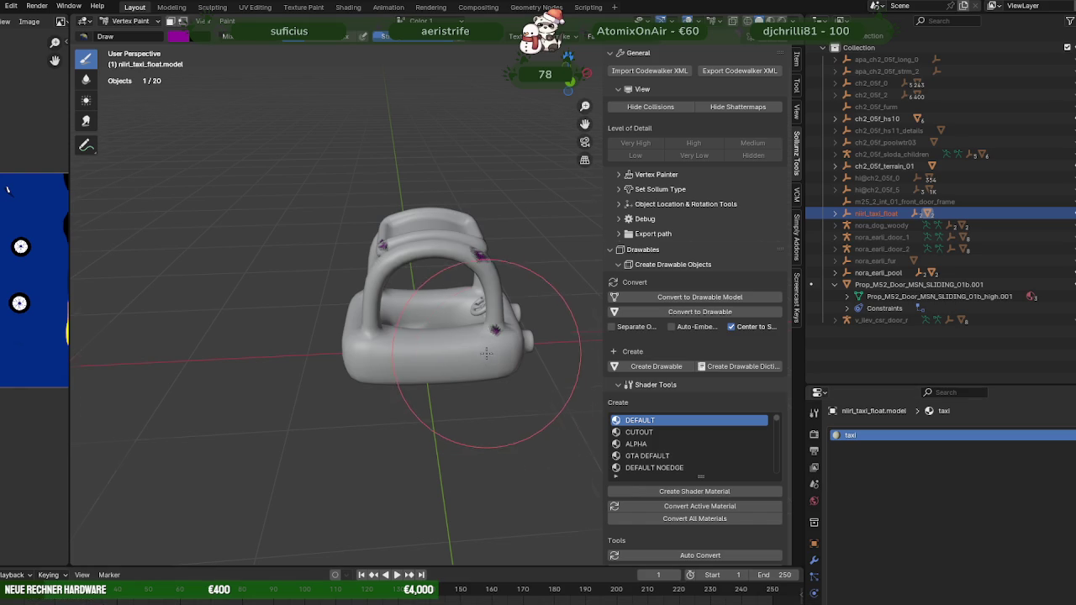
scroll(433, 290, "down", 2)
left_click(130, 22)
left_click(134, 34)
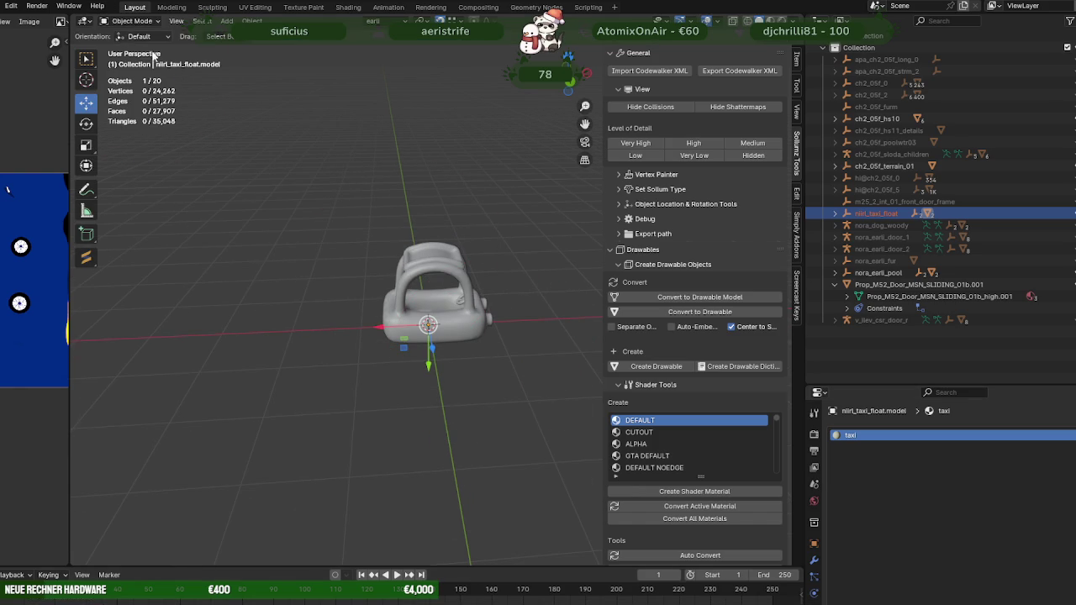
left_click(887, 119)
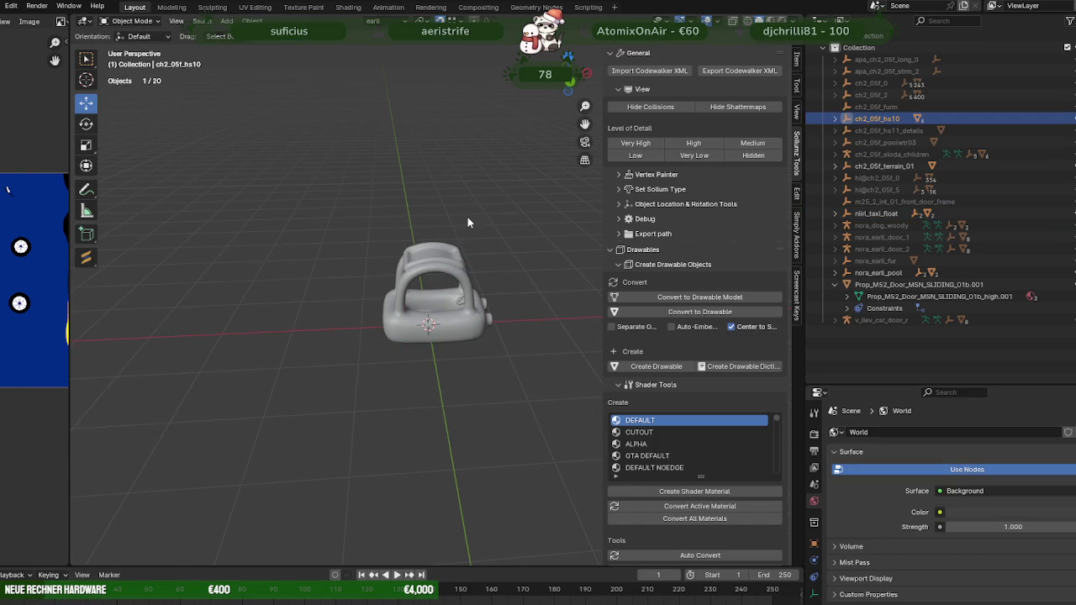
key("KP_Decimal")
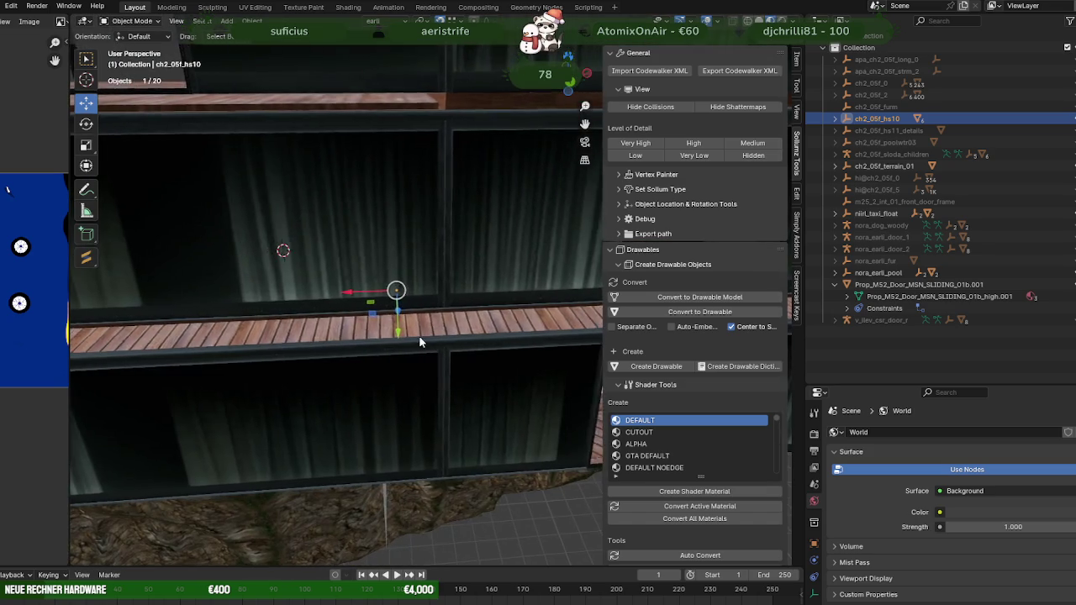
- In Edit Mode on the window model, reset the normals of the doorway's curtain face
middle_click_drag(444, 340, 493, 240)
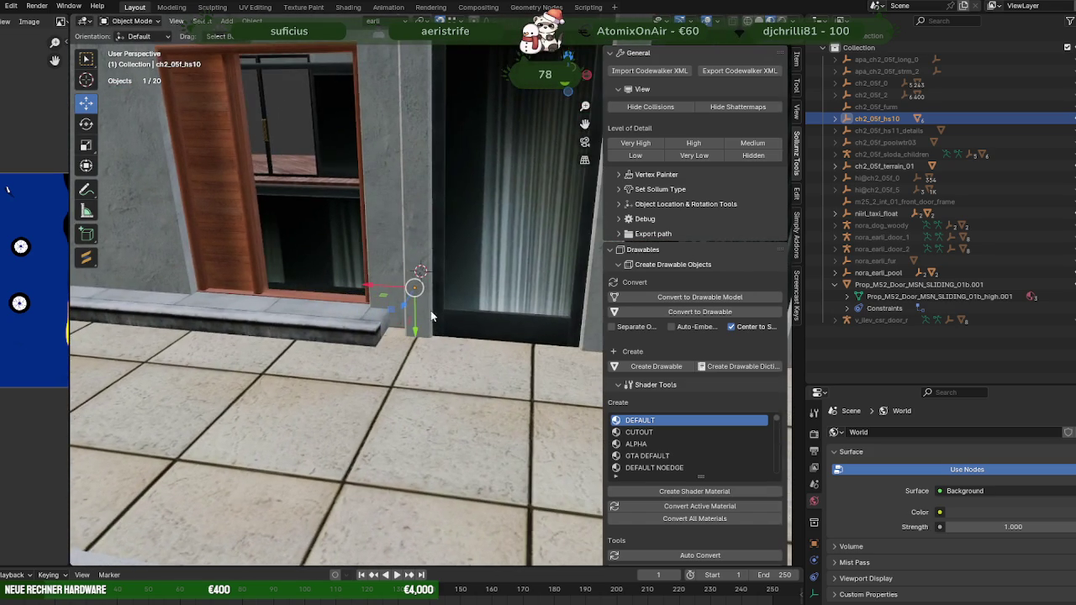
left_click(493, 240)
key("Tab")
left_click(493, 240)
key("KP_Decimal")
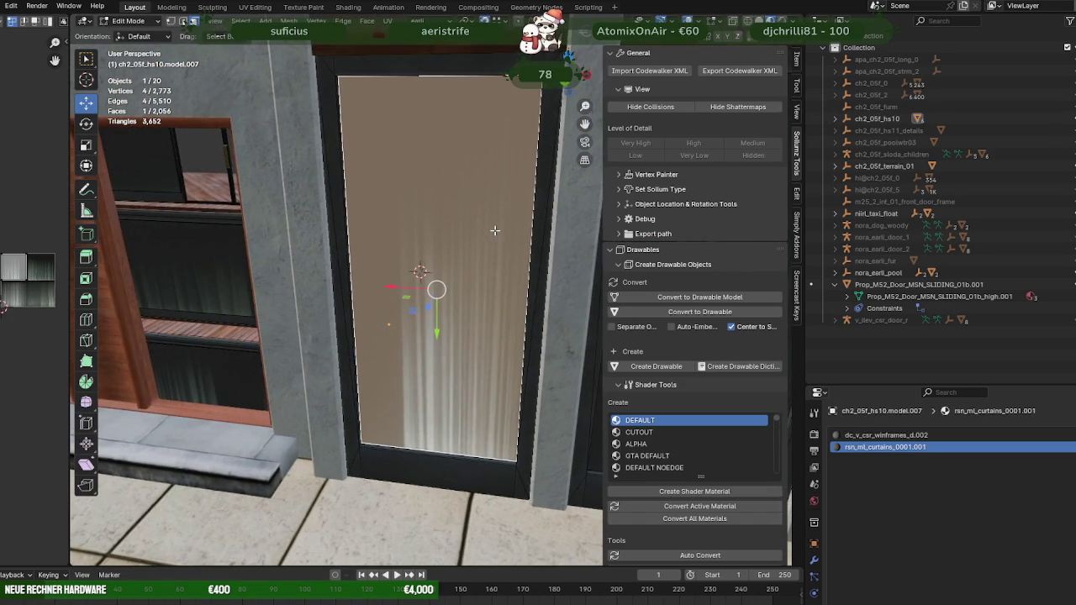
mouse_move(429, 223)
middle_mouse_down()
mouse_move(457, 224)
mouse_move(487, 179)
middle_mouse_up()
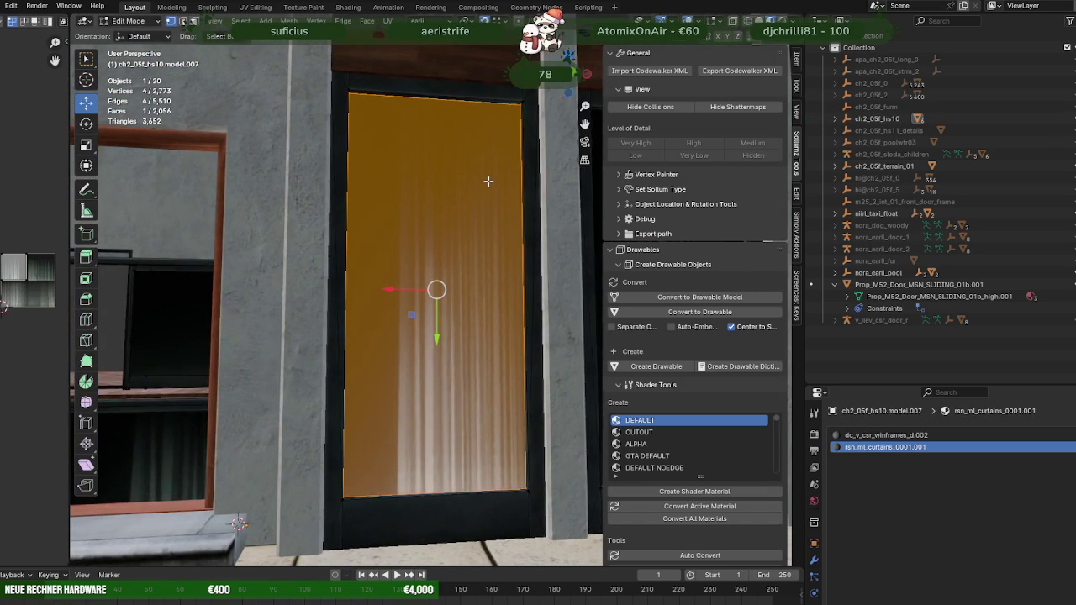
key("alt+n")
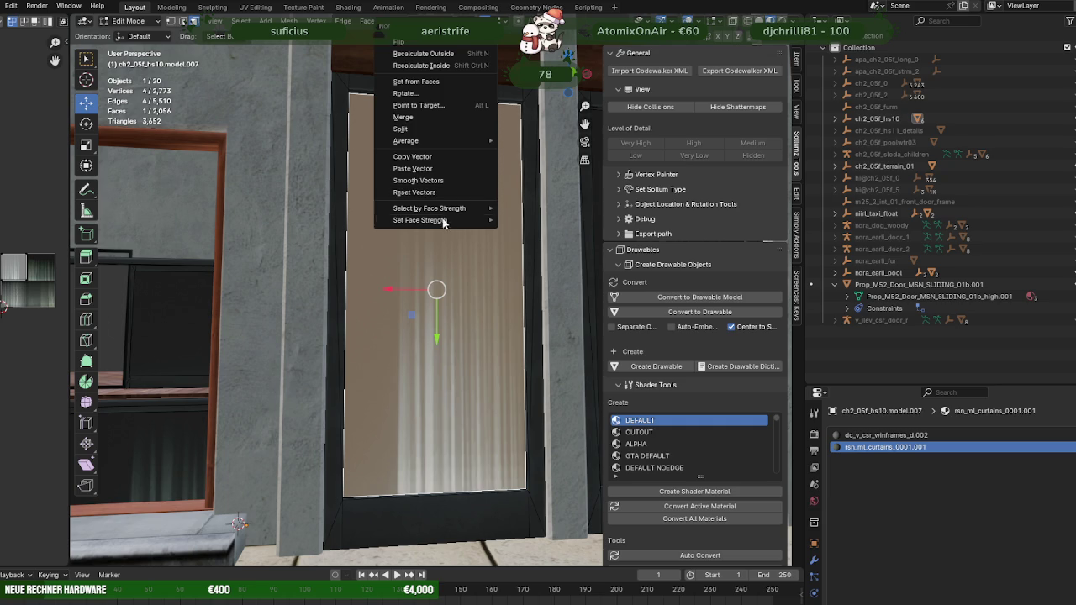
left_click(413, 194)
middle_click_drag(480, 186, 488, 240)
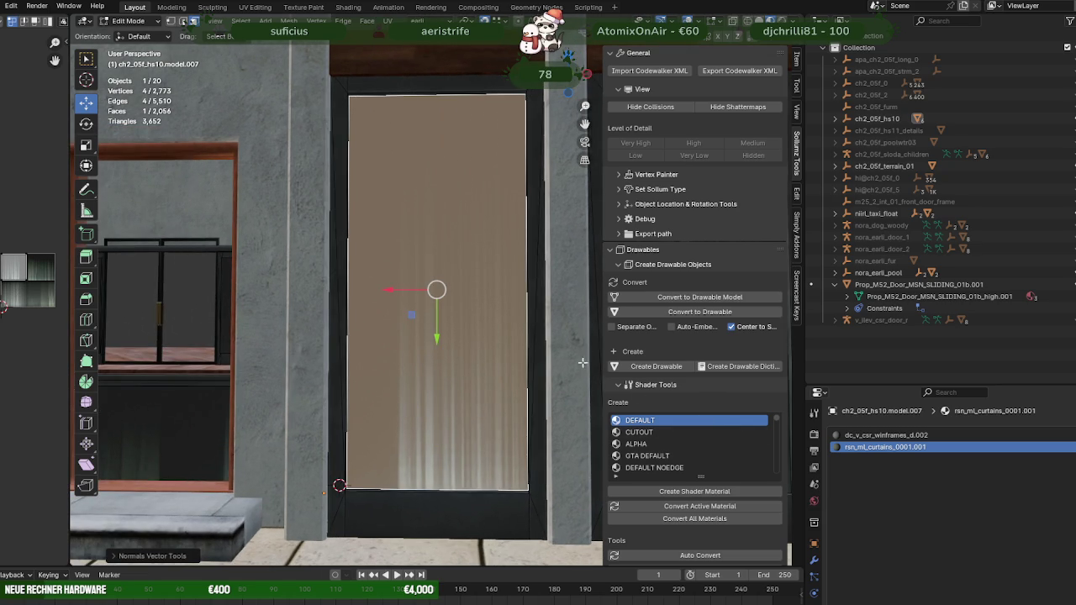
- Select all curtain-material faces, reset their normals, and return to Object Mode
scroll(967, 505, "down", 3)
left_click(962, 533)
key("KP_Decimal")
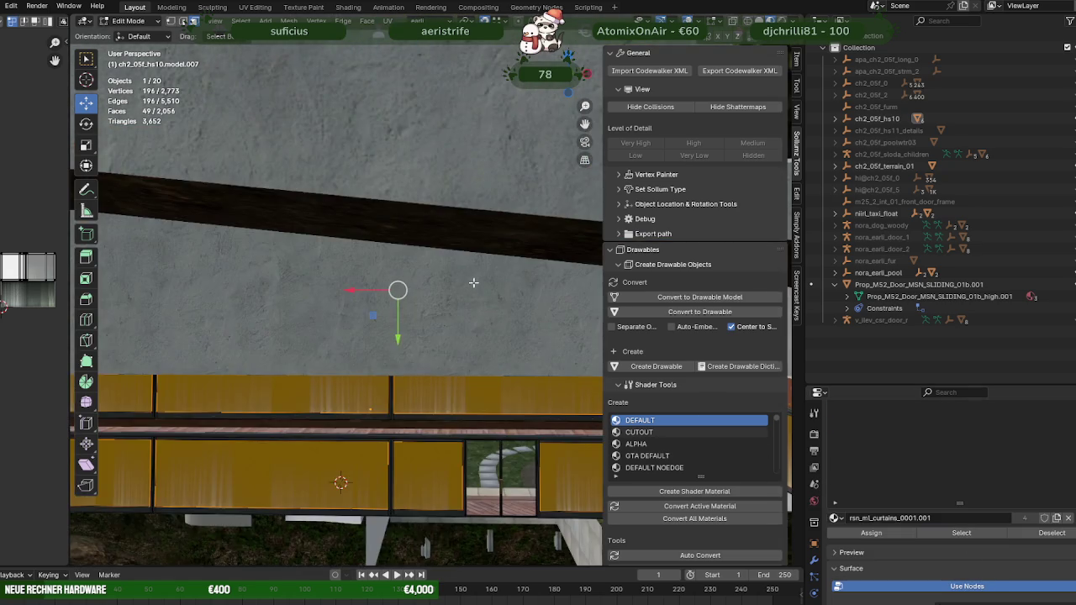
scroll(475, 286, "down", 4)
right_click(449, 311)
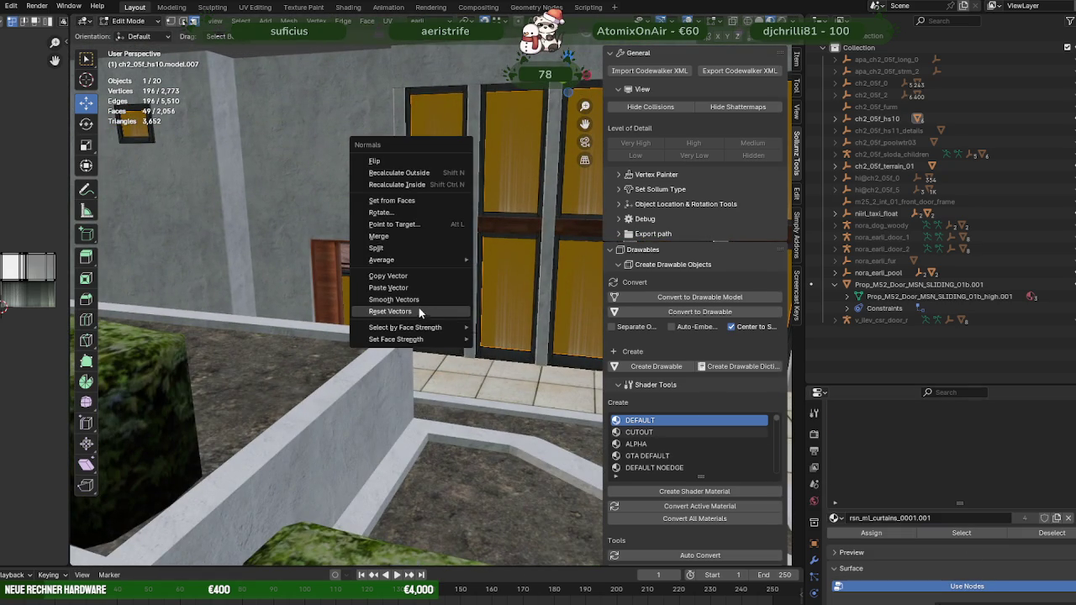
left_click(449, 312)
scroll(456, 308, "up", 3)
key("Tab")
mouse_move(470, 307)
middle_mouse_down()
mouse_move(528, 296)
mouse_move(466, 297)
middle_mouse_up()
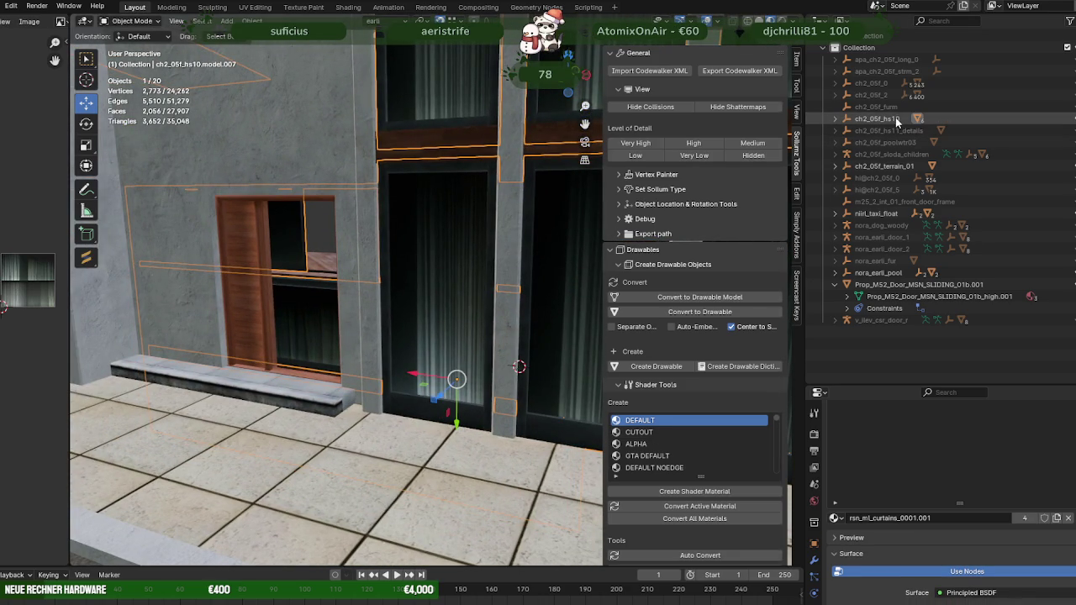
- Zoom out and enter Edit Mode on the villa's wall model
mouse_move(539, 180)
middle_mouse_down()
mouse_move(434, 185)
mouse_move(462, 243)
mouse_move(420, 248)
mouse_move(465, 299)
middle_mouse_up()
scroll(461, 243, "up", 2)
scroll(401, 236, "up", 2)
scroll(200, 373, "up", 2)
left_click(211, 353)
key("Tab")
- Assign the side door faces the 25_2_INT_01_WOOD_PLANK_01 material
left_click(214, 357)
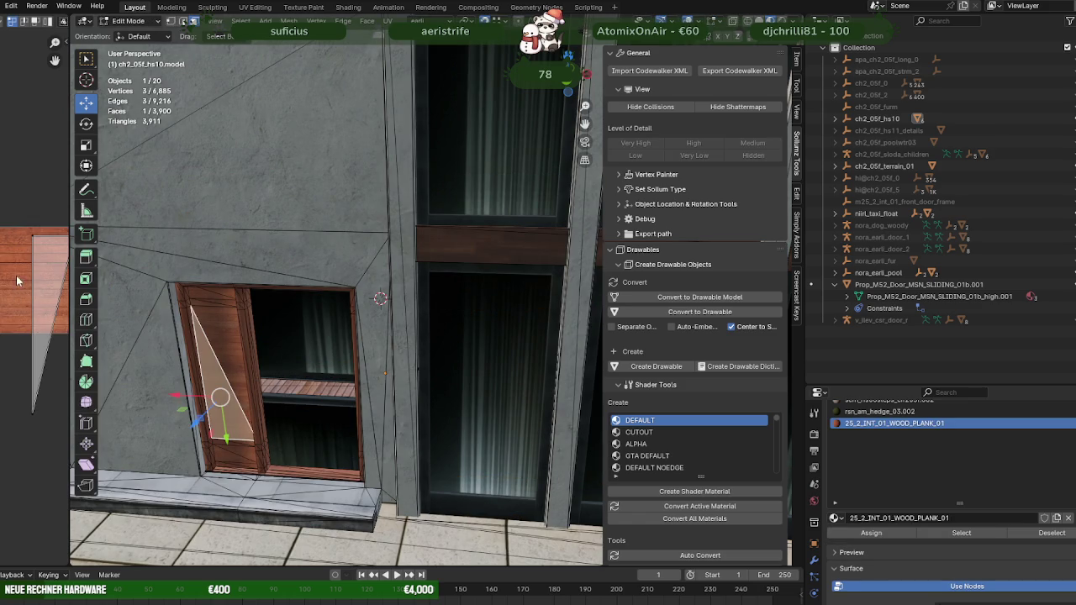
left_click(454, 250)
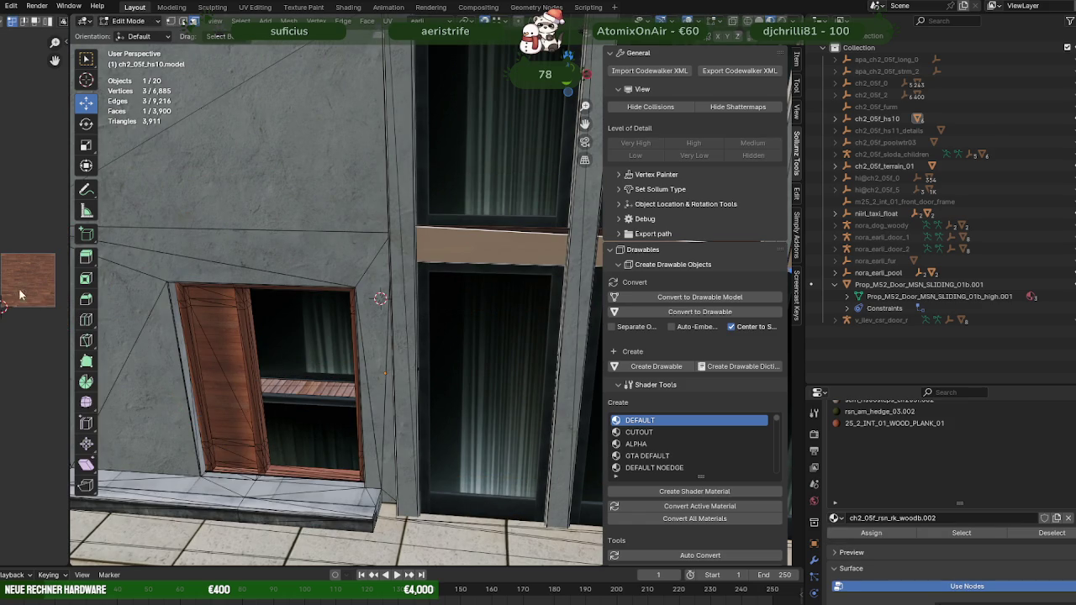
left_click(217, 334)
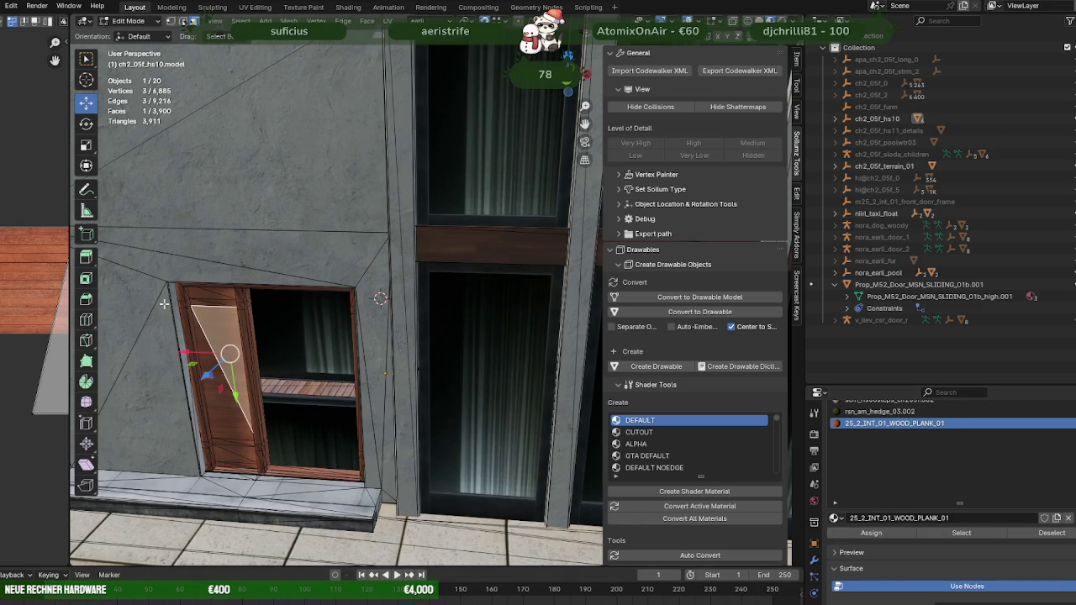
left_click(243, 335)
left_click(212, 334)
left_click(961, 533)
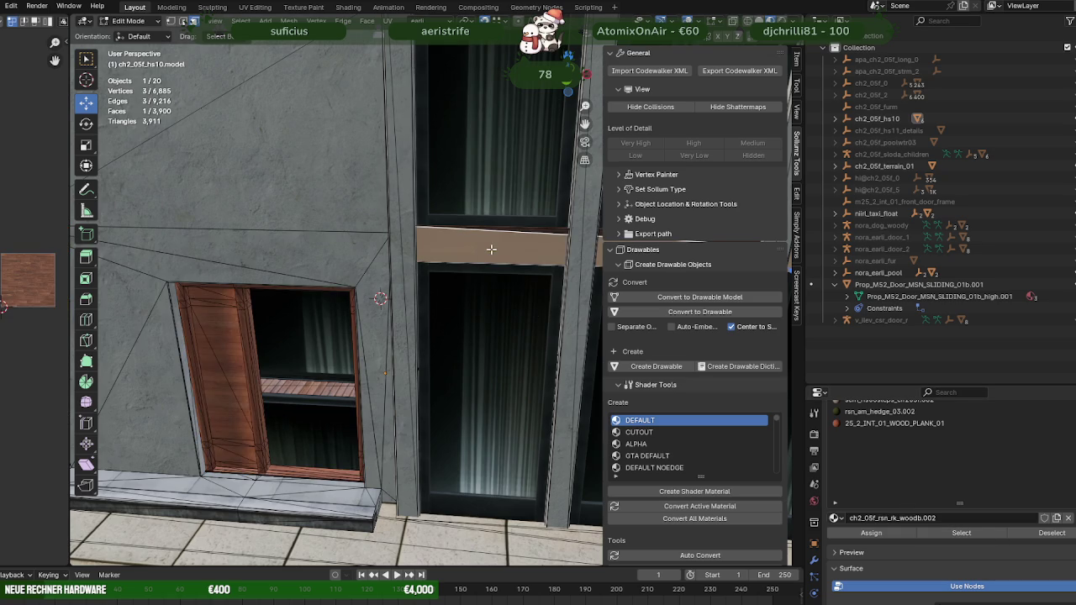
left_click(867, 532)
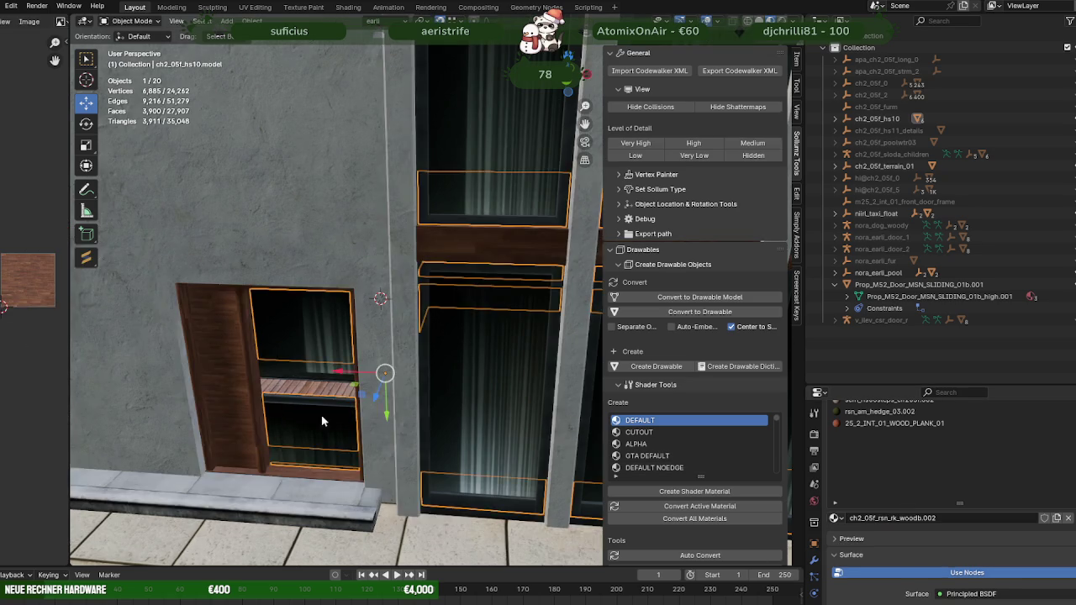
key("Tab")
- Reassign all dark wood window-bar faces to 25_2_INT_01_WOOD_PLANK_01
mouse_move(331, 414)
middle_mouse_down()
mouse_move(334, 384)
mouse_move(317, 383)
middle_mouse_up()
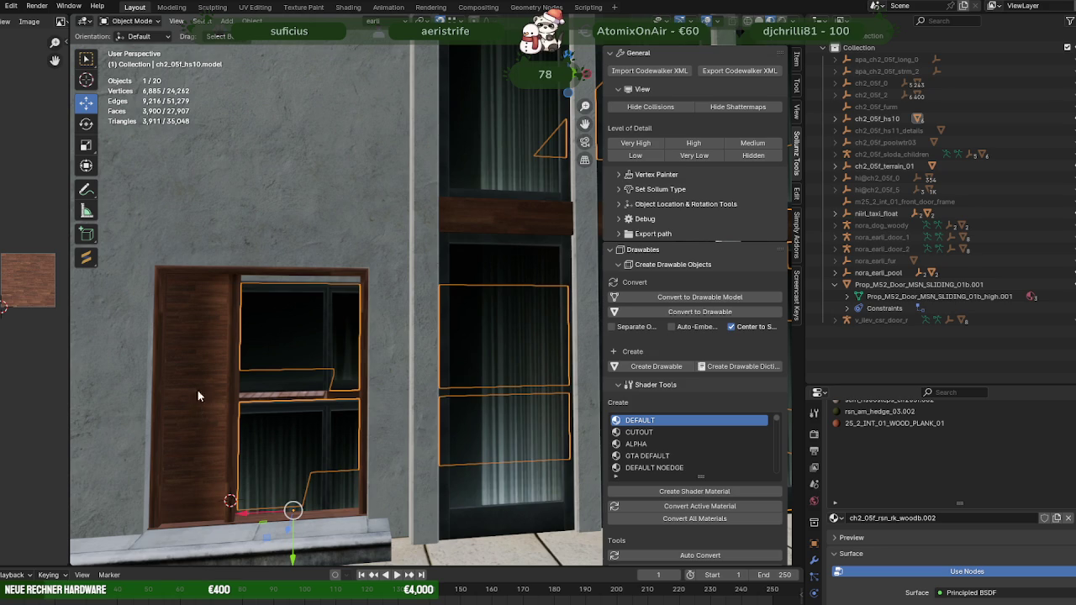
key("Tab")
key("Tab")
key("Tab")
key("Tab")
key("Tab")
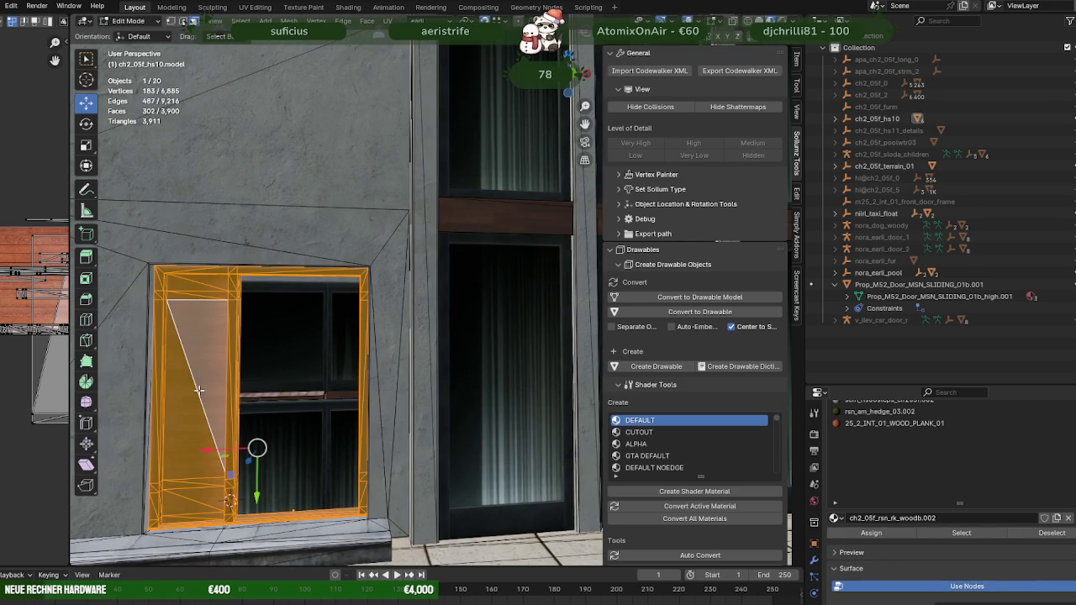
left_click(253, 220)
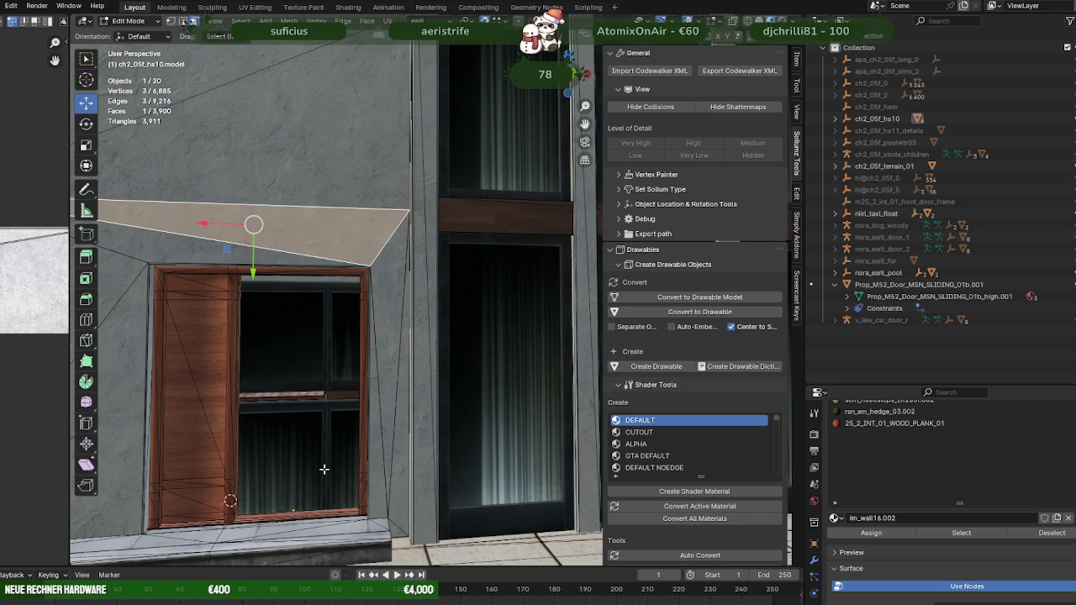
left_click(493, 224)
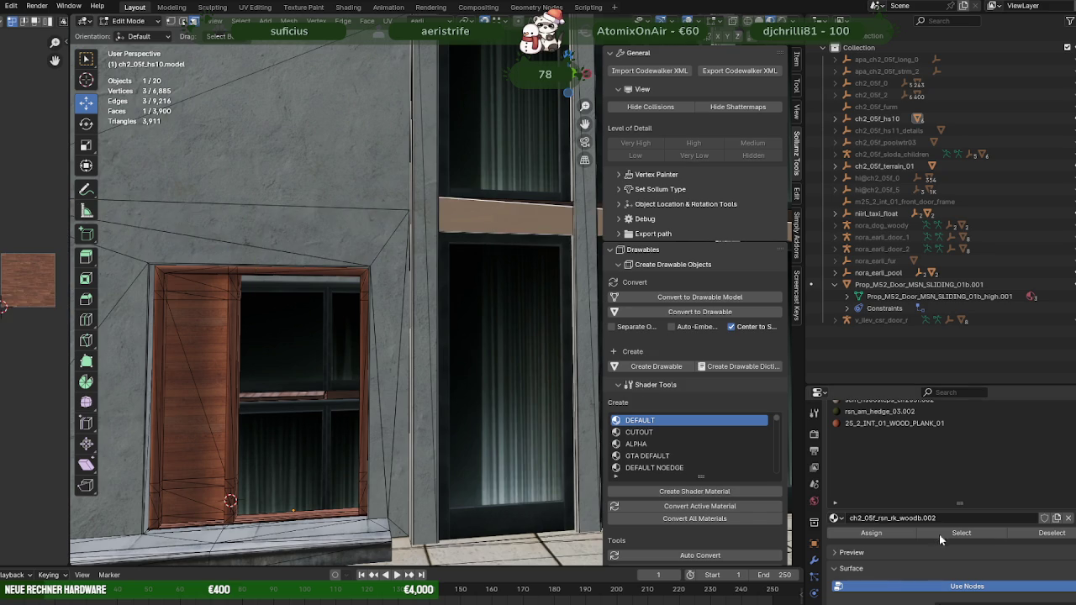
left_click(961, 533)
left_click(192, 410, "shift")
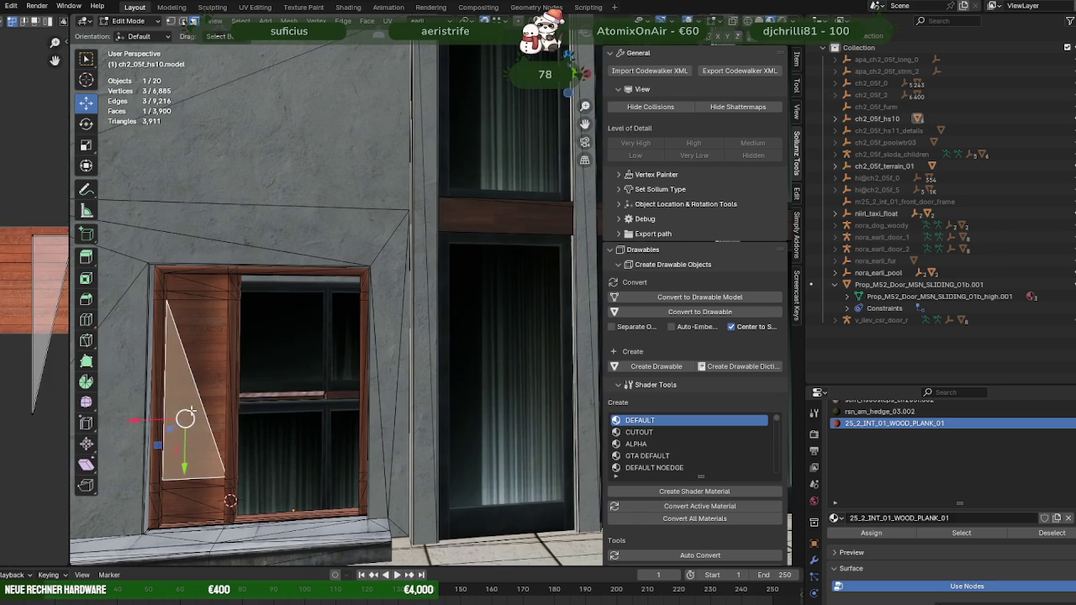
left_click(866, 531)
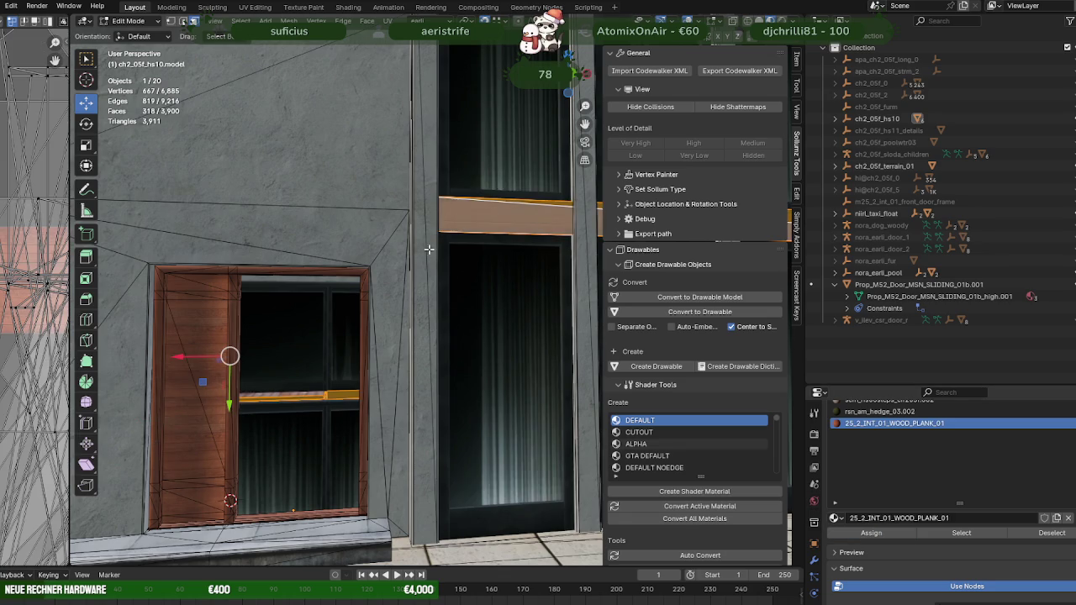
key("Tab")
- Orbit and zoom out to inspect the whole building from an angled left view
mouse_move(361, 252)
middle_mouse_down()
mouse_move(427, 273)
mouse_move(271, 270)
middle_mouse_up()
scroll(407, 279, "up", 5)
scroll(407, 279, "up", 3)
scroll(319, 311, "up", 1)
scroll(366, 347, "up", 2)
mouse_move(366, 347)
middle_mouse_down()
mouse_move(374, 363)
mouse_move(362, 383)
mouse_move(425, 414)
mouse_move(384, 418)
mouse_move(467, 423)
middle_mouse_up()
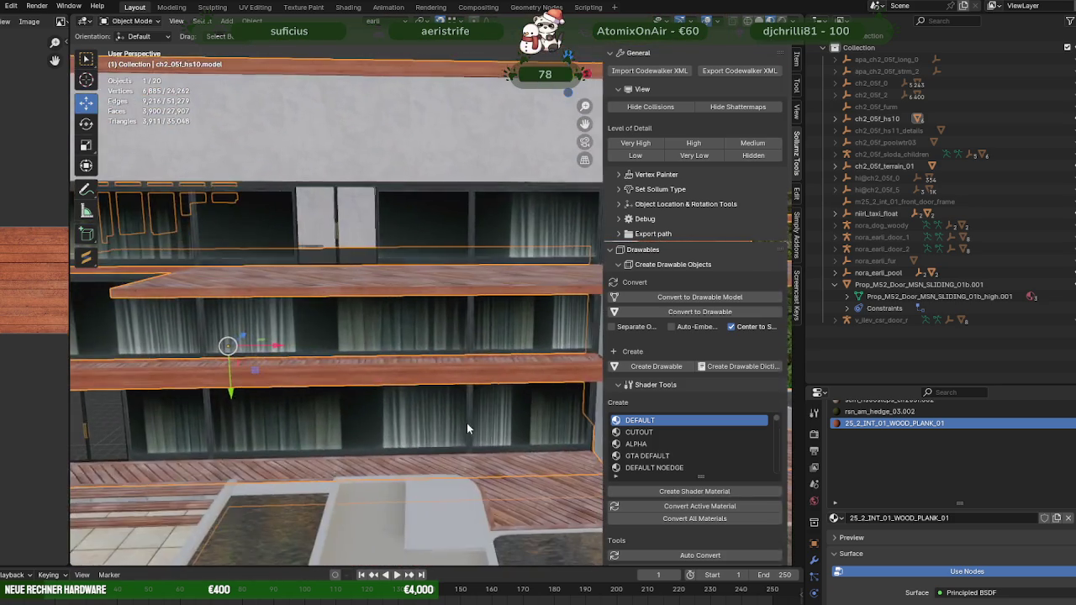
scroll(457, 413, "down", 2)
left_click(339, 153)
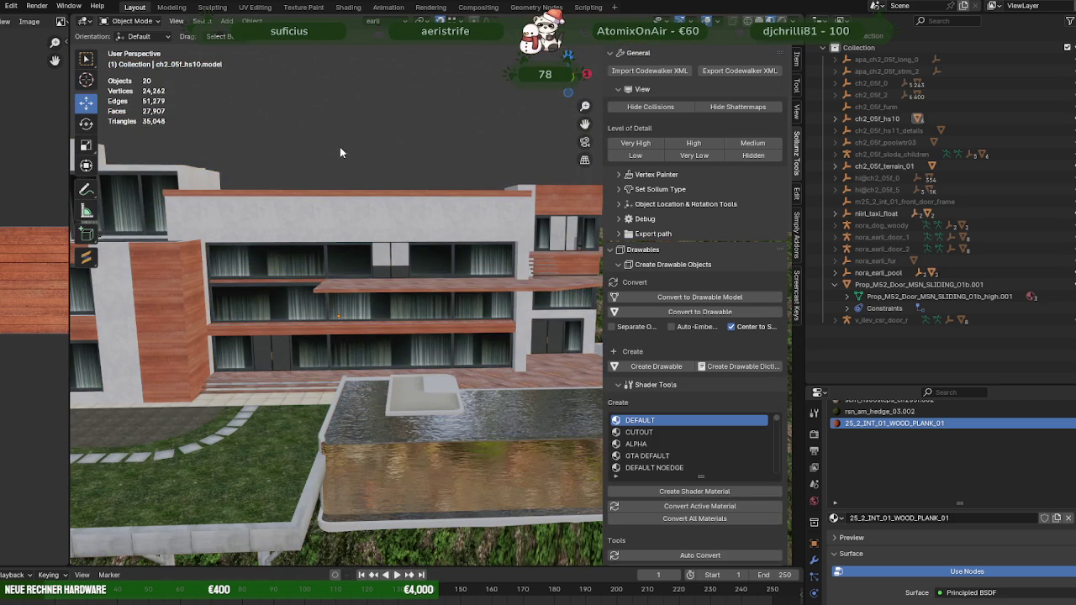
key("ctrl+z")
key("Tab")
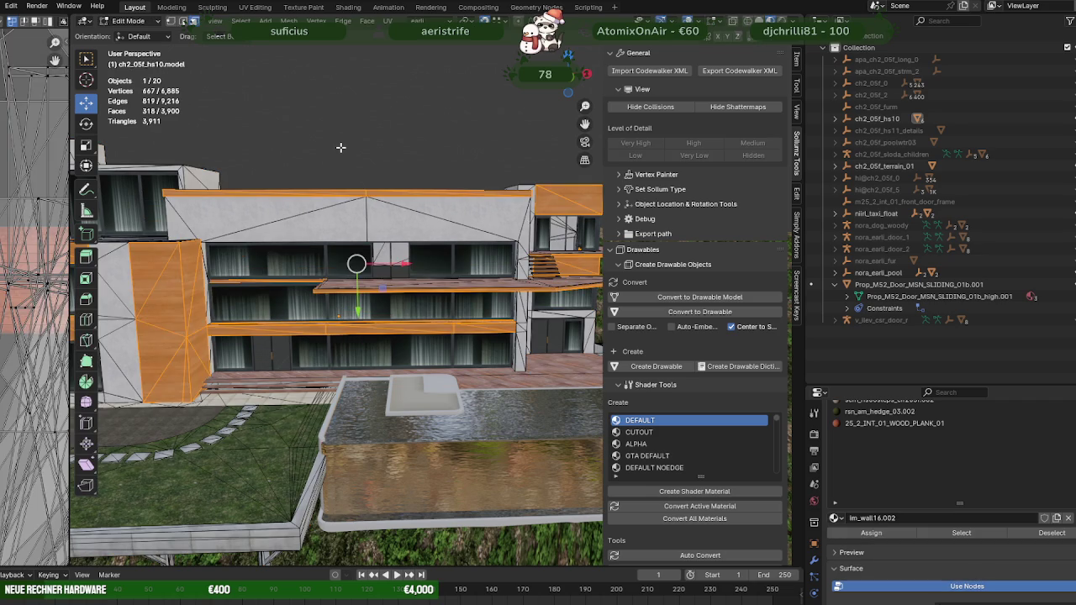
left_click(340, 147)
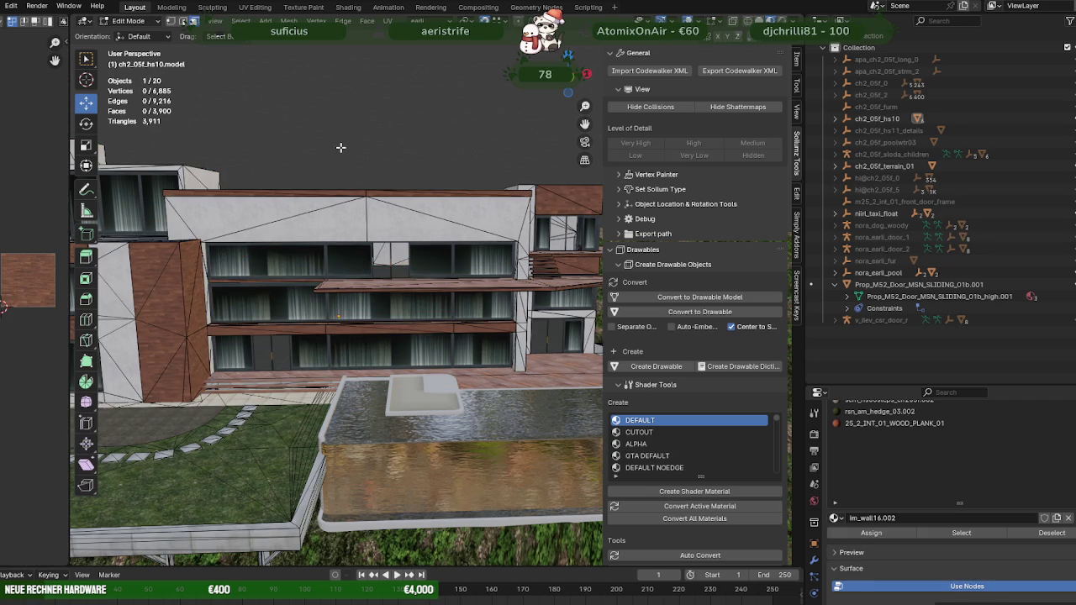
key("Tab")
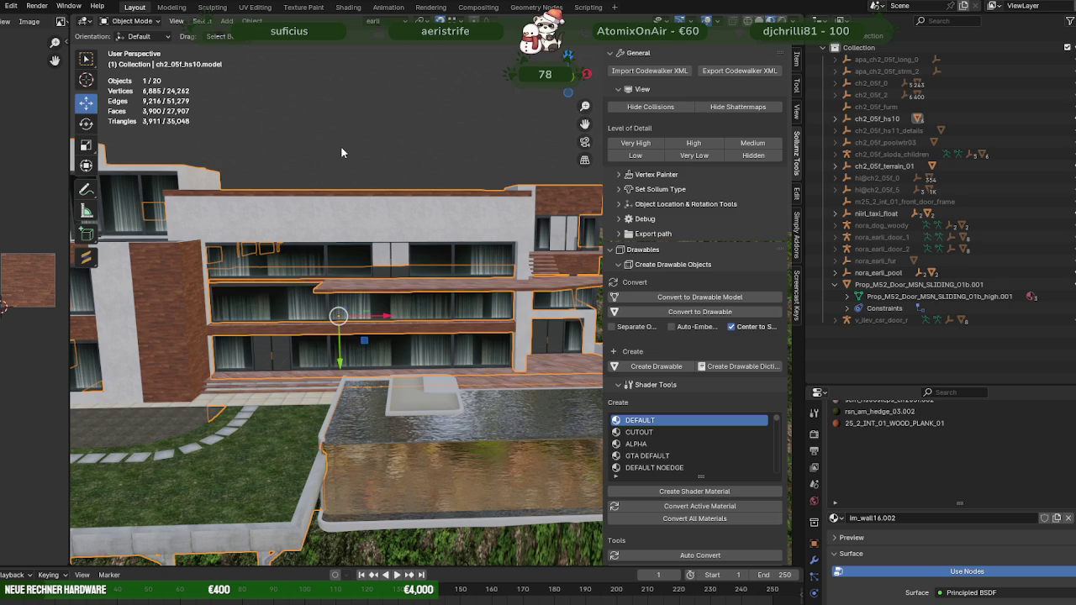
scroll(454, 148, "down", 3)
mouse_move(436, 145)
middle_mouse_down()
mouse_move(230, 159)
mouse_move(307, 169)
mouse_move(476, 149)
middle_mouse_up()
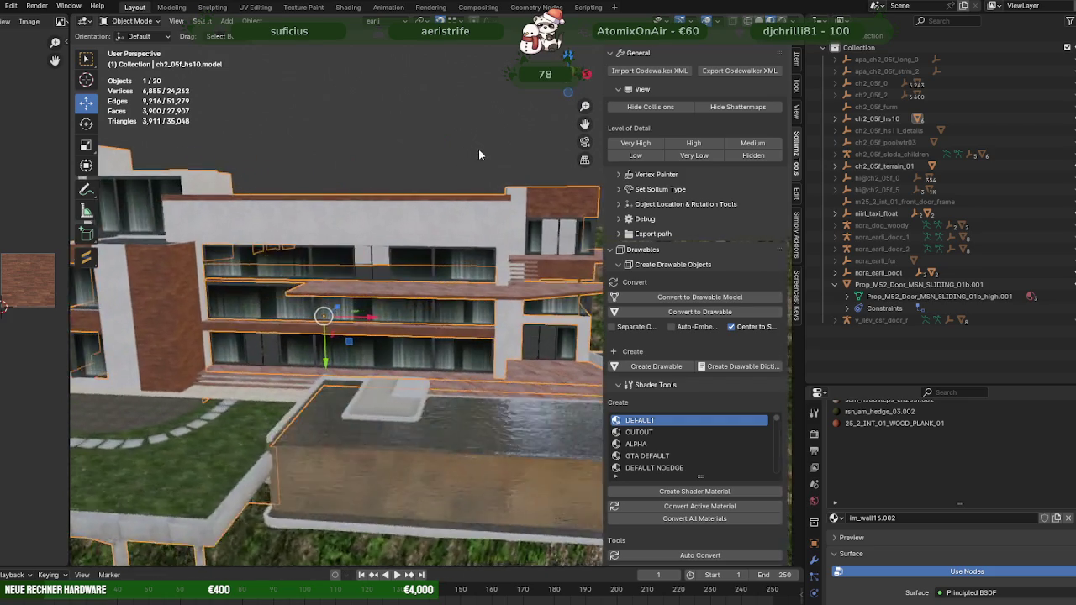
scroll(488, 155, "up", 3)
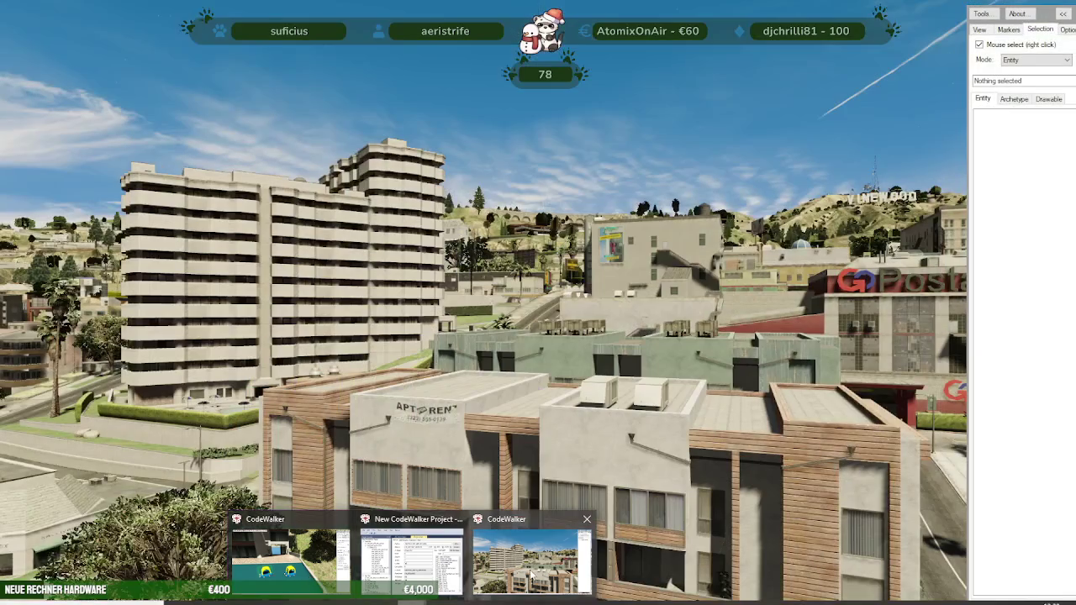
- Fly the CodeWalker camera from downtown along the coast to the beach
left_click(532, 564)
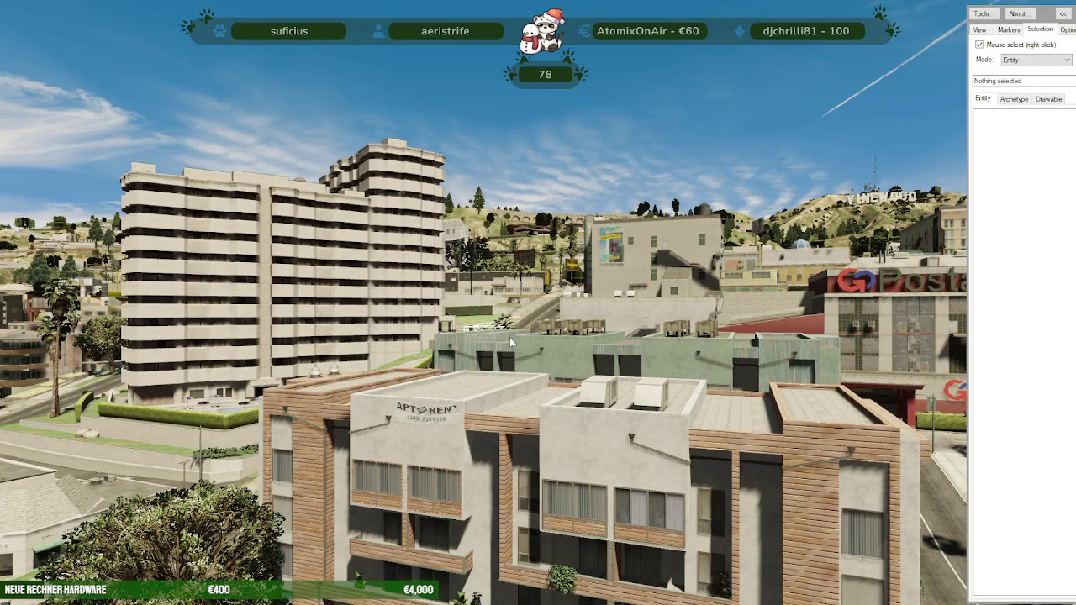
scroll(544, 304, "down", 10)
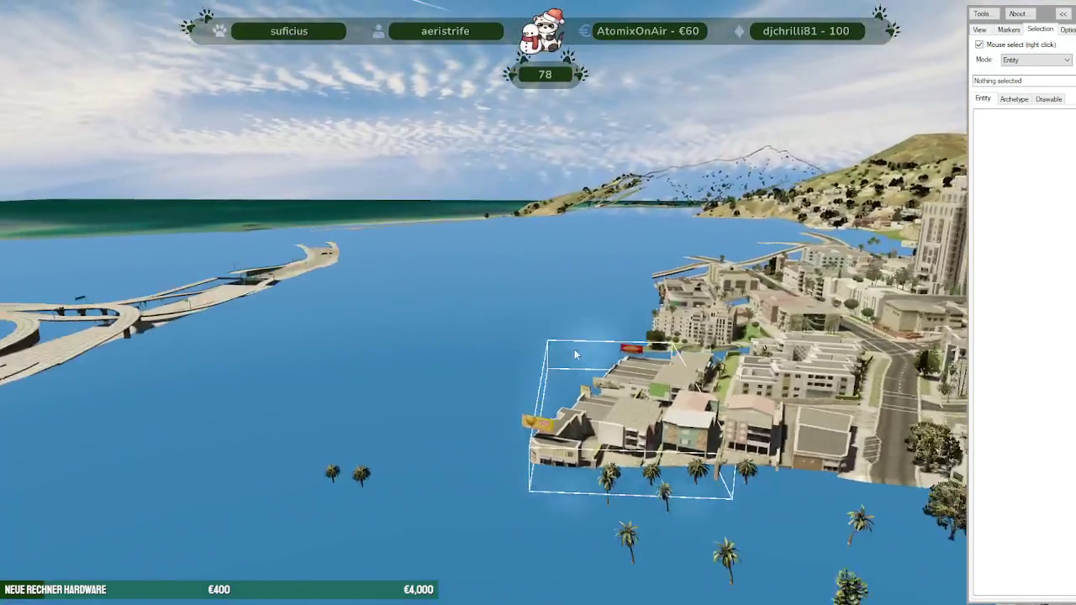
left_click_drag(575, 355, 592, 339)
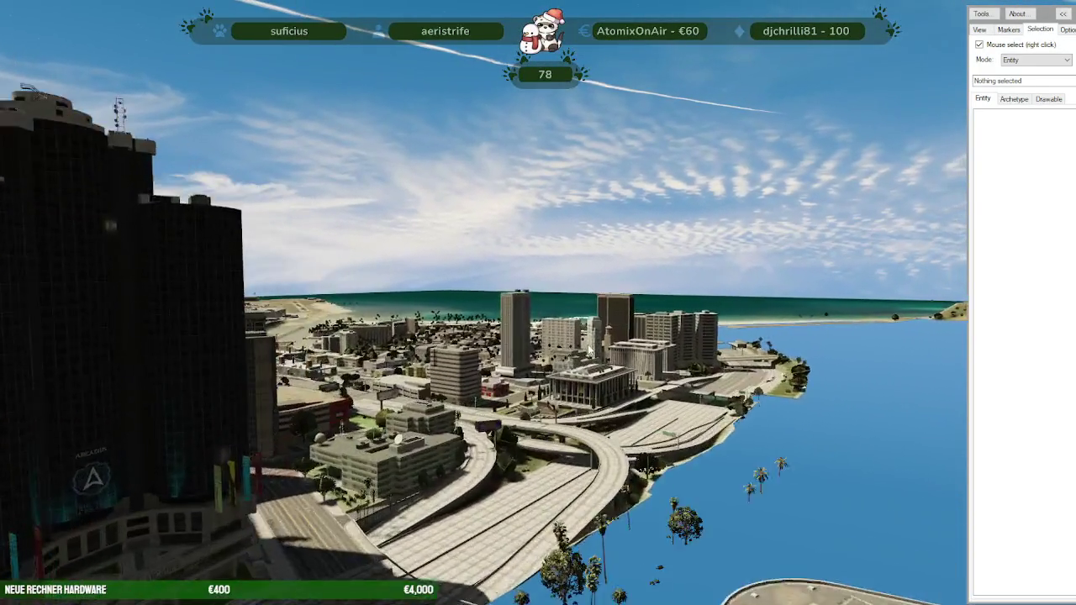
scroll(592, 339, "up", 3)
scroll(623, 343, "up", 3)
scroll(625, 346, "up", 3)
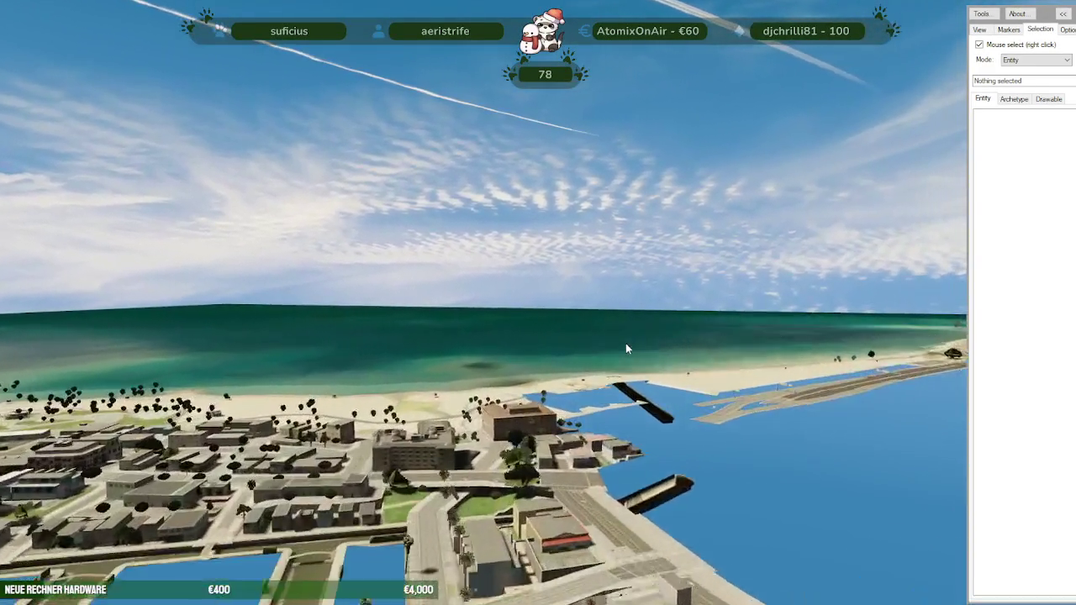
scroll(626, 351, "up", 3)
mouse_move(626, 347)
left_mouse_down()
mouse_move(662, 351)
mouse_move(622, 472)
mouse_move(594, 443)
mouse_move(610, 471)
mouse_move(601, 515)
mouse_move(531, 323)
left_mouse_up()
scroll(655, 344, "up", 3)
scroll(668, 345, "up", 3)
scroll(665, 345, "up", 3)
scroll(662, 345, "up", 3)
scroll(641, 388, "down", 3)
scroll(644, 399, "down", 2)
scroll(593, 444, "up", 3)
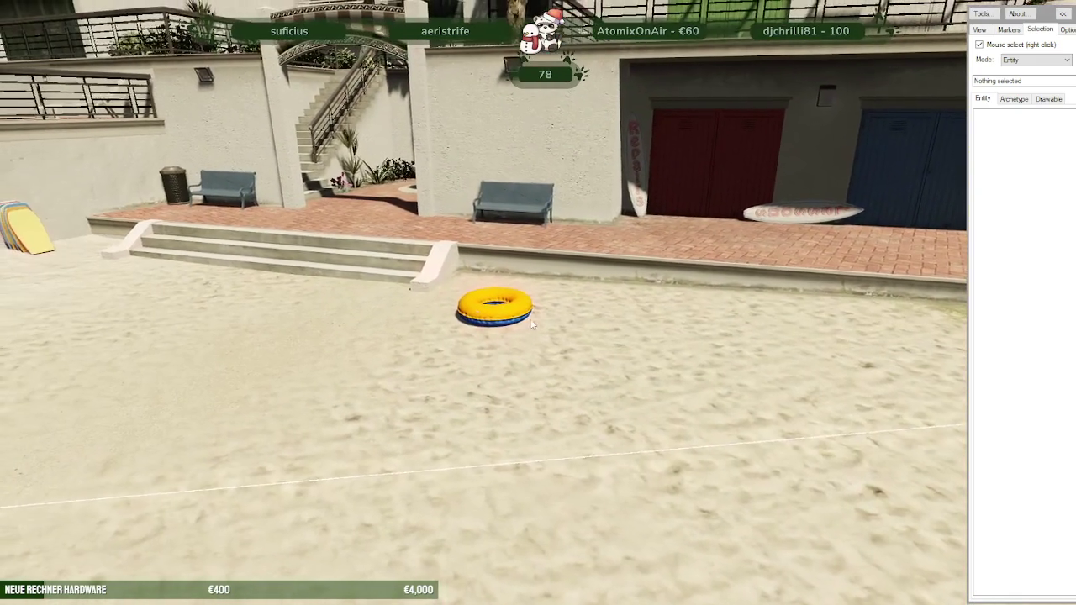
- Select the beach swim ring and highlight its name, prop_beach_ring_01
right_click(513, 313)
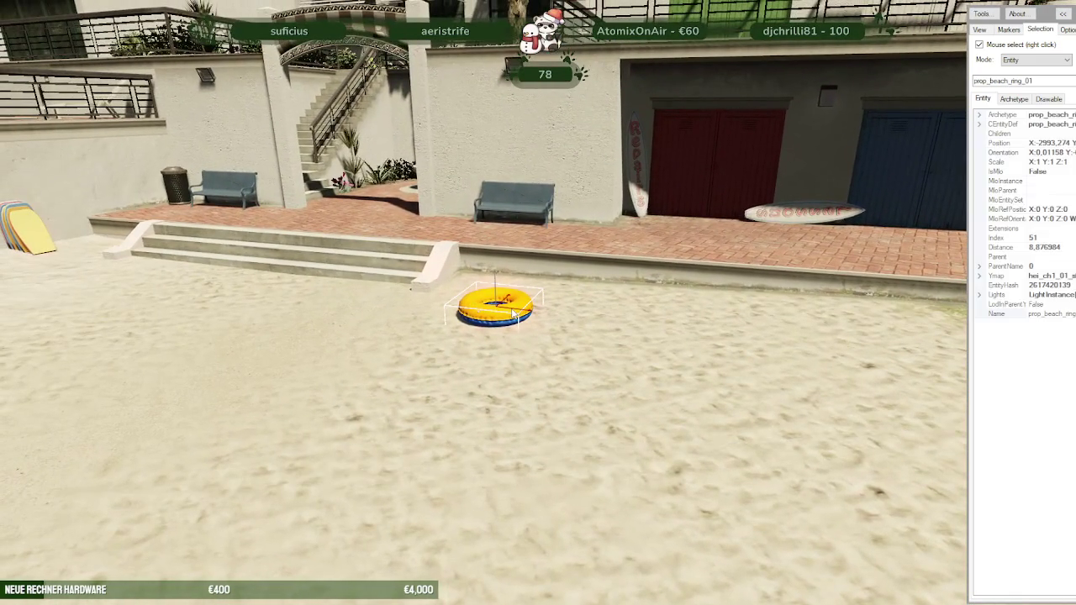
double_click(998, 81)
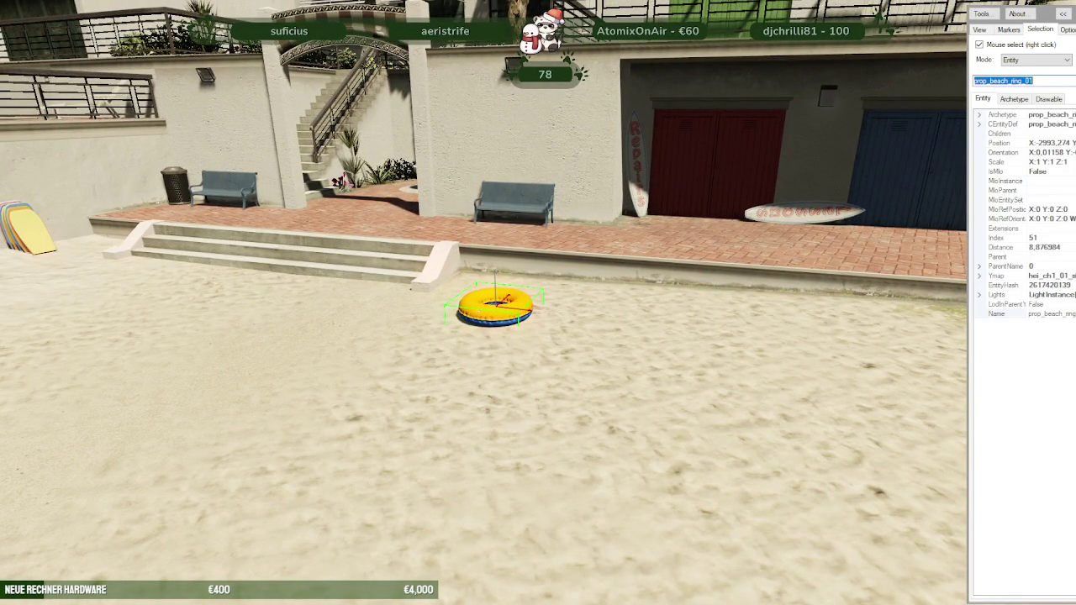
left_click(292, 551)
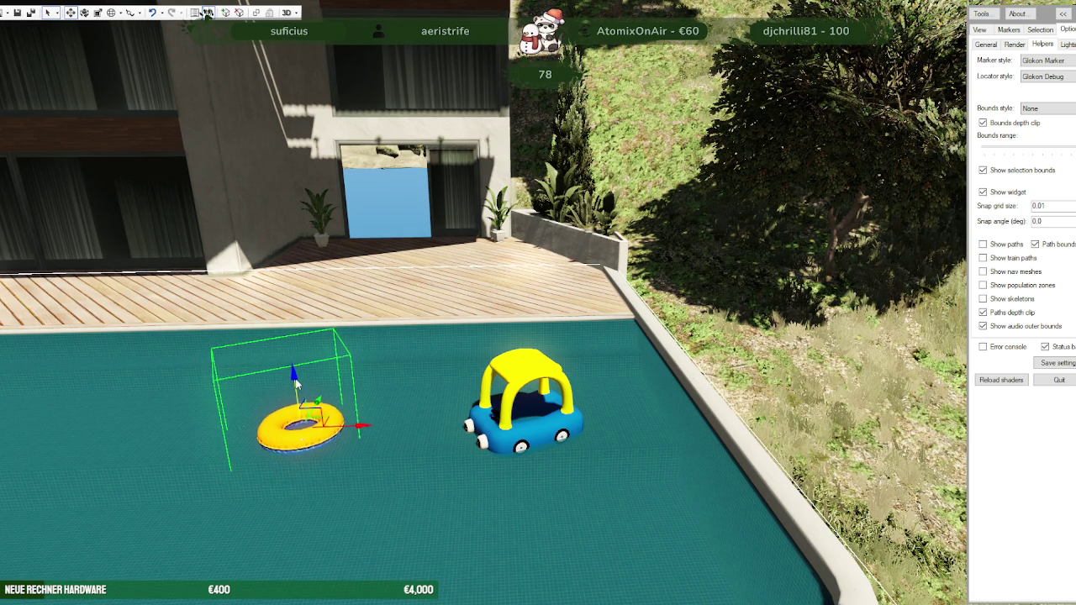
- Rotate the swim ring flat and move it to the pool's left side, where the toy car stood
key("e")
left_click_drag(296, 395, 293, 467)
key("w")
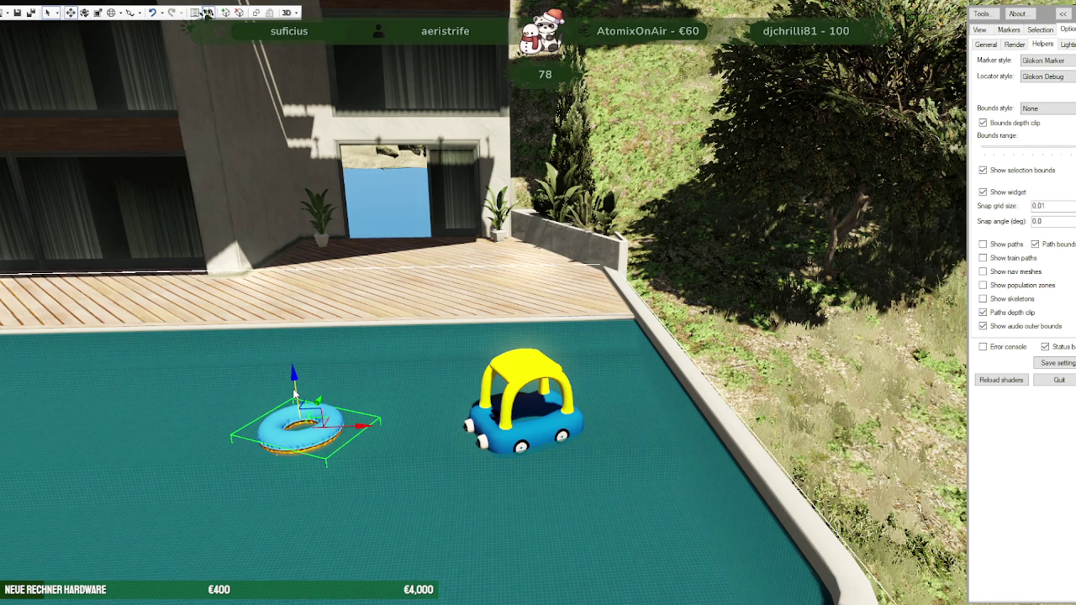
left_click_drag(391, 406, 373, 411)
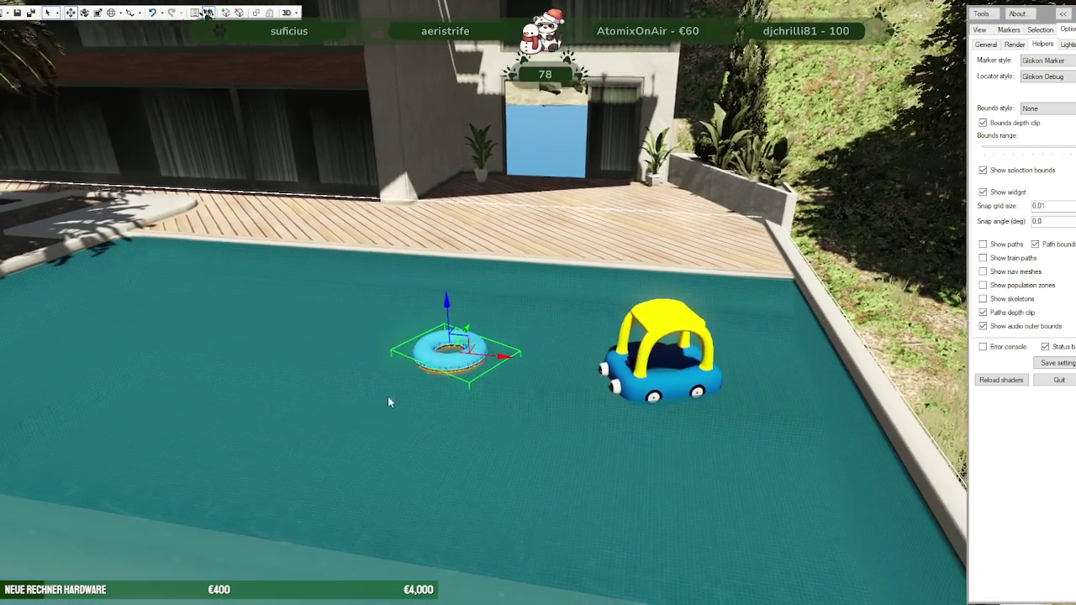
left_click_drag(276, 312, 121, 264)
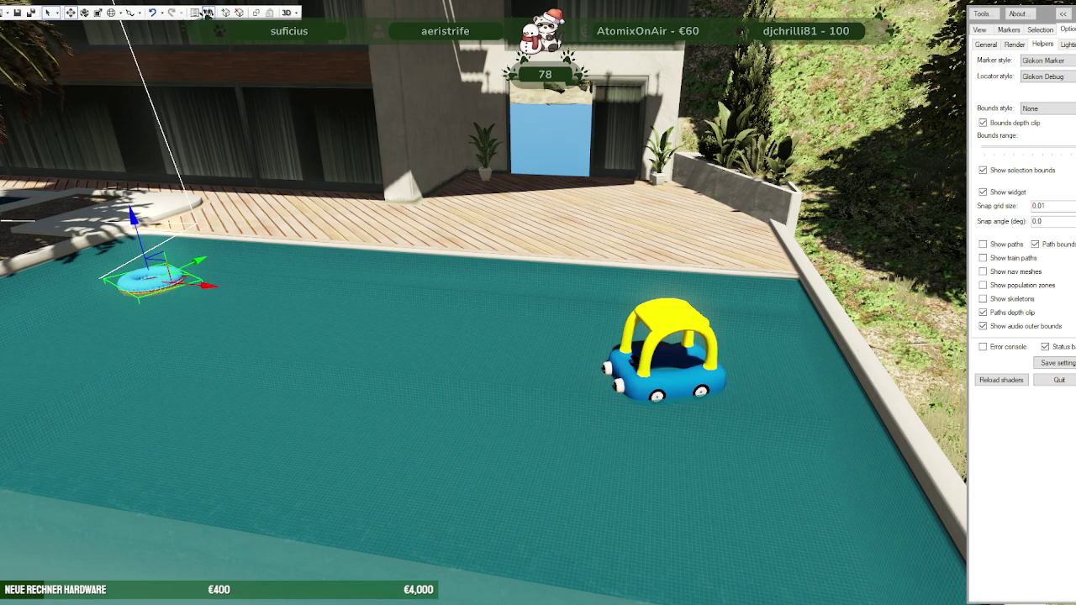
left_click(639, 344)
left_click(143, 280)
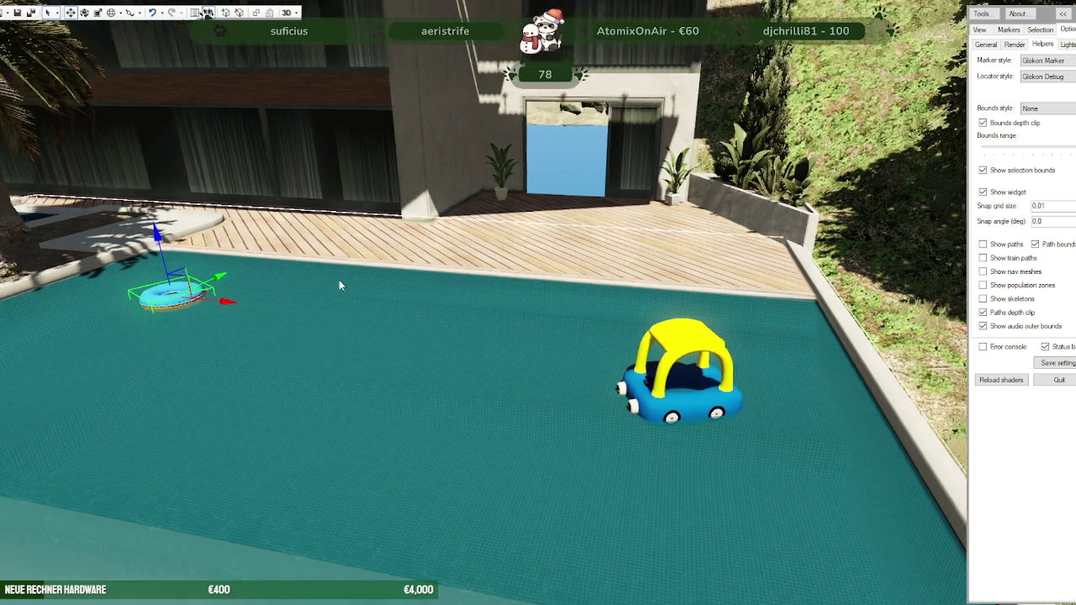
- Place a second swim ring copy farther up the pool
mouse_move(339, 280)
left_mouse_down()
mouse_move(416, 292)
mouse_move(516, 350)
left_mouse_up()
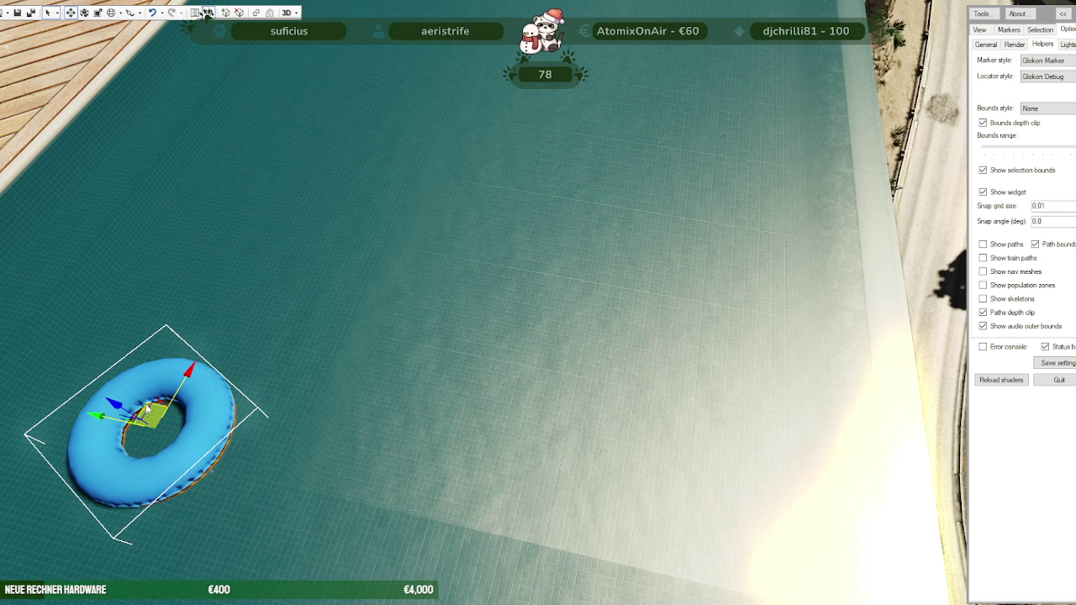
left_click_drag(145, 411, 554, 154, "shift")
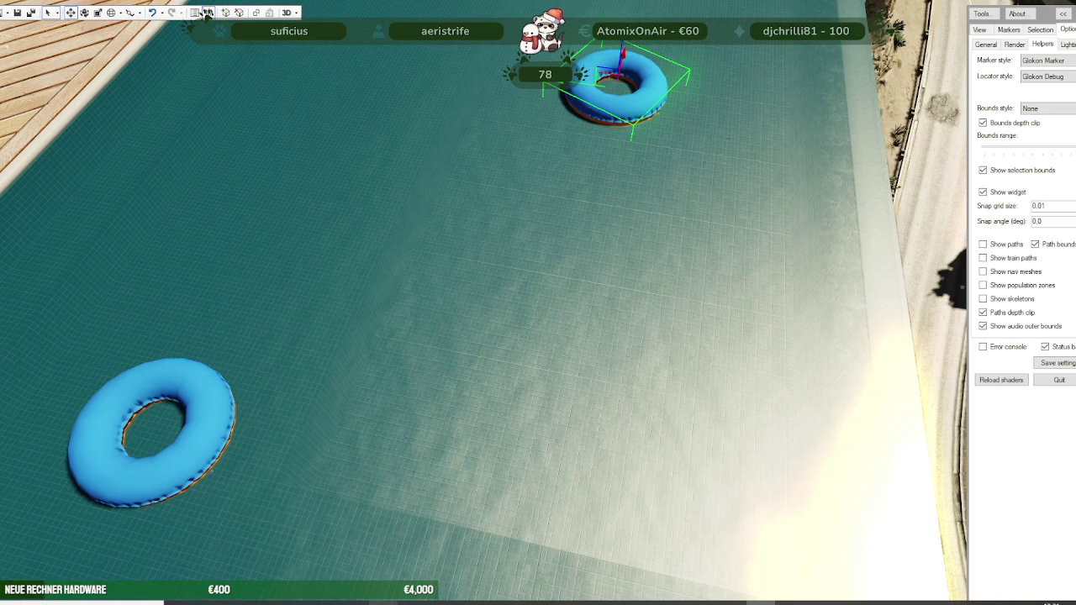
left_click(368, 539)
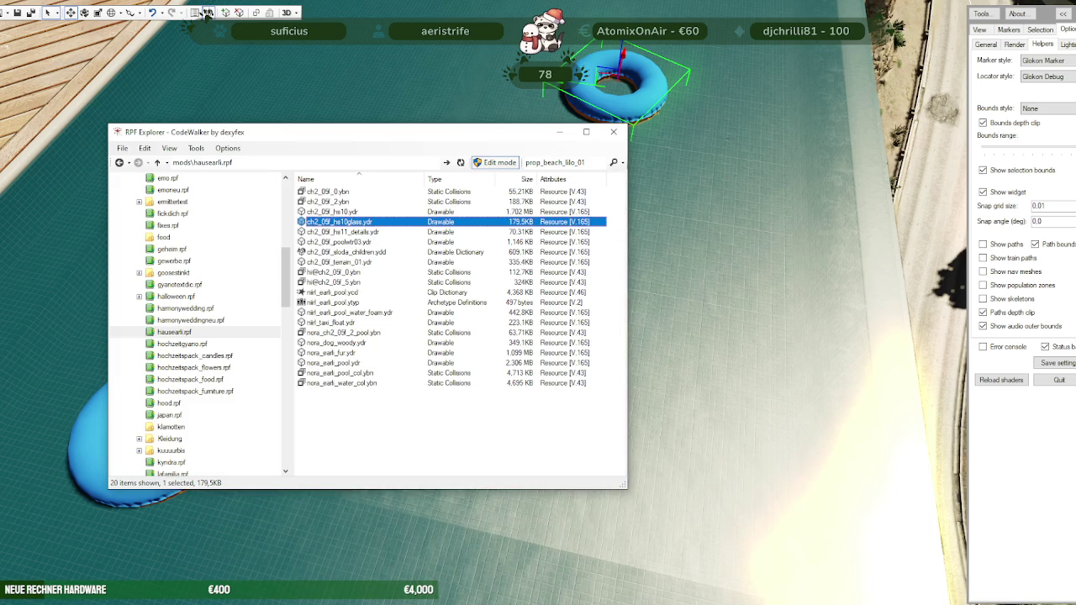
- Open the Downloads folder and drag elliott_prop_cow.ydr into the hausearli.rpf archive
left_click(206, 12)
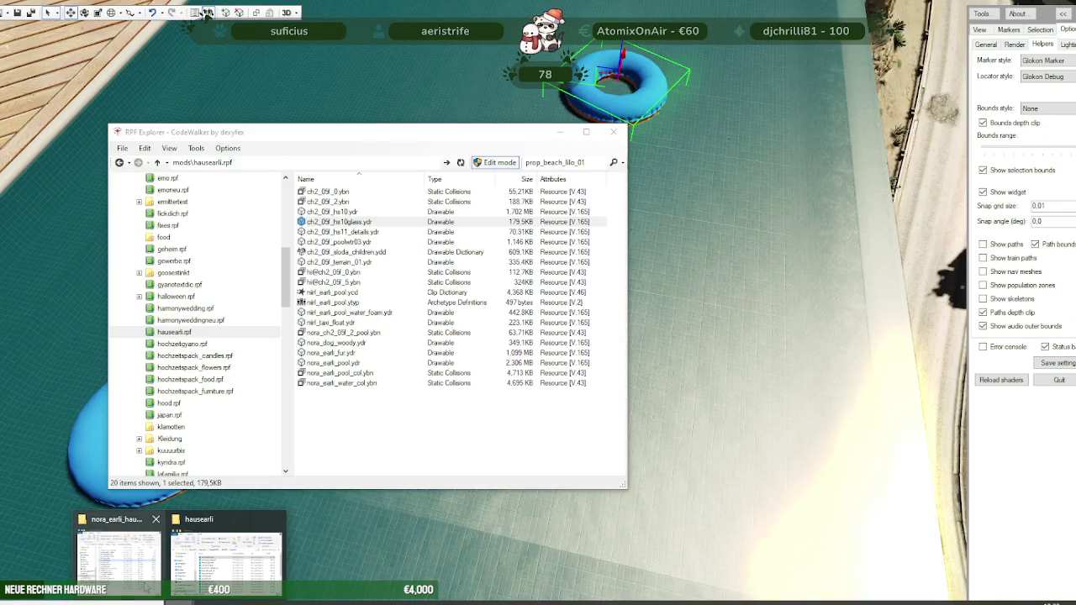
left_click(139, 571)
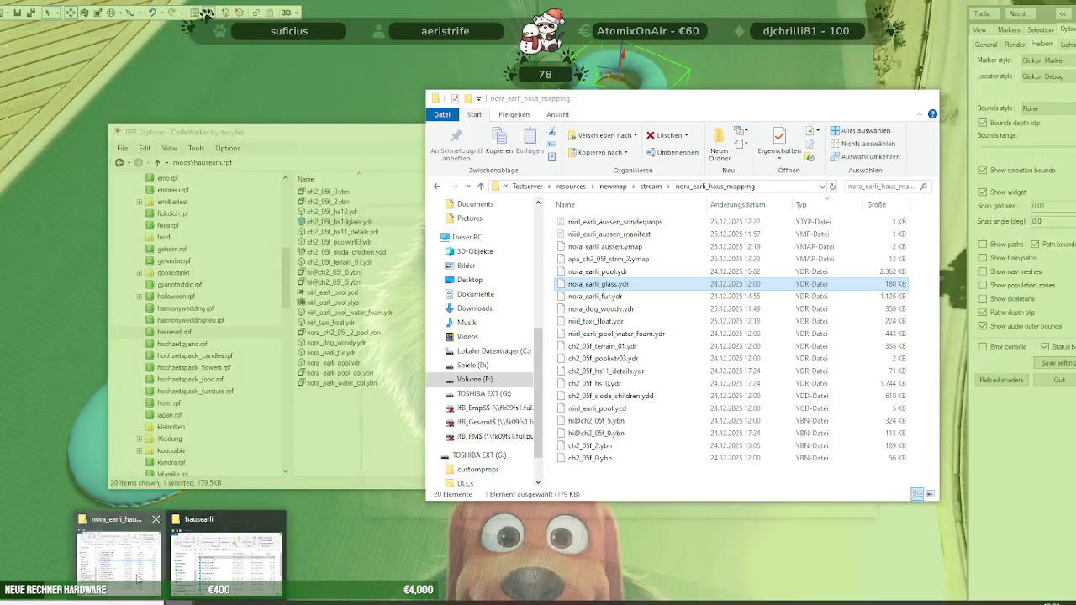
scroll(471, 320, "up", 2)
scroll(461, 260, "up", 2)
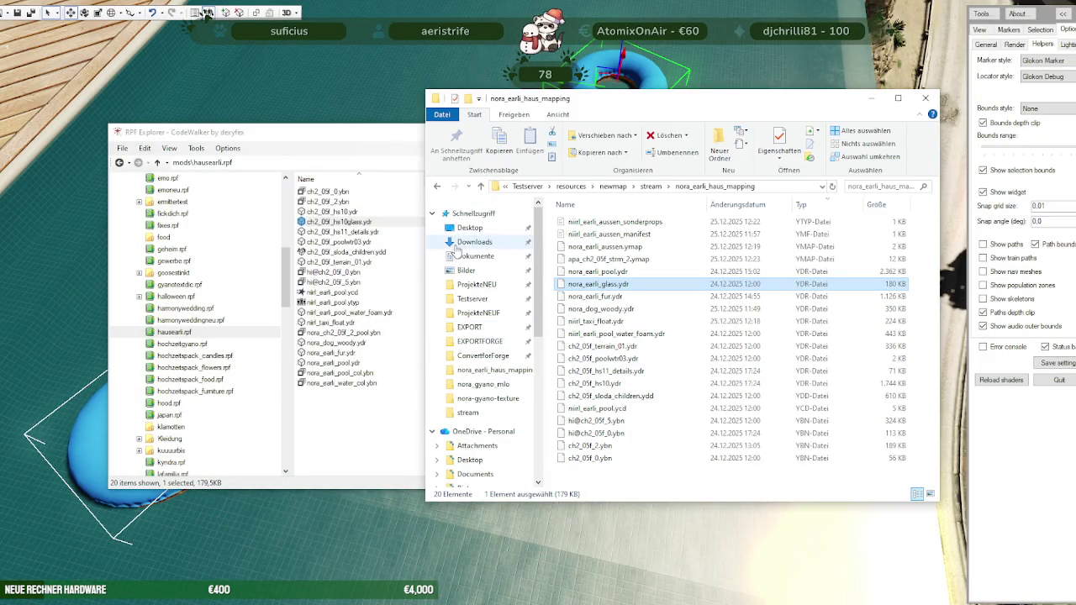
right_click(468, 244)
left_click(521, 278)
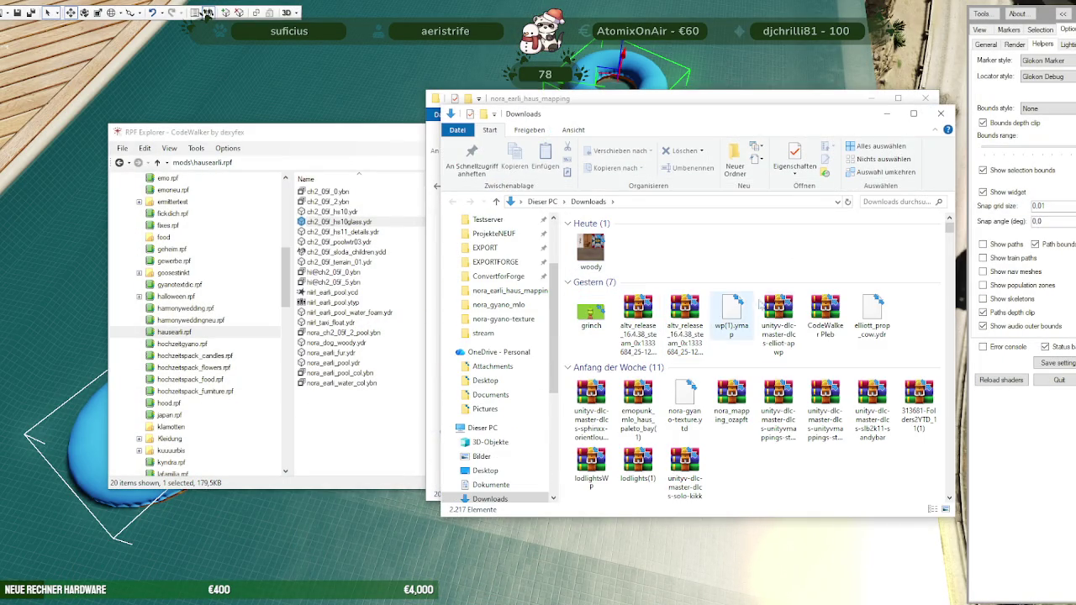
left_click_drag(872, 310, 330, 438)
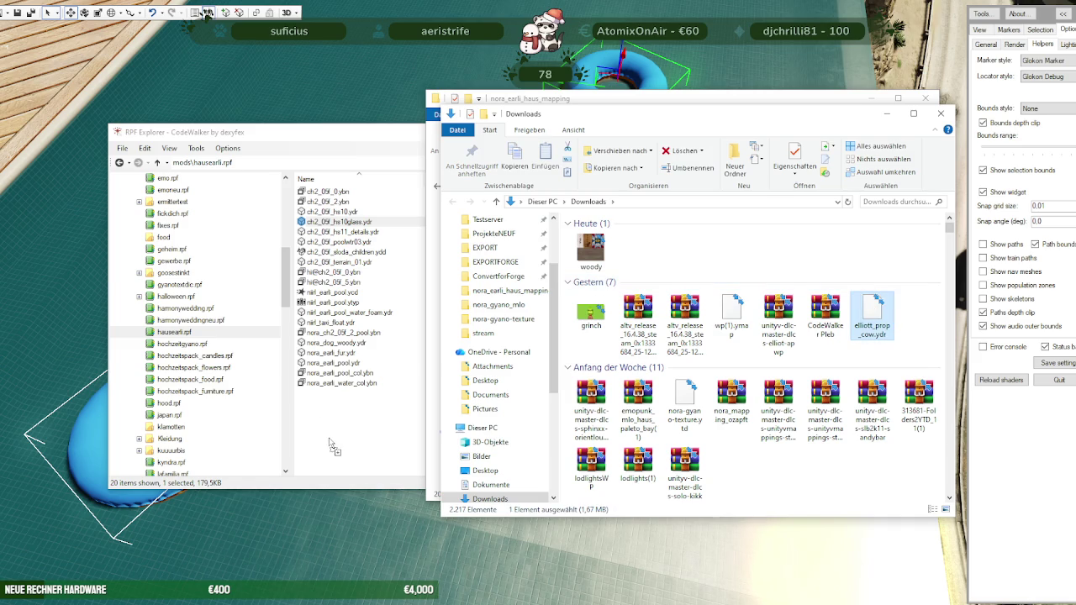
- Preview the cow model from several angles, then close the model viewer
double_click(336, 273)
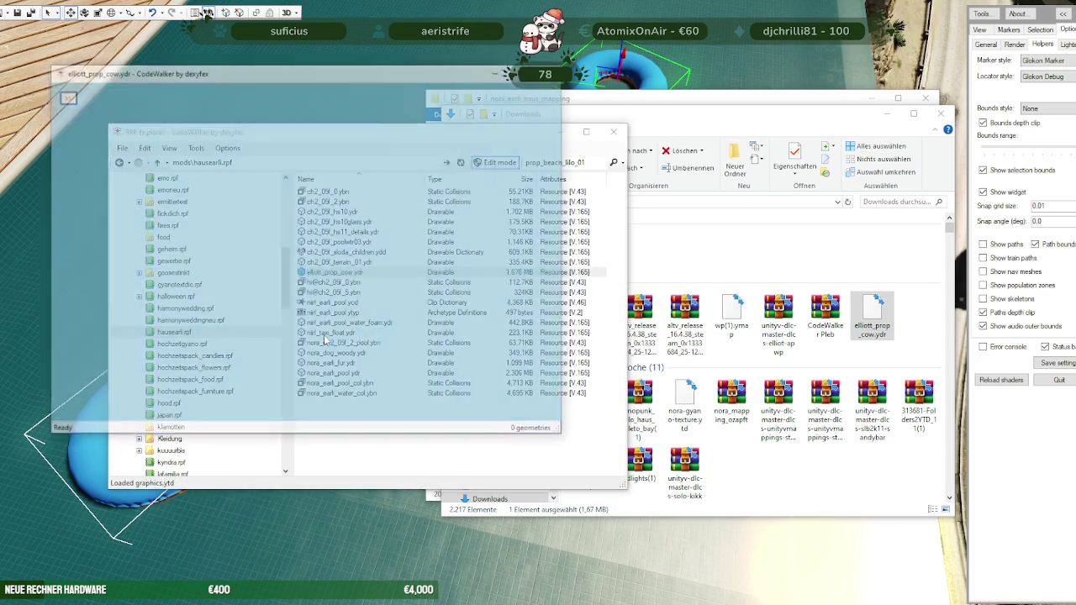
mouse_move(431, 299)
left_mouse_down()
mouse_move(314, 297)
mouse_move(423, 309)
mouse_move(270, 316)
mouse_move(306, 286)
left_mouse_up()
scroll(307, 286, "down", 3)
scroll(295, 290, "up", 2)
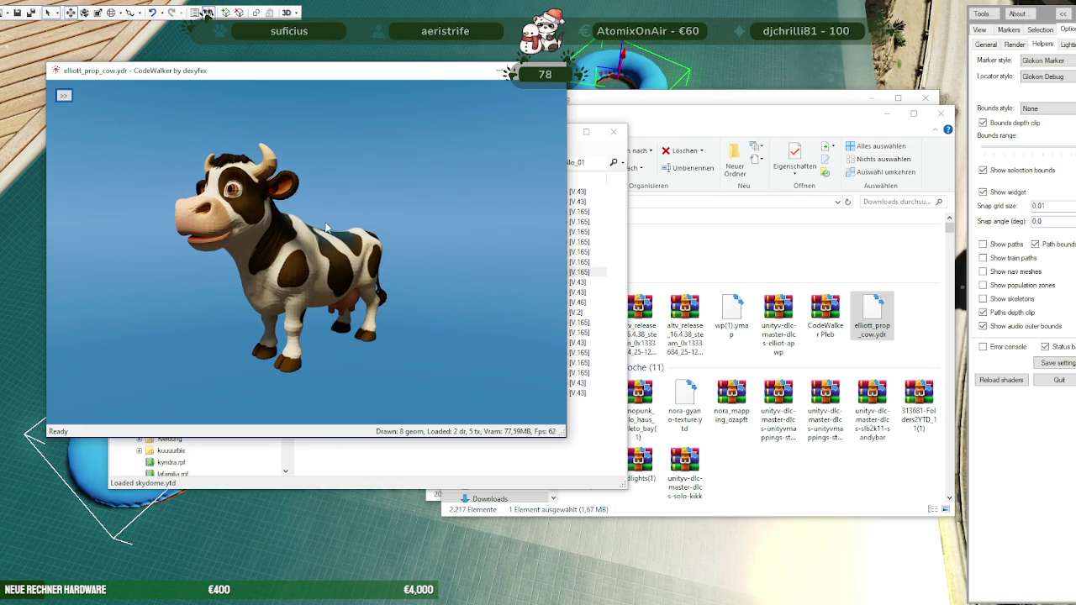
left_click_drag(290, 278, 377, 281)
scroll(300, 225, "up", 3)
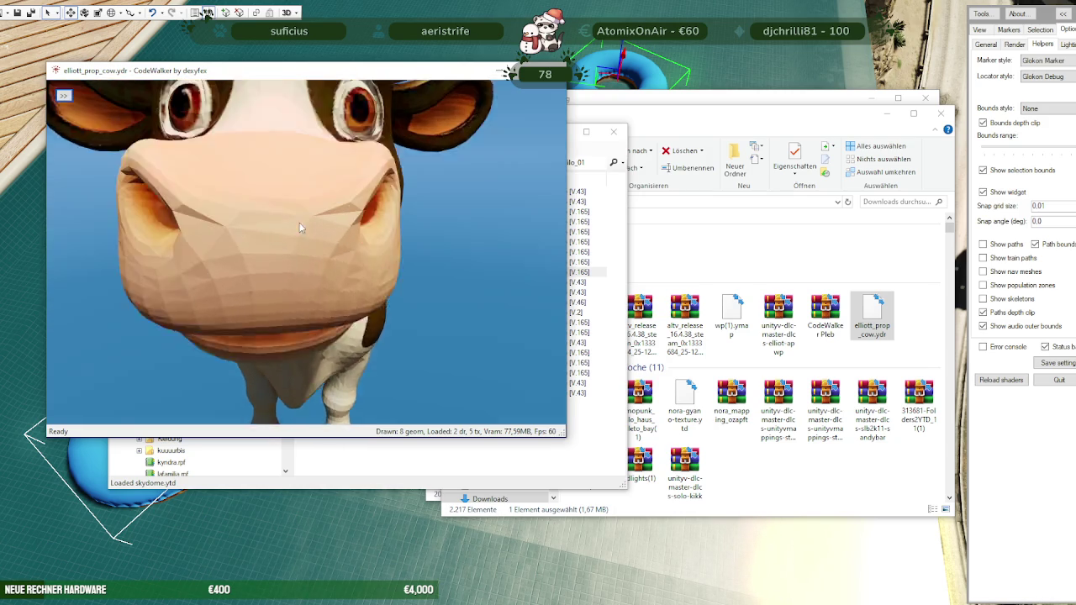
scroll(301, 227, "up", 2)
scroll(302, 226, "down", 5)
left_click_drag(301, 225, 244, 227)
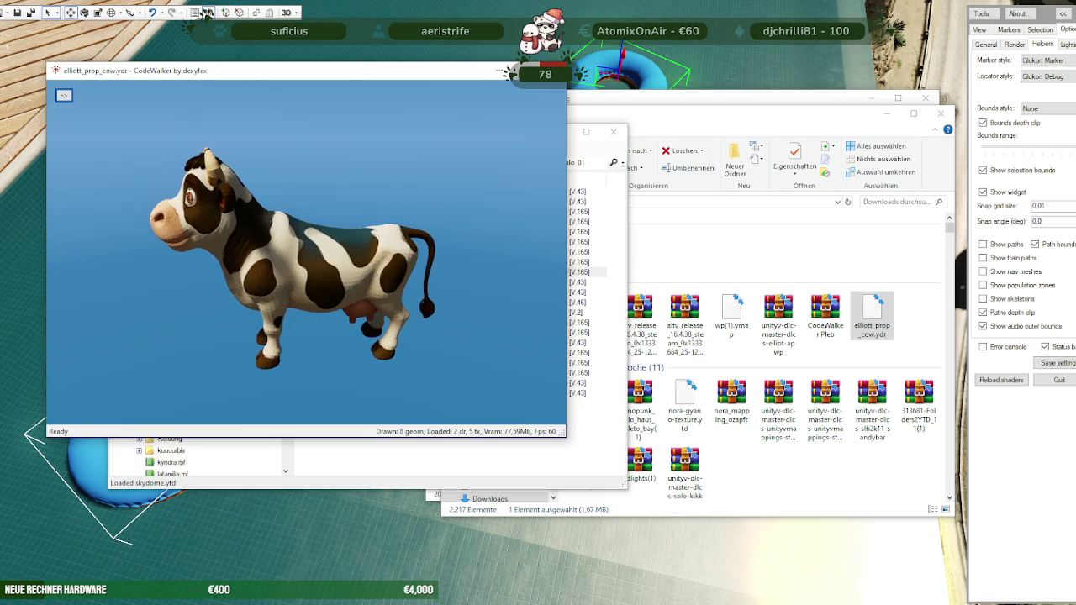
key("alt+F4")
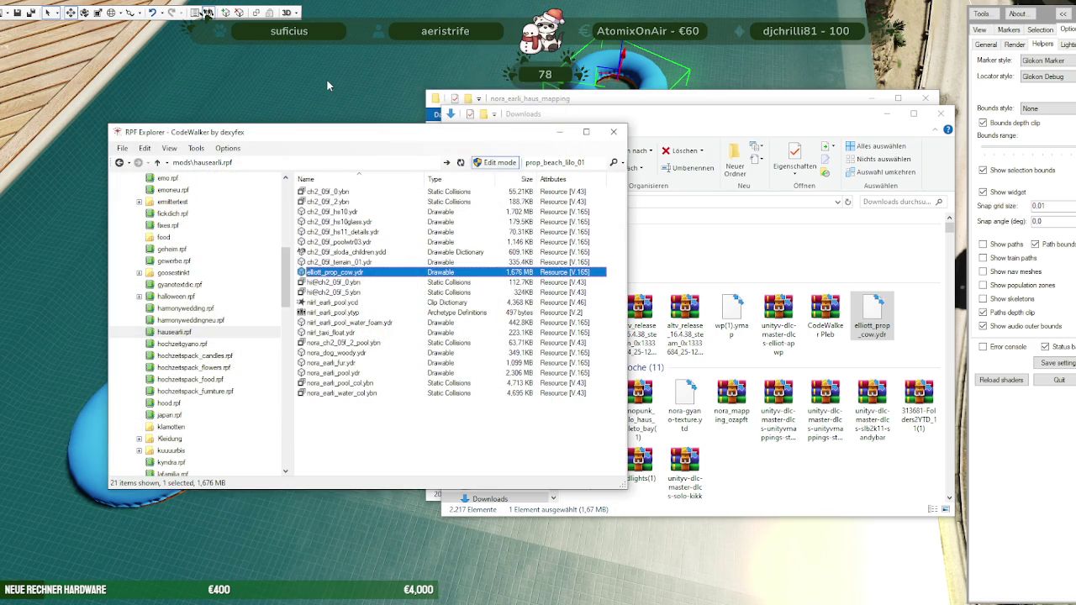
- Select the beach ball on the pool deck
left_click(370, 82)
scroll(550, 242, "up", 3)
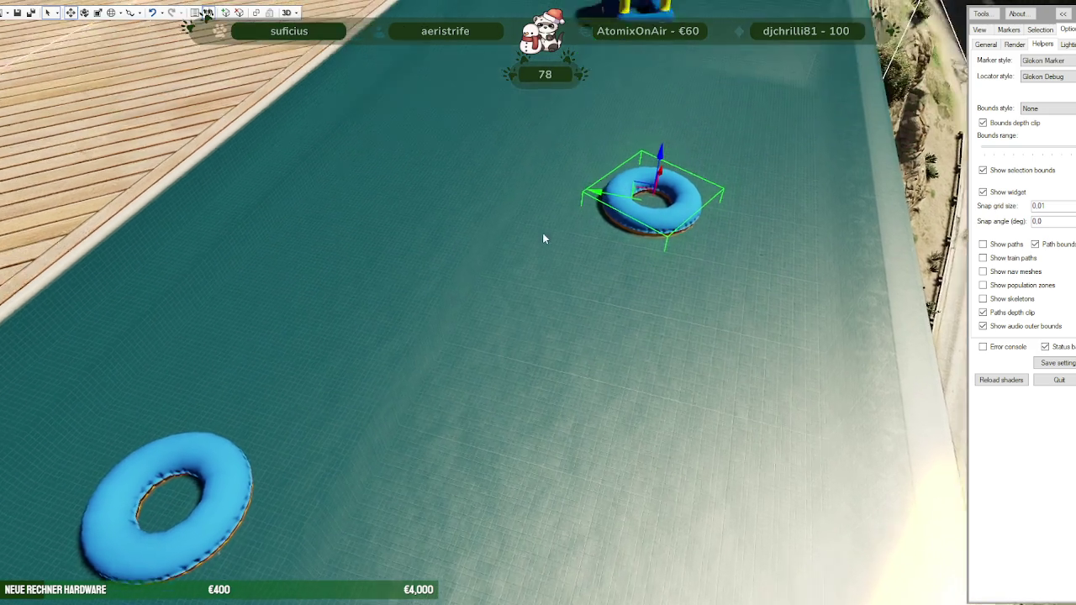
scroll(543, 233, "down", 3)
left_click_drag(533, 205, 524, 205)
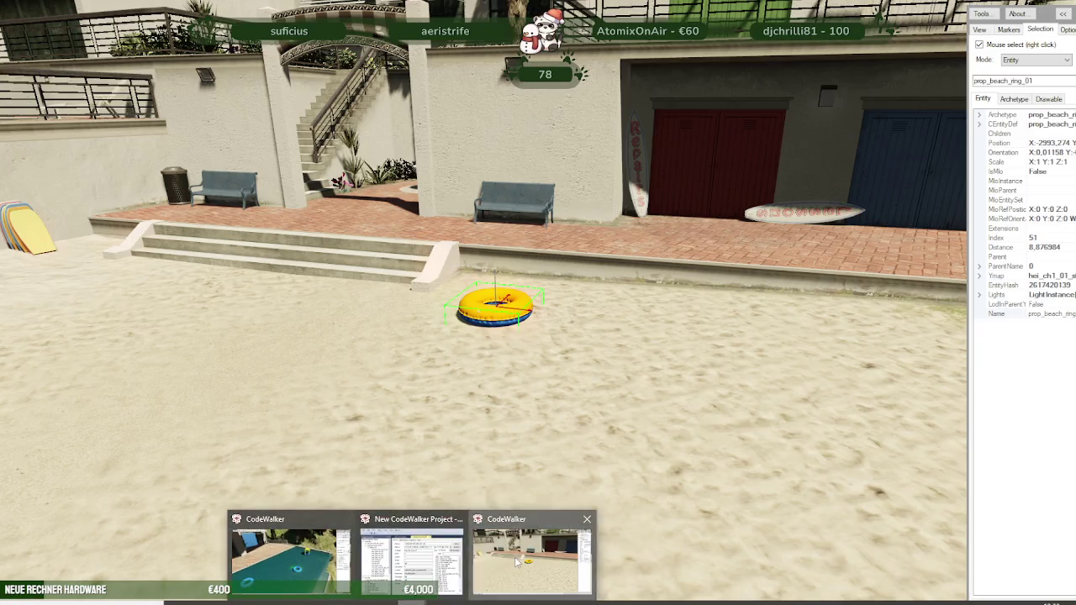
left_click(514, 556)
mouse_move(439, 328)
left_mouse_down()
mouse_move(298, 275)
mouse_move(287, 277)
mouse_move(284, 331)
mouse_move(342, 306)
mouse_move(350, 283)
mouse_move(387, 335)
mouse_move(479, 326)
mouse_move(191, 320)
left_mouse_up()
right_click(164, 332)
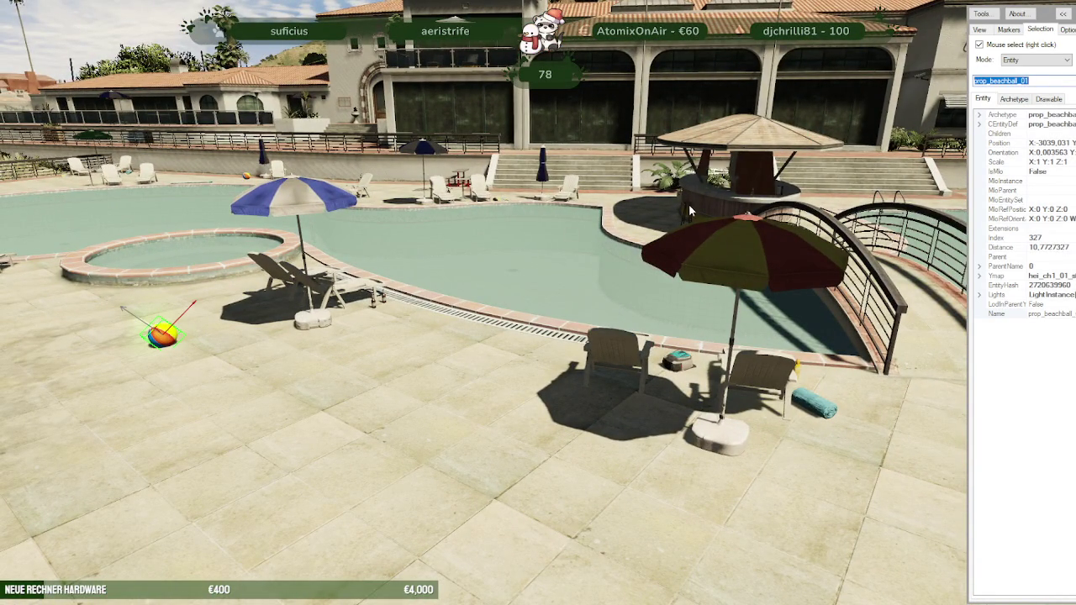
left_click_drag(717, 193, 426, 291)
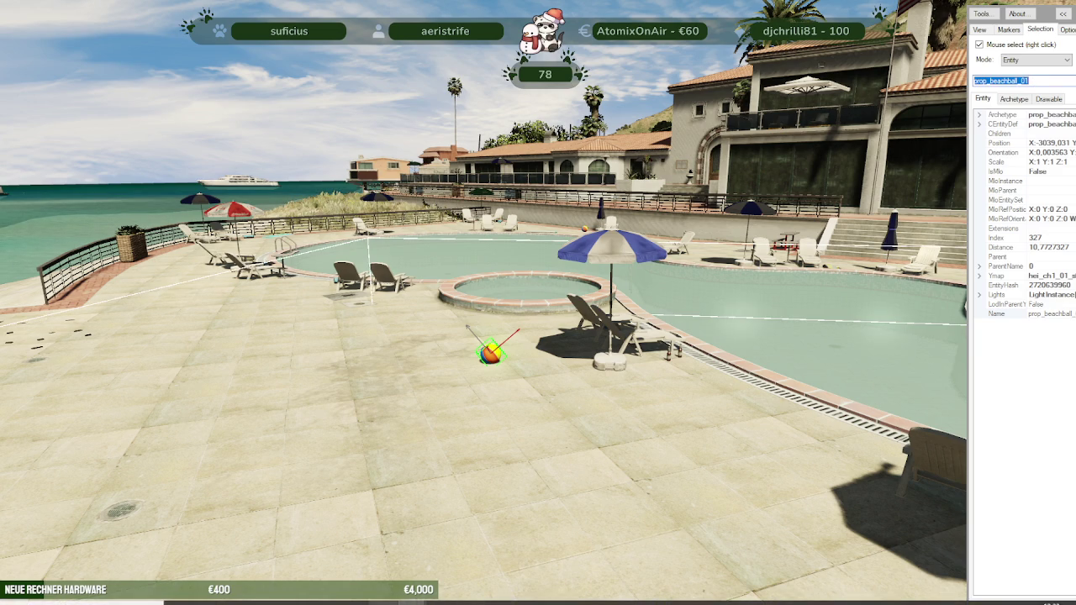
- Return to the villa pool view and locate the doghouse beside the planting bed
left_click(288, 551)
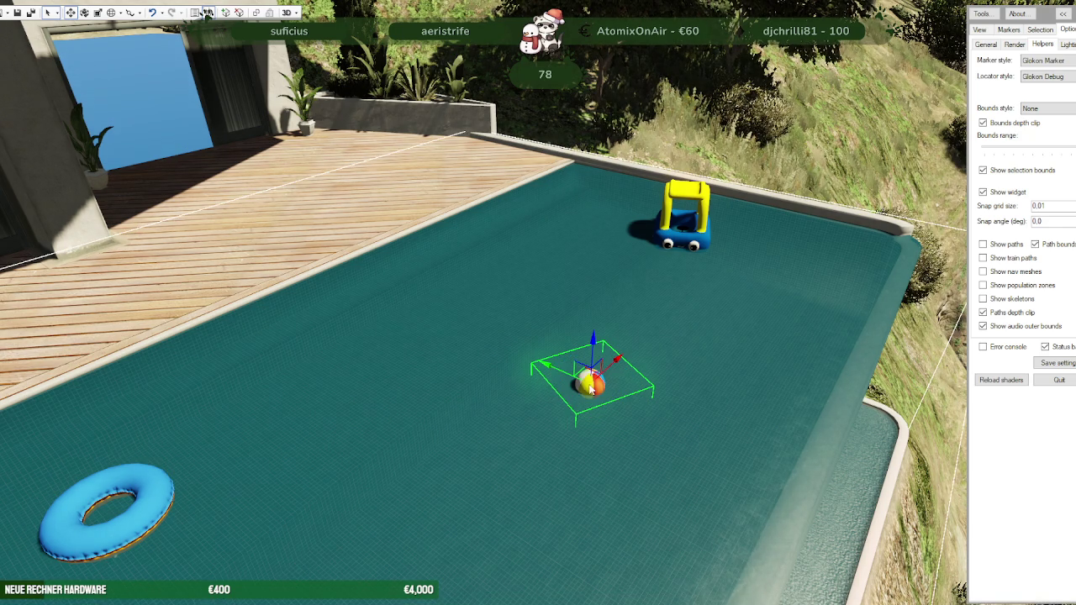
scroll(619, 415, "down", 5)
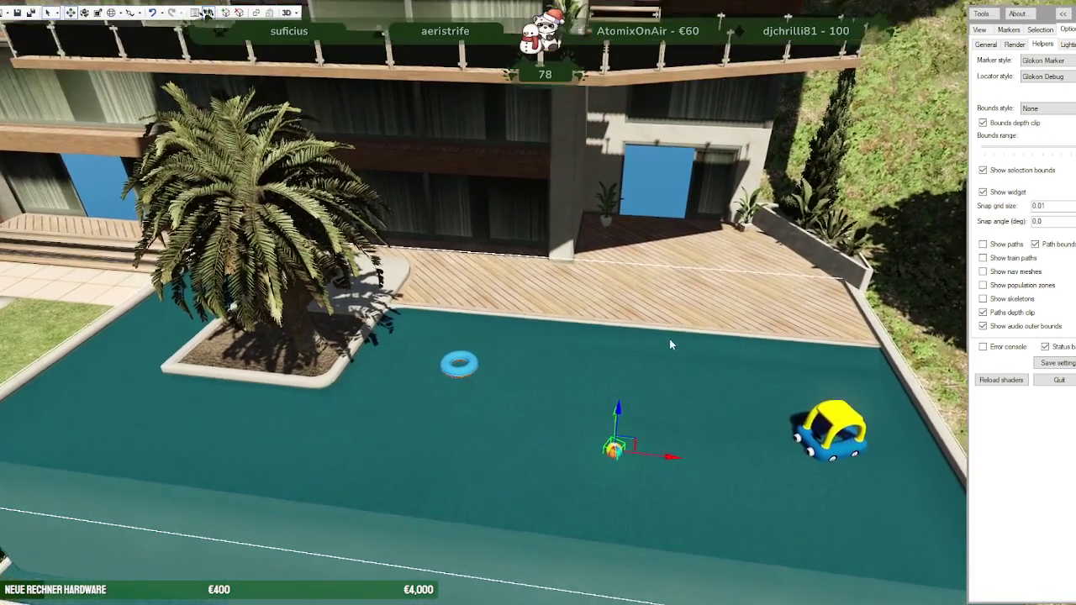
left_click_drag(670, 345, 572, 380)
right_click(362, 253)
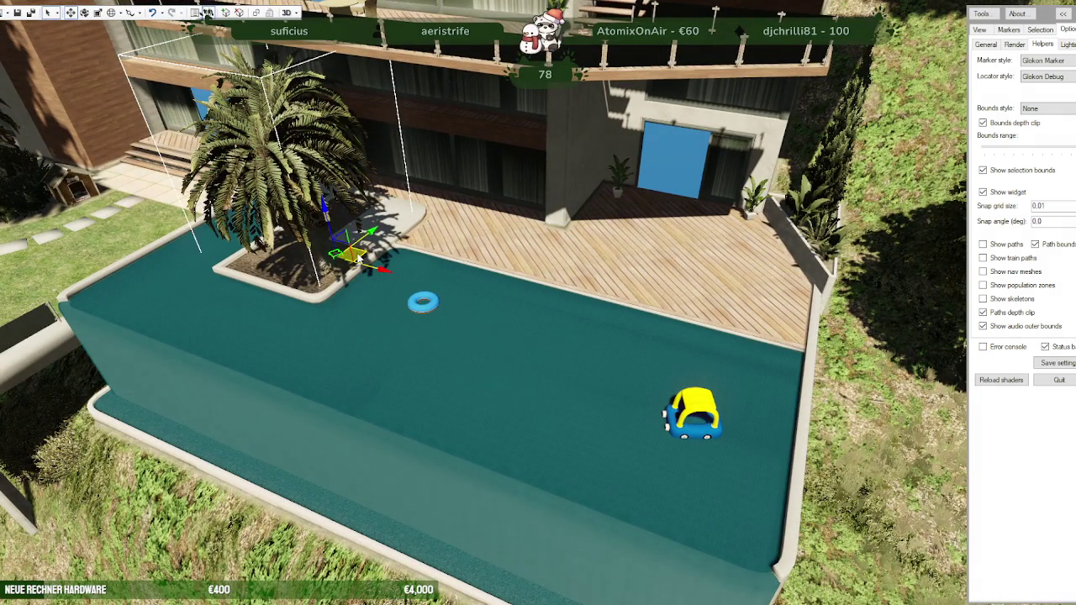
right_click(63, 210)
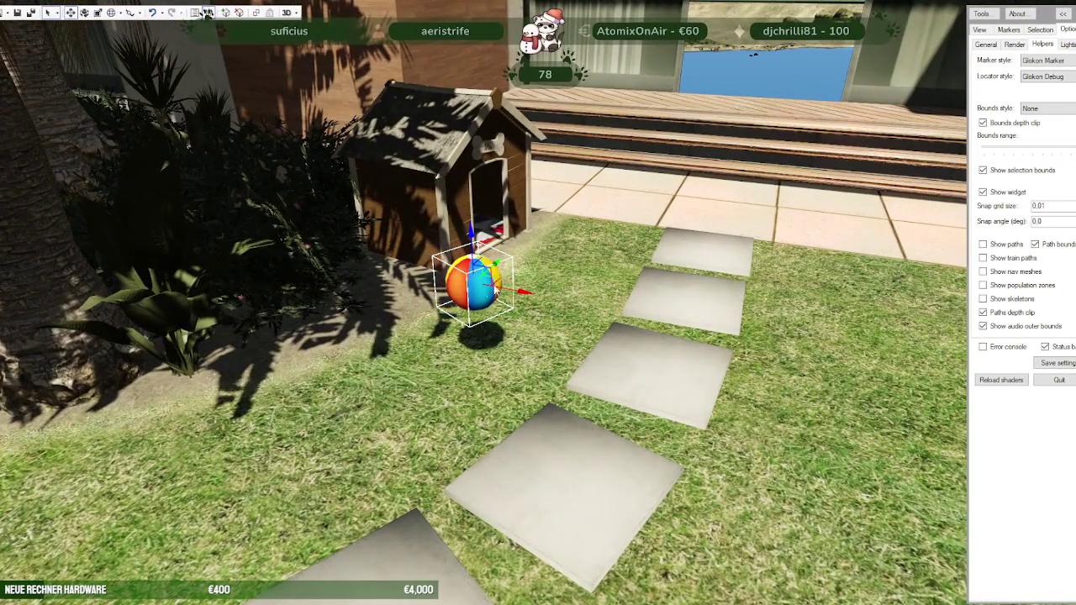
- Drag the beach ball off the lawn into the planting bed beside the doghouse
left_click_drag(499, 285, 390, 244)
left_click_drag(371, 204, 370, 262)
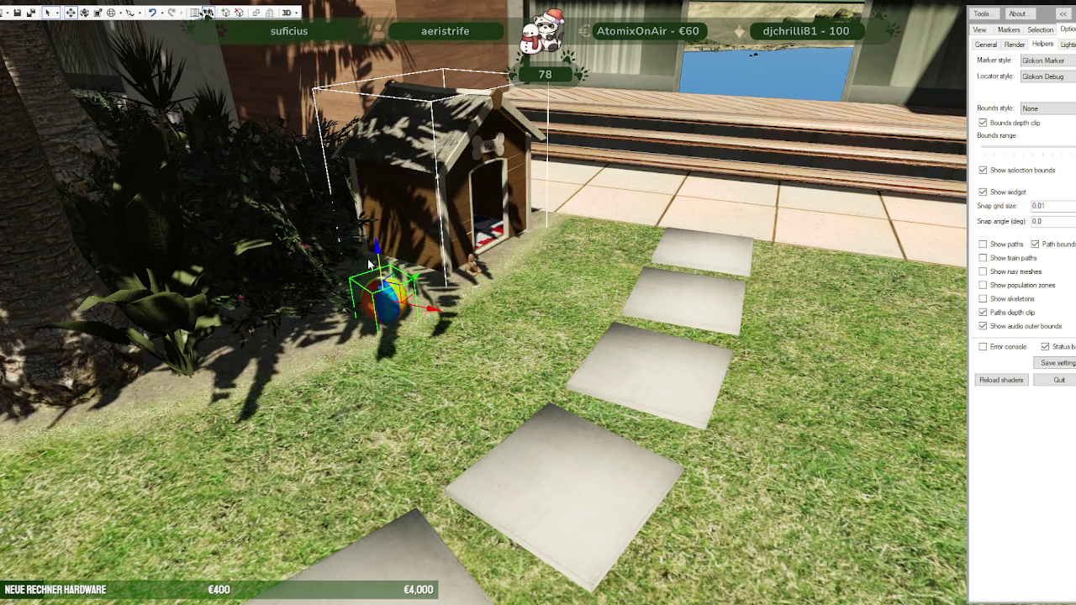
scroll(371, 263, "up", 5)
scroll(555, 313, "down", 5)
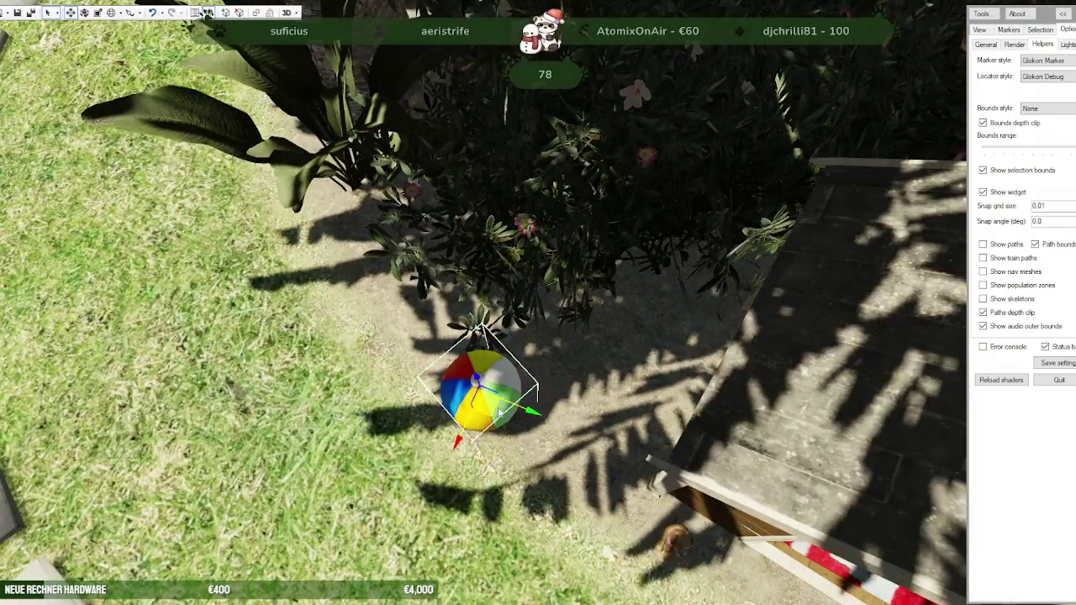
left_click_drag(500, 412, 664, 326)
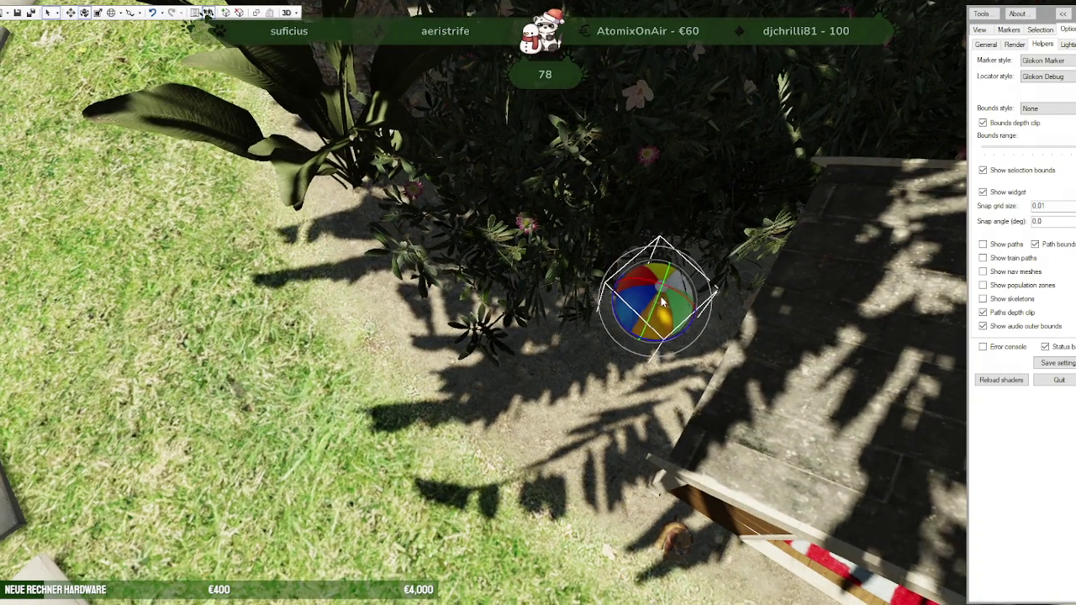
mouse_move(664, 326)
left_mouse_down()
mouse_move(663, 287)
mouse_move(646, 330)
mouse_move(562, 353)
mouse_move(714, 293)
mouse_move(572, 244)
left_mouse_up()
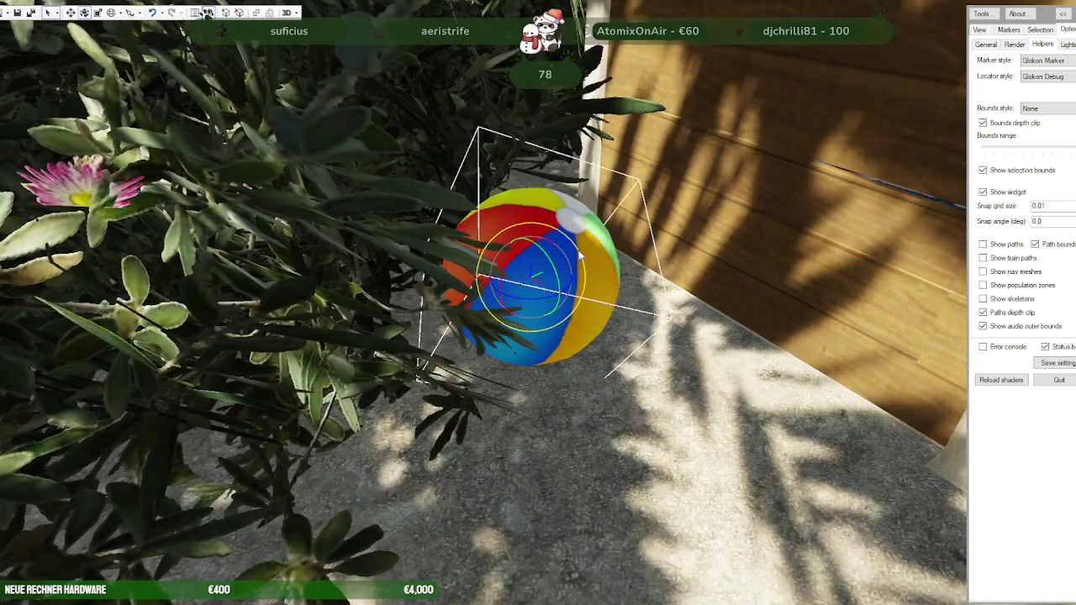
key("w")
mouse_move(578, 405)
left_mouse_down()
mouse_move(592, 382)
mouse_move(755, 376)
mouse_move(795, 351)
mouse_move(760, 347)
mouse_move(625, 432)
mouse_move(625, 403)
mouse_move(582, 335)
mouse_move(672, 440)
mouse_move(740, 483)
left_mouse_up()
left_click(582, 335)
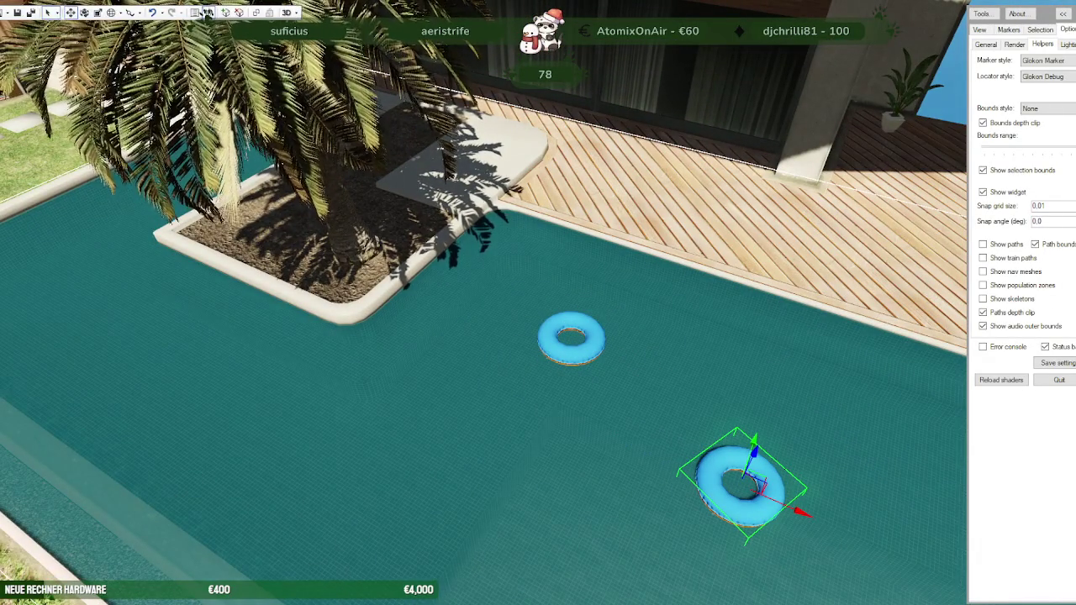
- In the second CodeWalker window, select the beach lilo to reveal its name, prop_beach_lilo_01
left_click(507, 551)
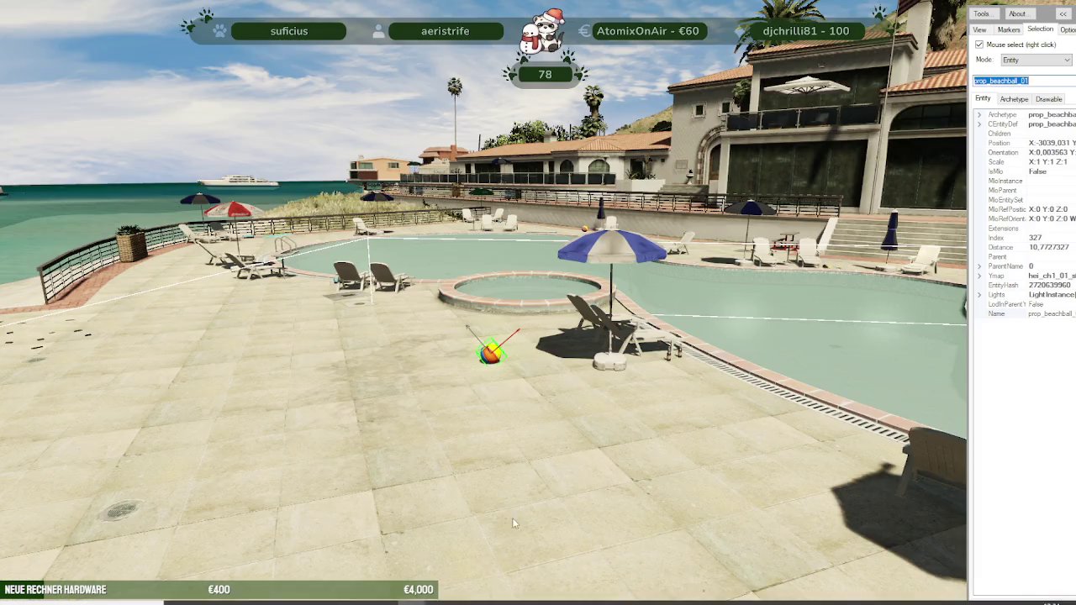
mouse_move(476, 364)
left_mouse_down()
mouse_move(495, 319)
mouse_move(655, 406)
mouse_move(614, 402)
mouse_move(593, 459)
mouse_move(540, 380)
mouse_move(573, 472)
left_mouse_up()
right_click(552, 360)
- Fly along the coastline and look down over the beach club pool
key("a")
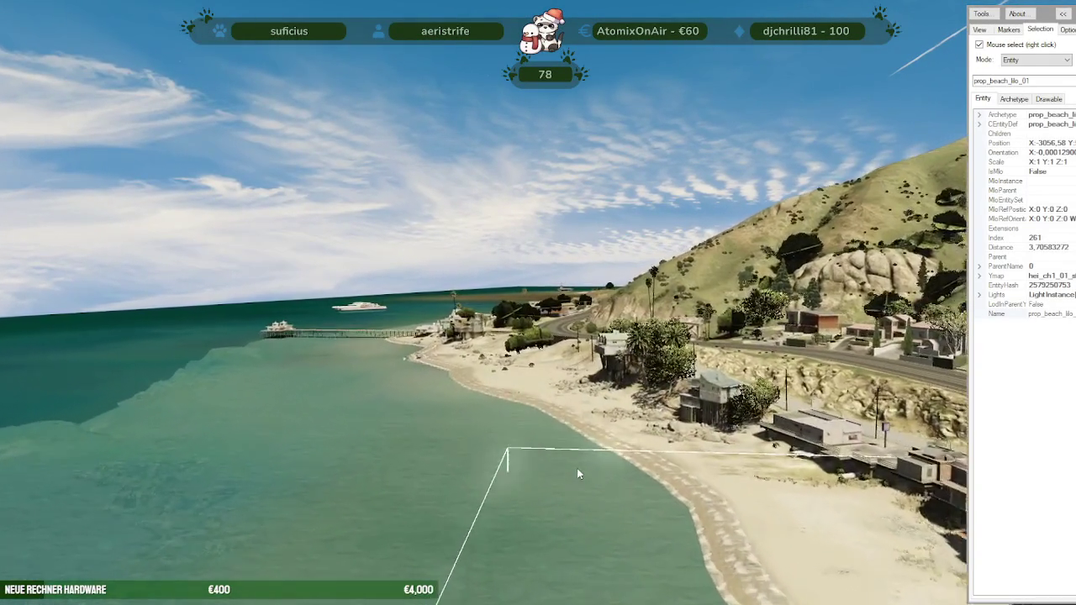
key("w")
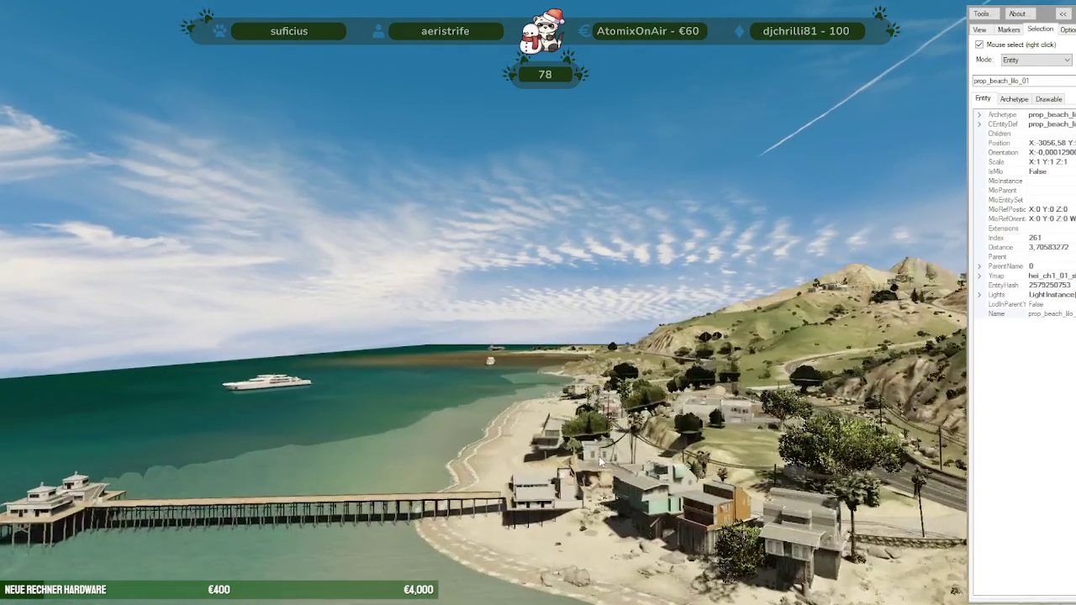
key("w")
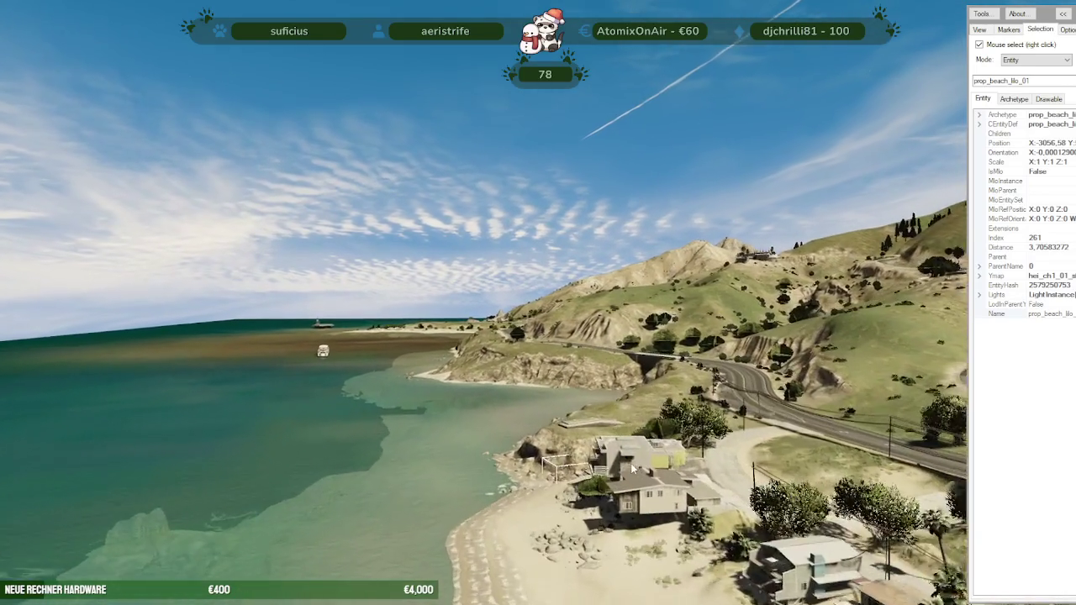
key("w")
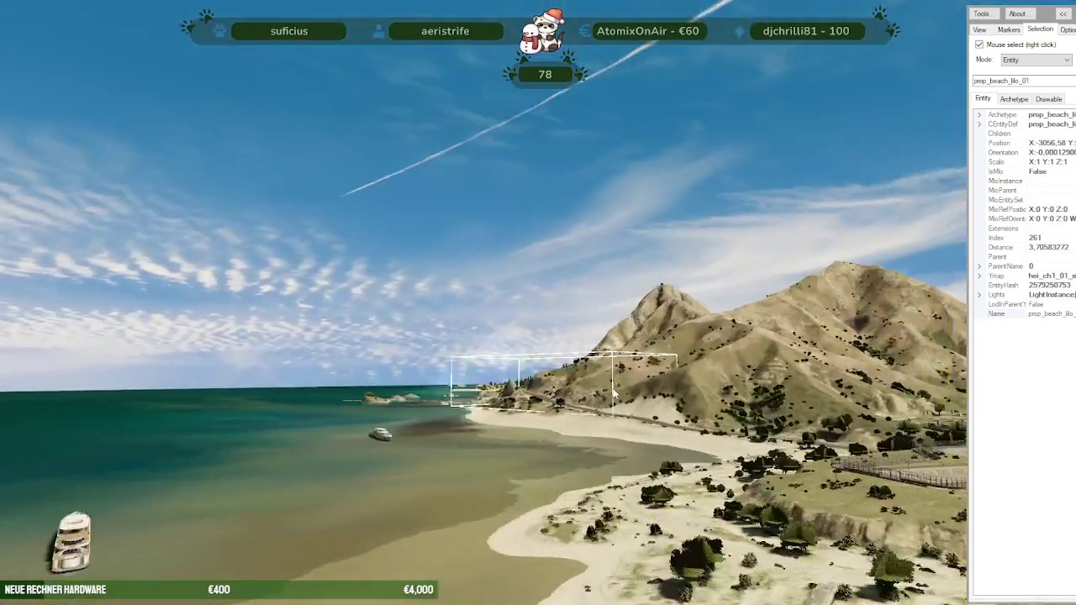
mouse_move(614, 391)
left_mouse_down()
mouse_move(639, 453)
mouse_move(531, 393)
mouse_move(726, 387)
left_mouse_up()
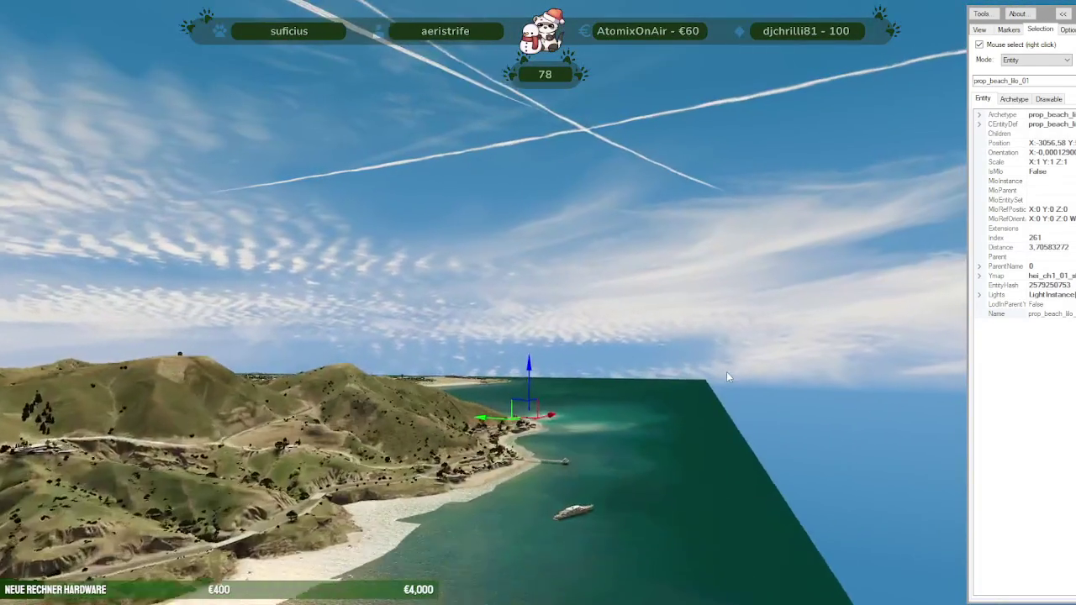
scroll(726, 387, "up", 3)
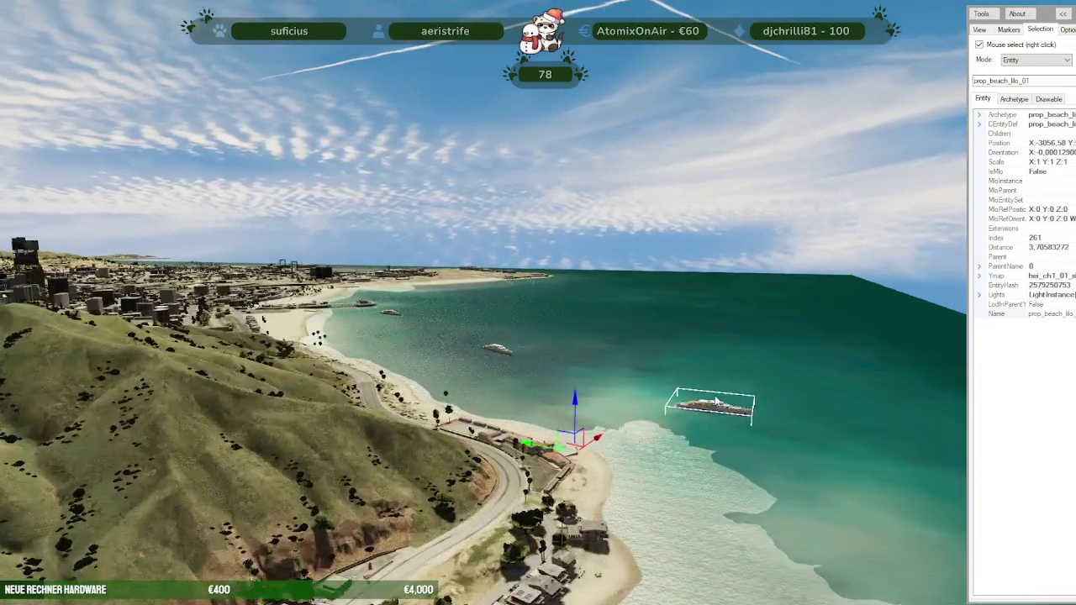
scroll(703, 431, "up", 3)
scroll(725, 432, "up", 3)
scroll(705, 434, "up", 2)
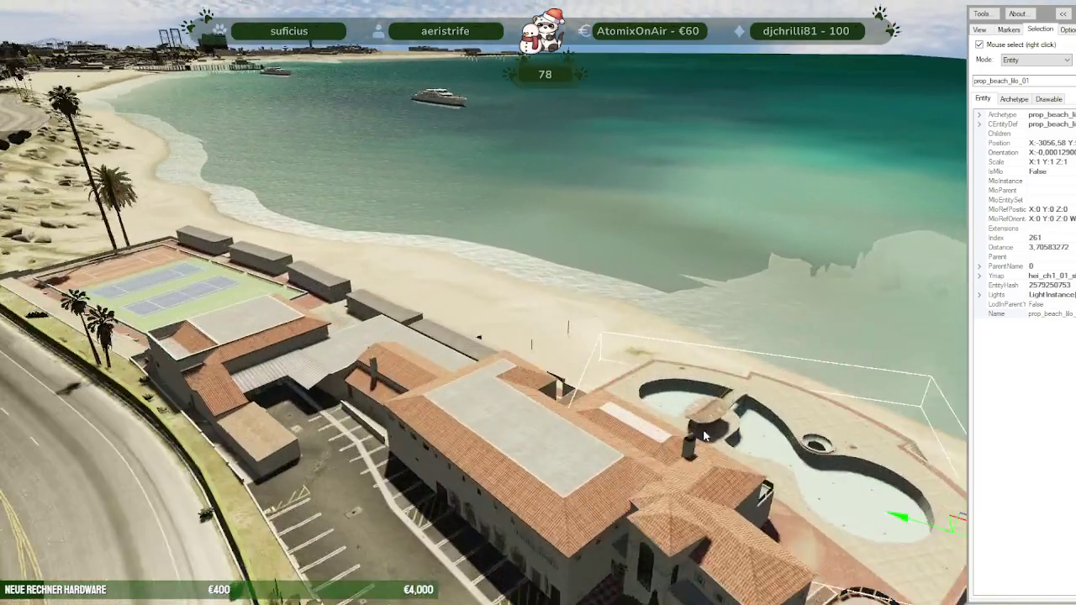
left_click_drag(705, 434, 707, 504)
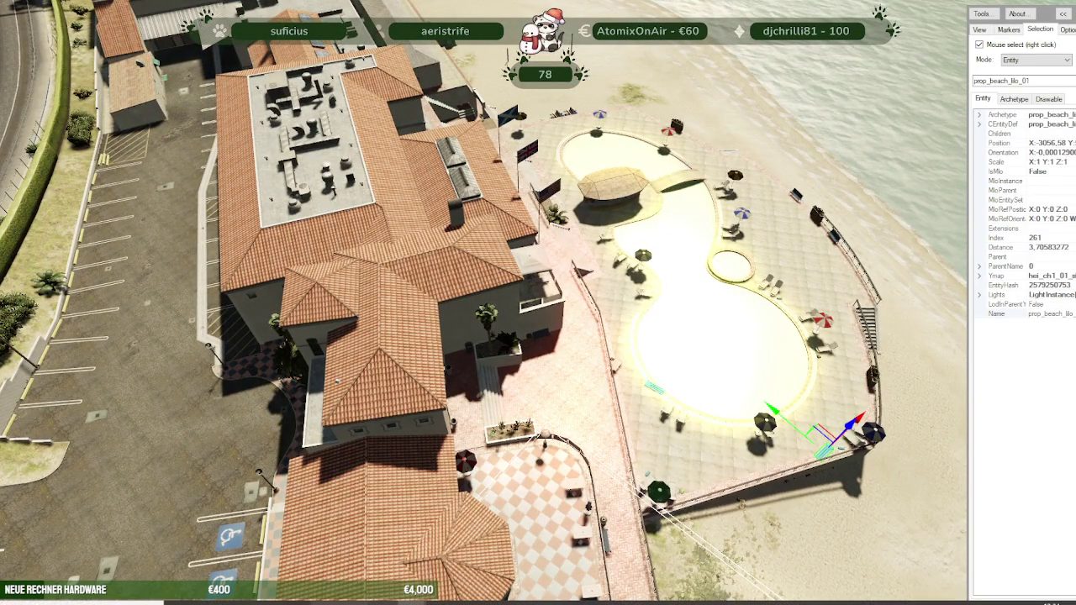
left_click(331, 545)
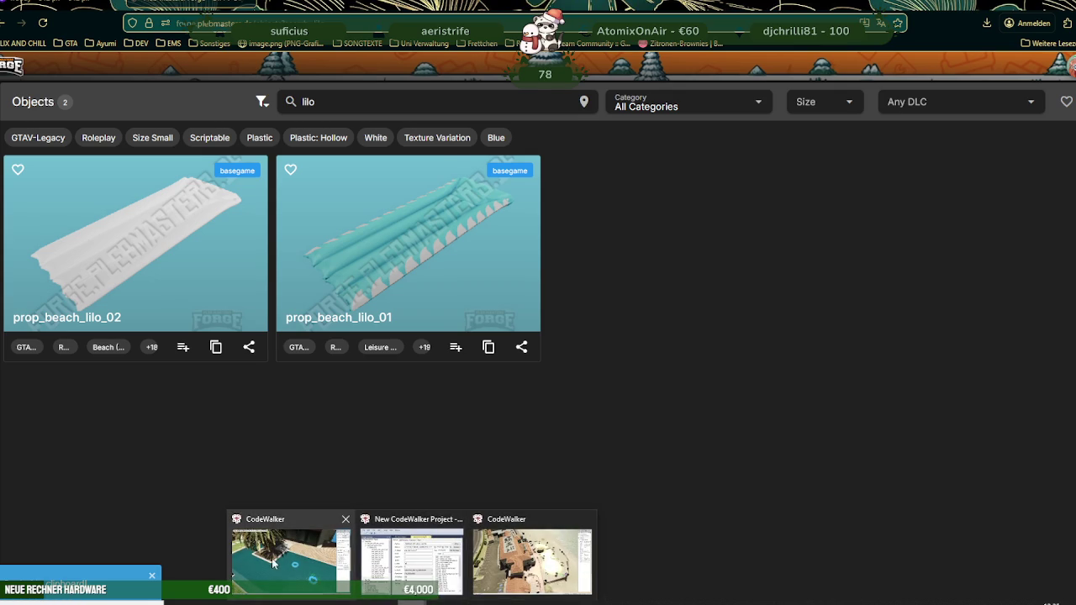
- Return from the lilo search results to the CodeWalker villa pool scene
left_click(267, 557)
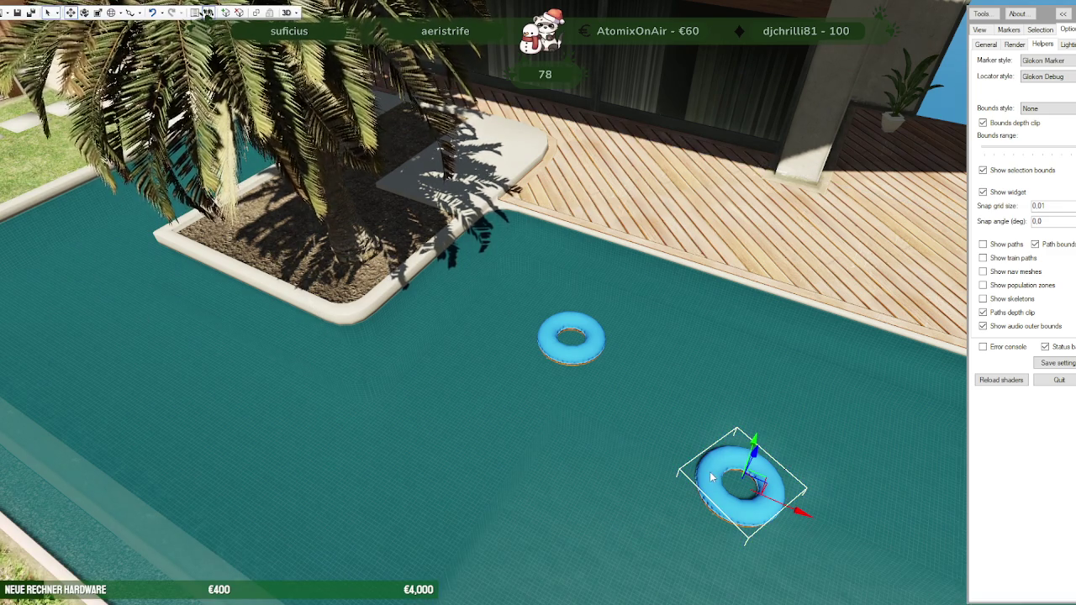
- Delete one pool ring and place a pink air mattress in the water, rotated lengthwise
key("Delete")
left_click_drag(674, 426, 841, 337)
left_click_drag(837, 281, 142, 440, "shift")
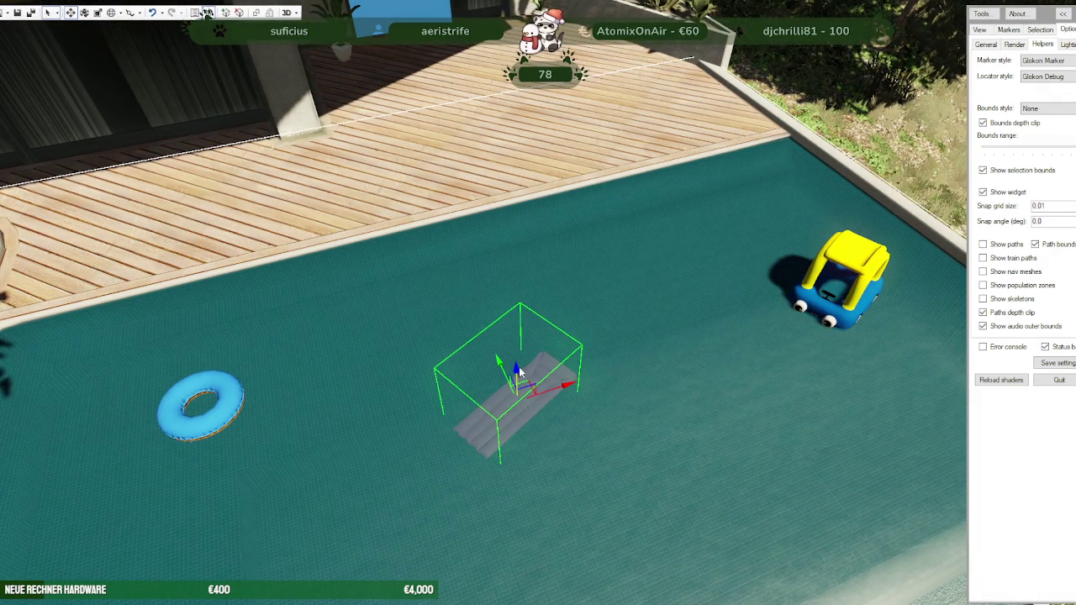
mouse_move(521, 364)
left_mouse_down()
mouse_move(486, 486)
mouse_move(393, 423)
mouse_move(506, 304)
left_mouse_up()
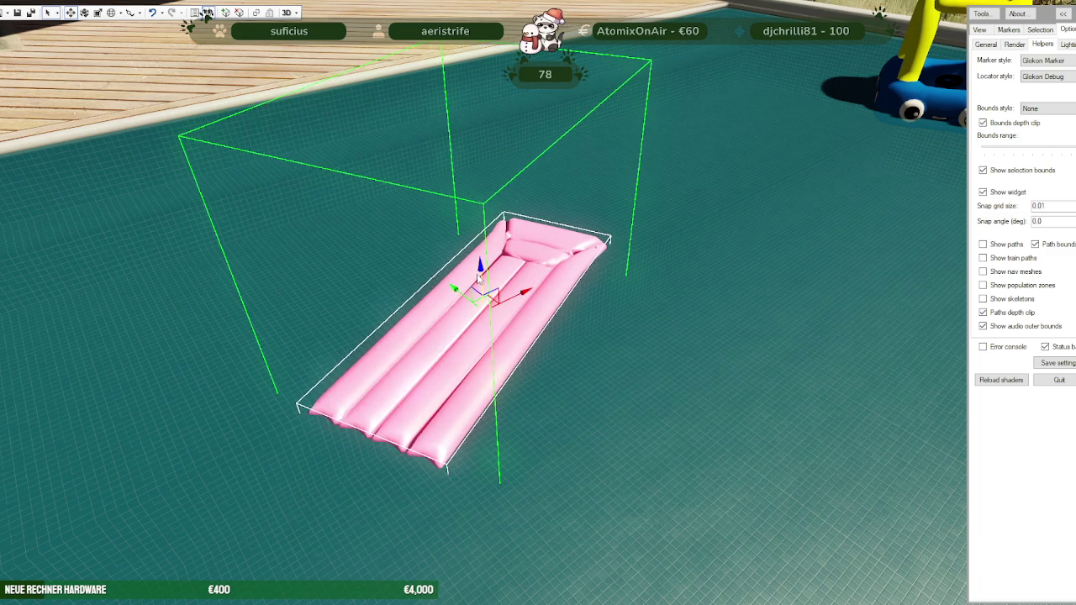
mouse_move(491, 339)
left_mouse_down()
mouse_move(512, 341)
mouse_move(564, 455)
mouse_move(622, 449)
mouse_move(399, 252)
mouse_move(630, 449)
mouse_move(446, 272)
mouse_move(591, 238)
left_mouse_up()
key("w")
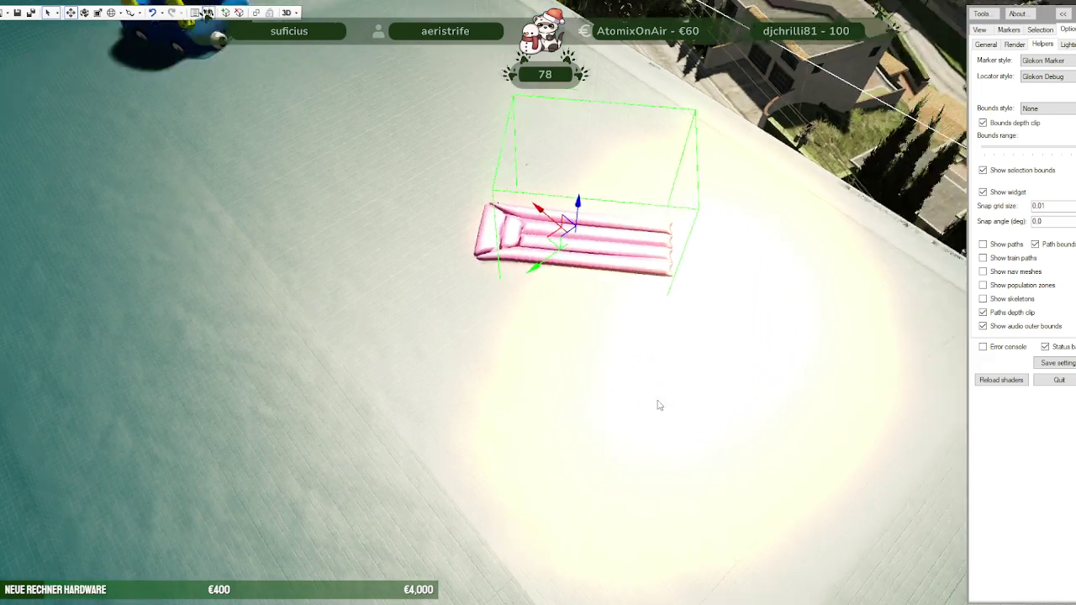
mouse_move(726, 406)
left_mouse_down()
mouse_move(702, 383)
mouse_move(697, 412)
mouse_move(663, 412)
mouse_move(658, 428)
mouse_move(678, 422)
left_mouse_up()
scroll(698, 407, "down", 3)
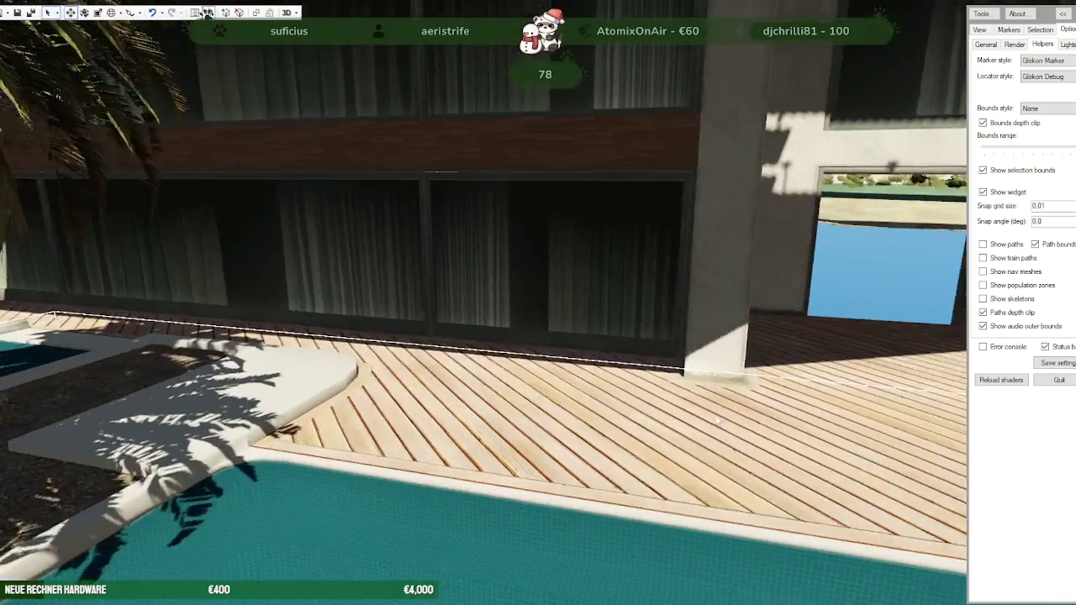
- Delete the round table on the wooden deck, along with its bottle and glasses
left_click_drag(534, 424, 734, 425)
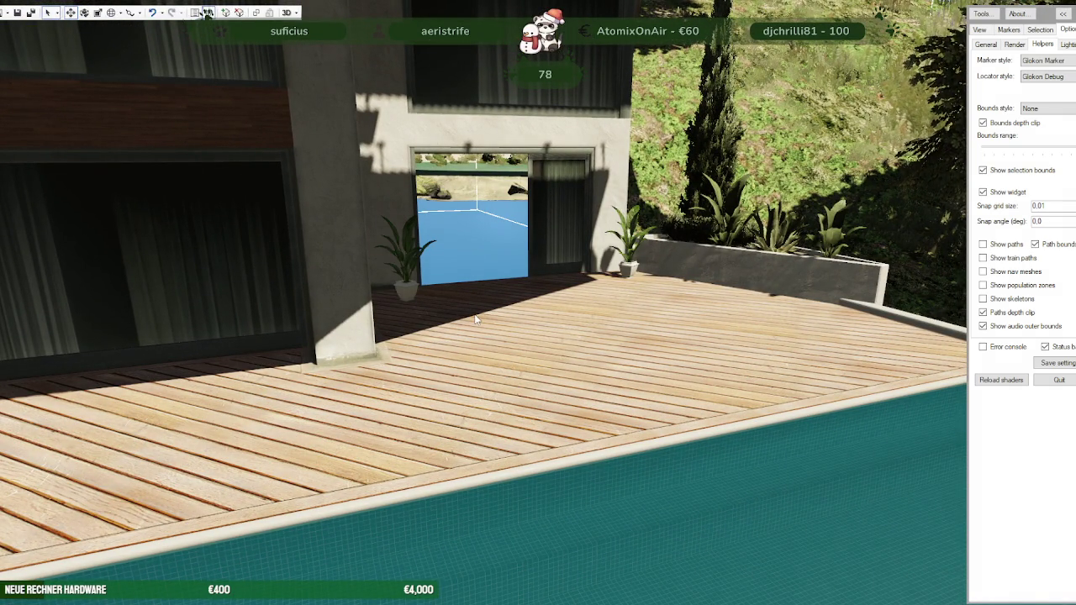
mouse_move(476, 320)
left_mouse_down()
mouse_move(492, 270)
mouse_move(456, 281)
mouse_move(371, 427)
mouse_move(354, 406)
mouse_move(502, 398)
left_mouse_up()
scroll(371, 428, "down", 5)
left_click(502, 398)
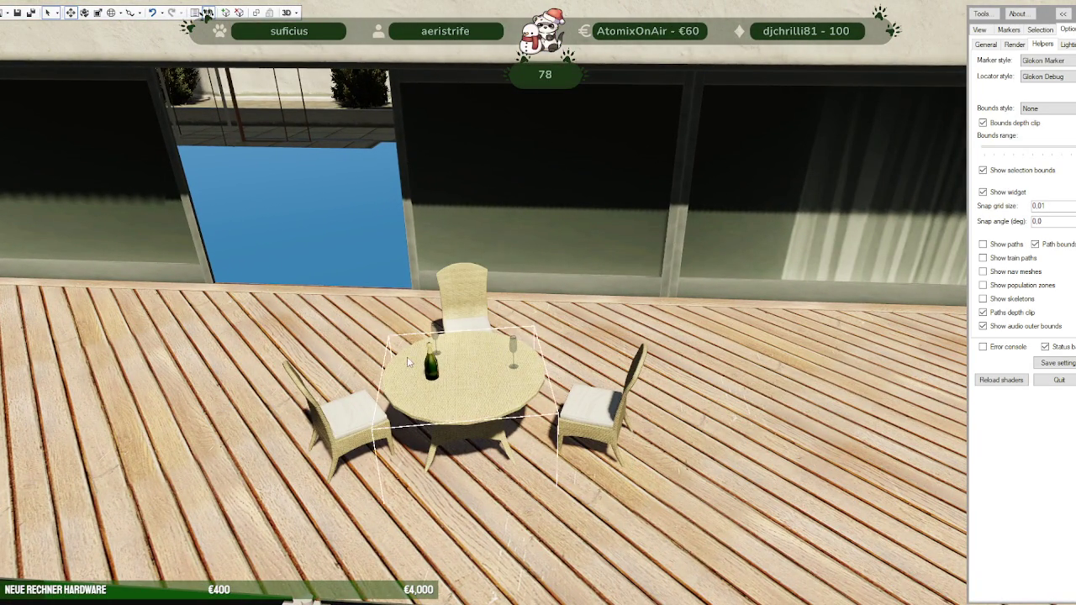
key("e")
key("w")
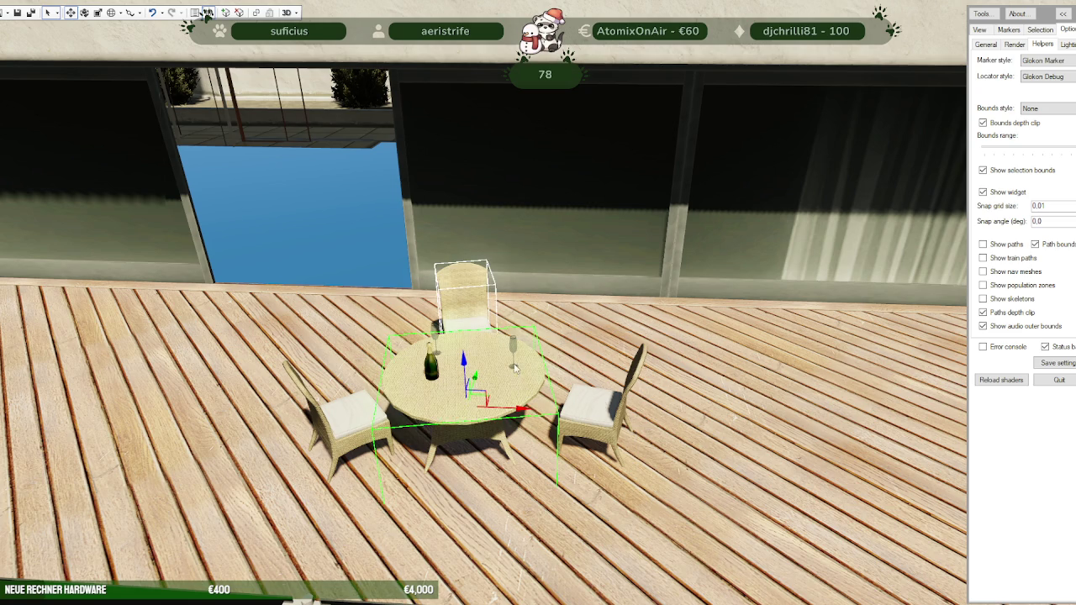
left_click_drag(498, 329, 423, 384)
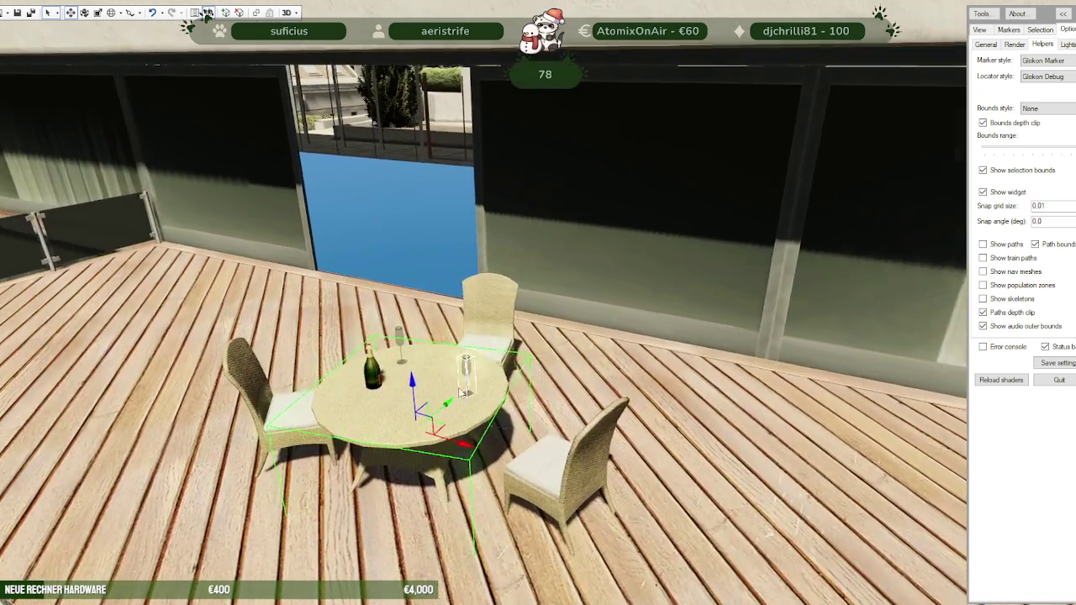
key("Delete")
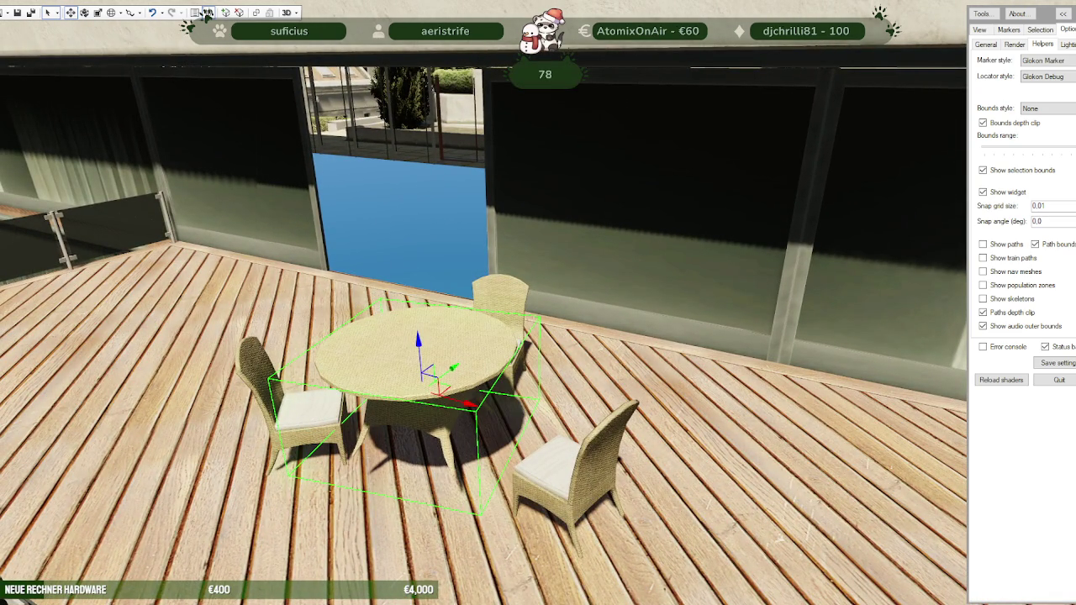
left_click(207, 13)
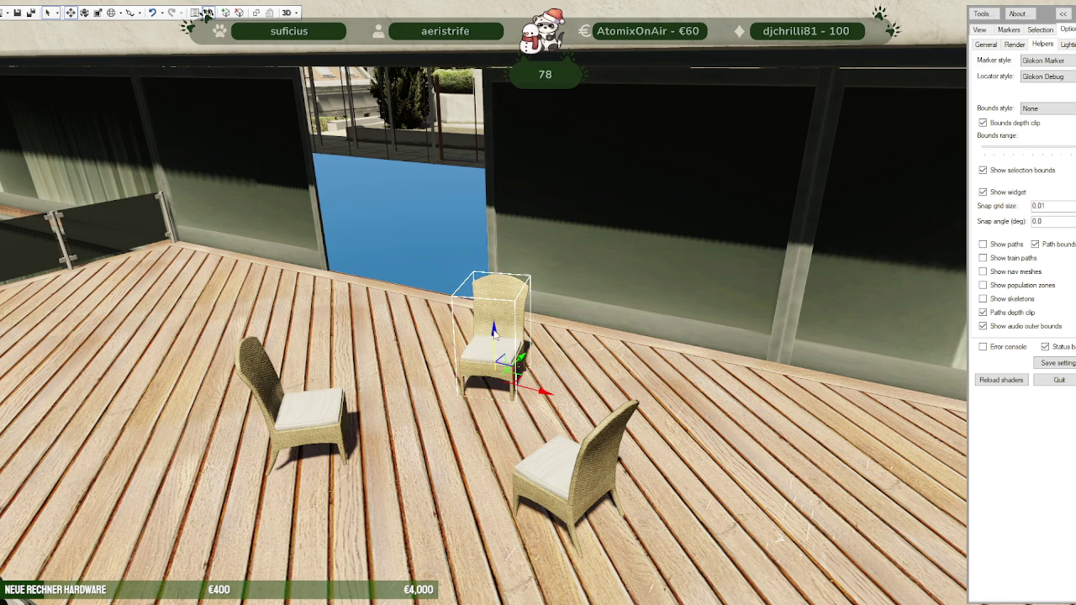
- Delete each remaining wicker chair from the deck, then view the house front
left_click(206, 13)
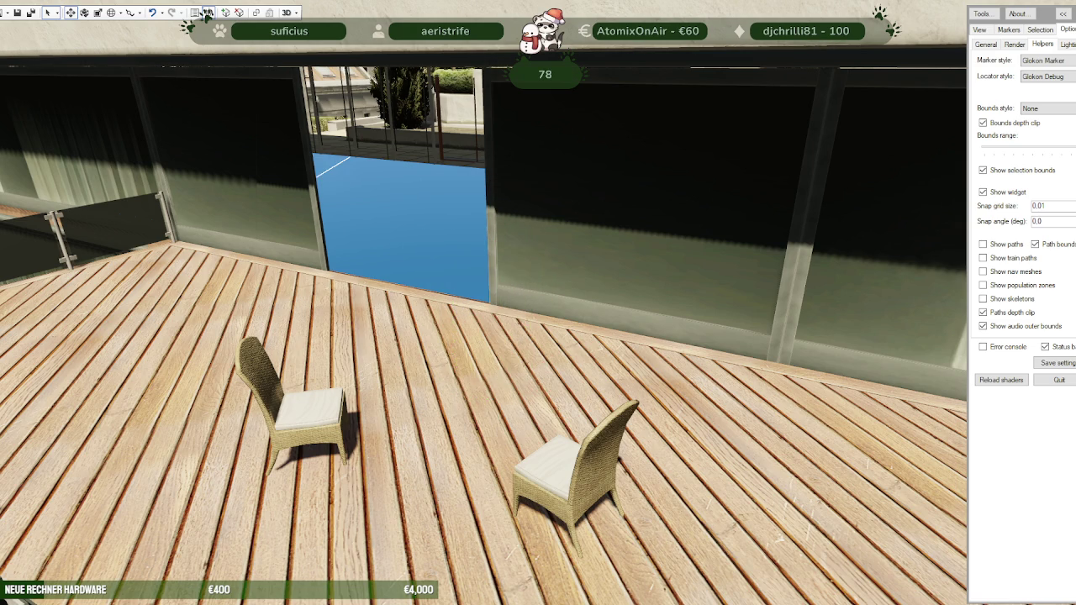
left_click(206, 14)
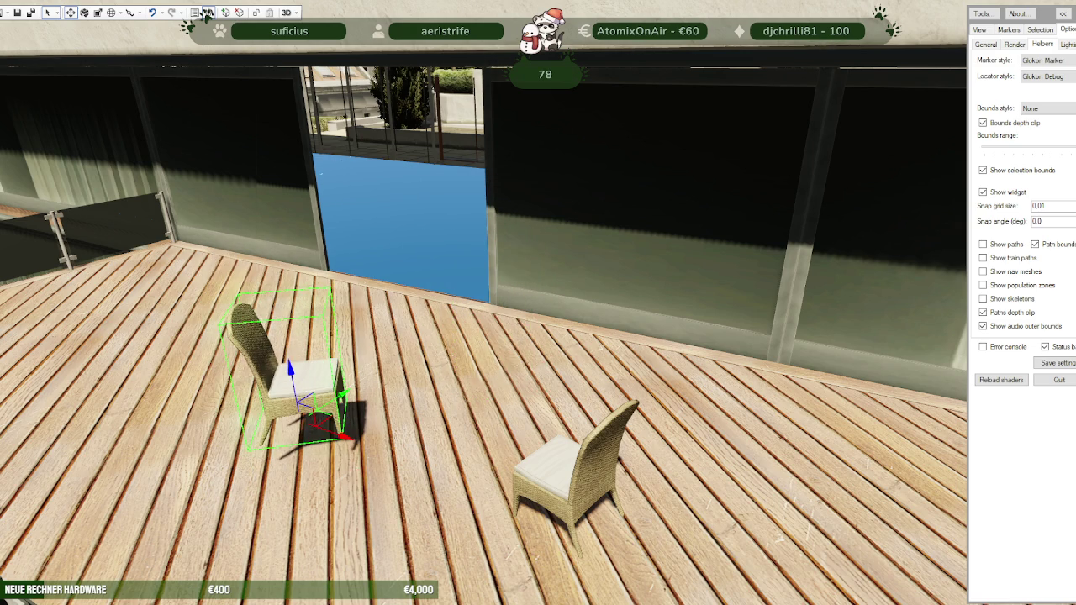
left_click(206, 14)
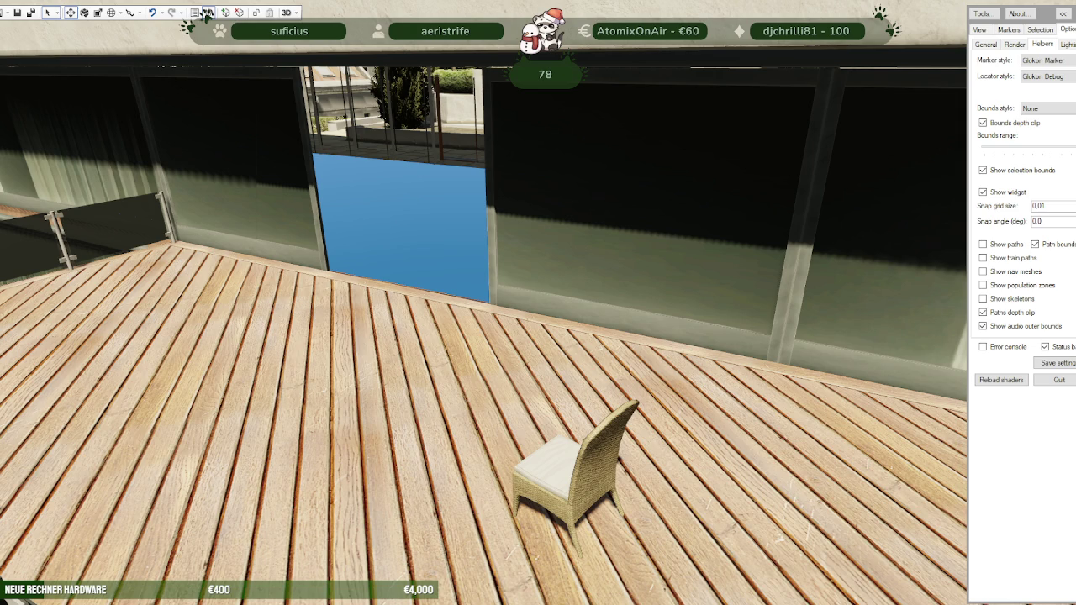
left_click(206, 13)
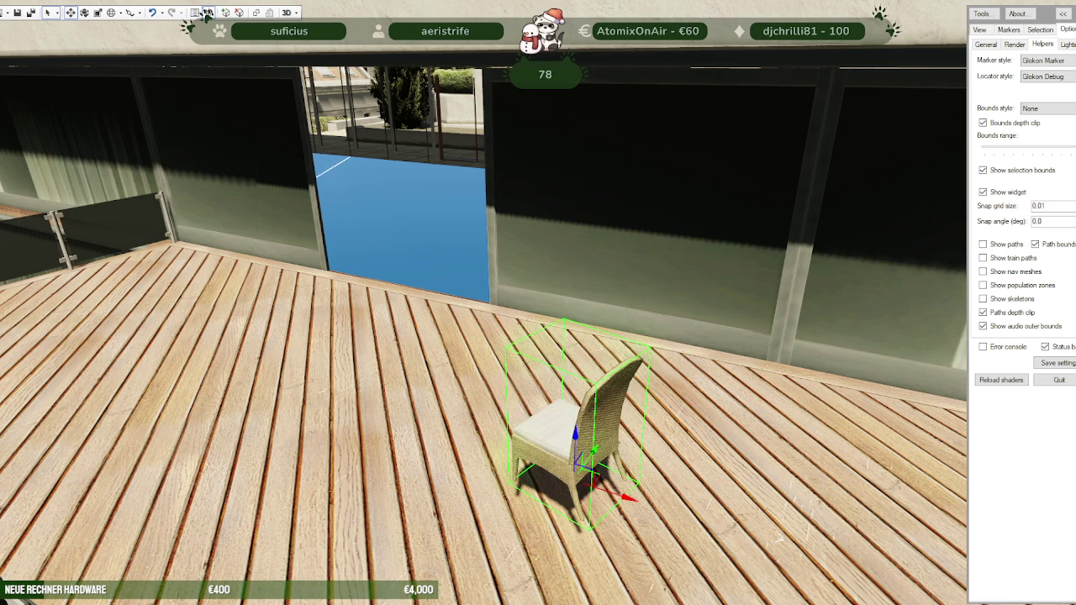
left_click(206, 13)
mouse_move(421, 433)
left_mouse_down()
mouse_move(403, 398)
mouse_move(478, 385)
mouse_move(600, 407)
mouse_move(496, 448)
mouse_move(419, 454)
mouse_move(471, 440)
left_mouse_up()
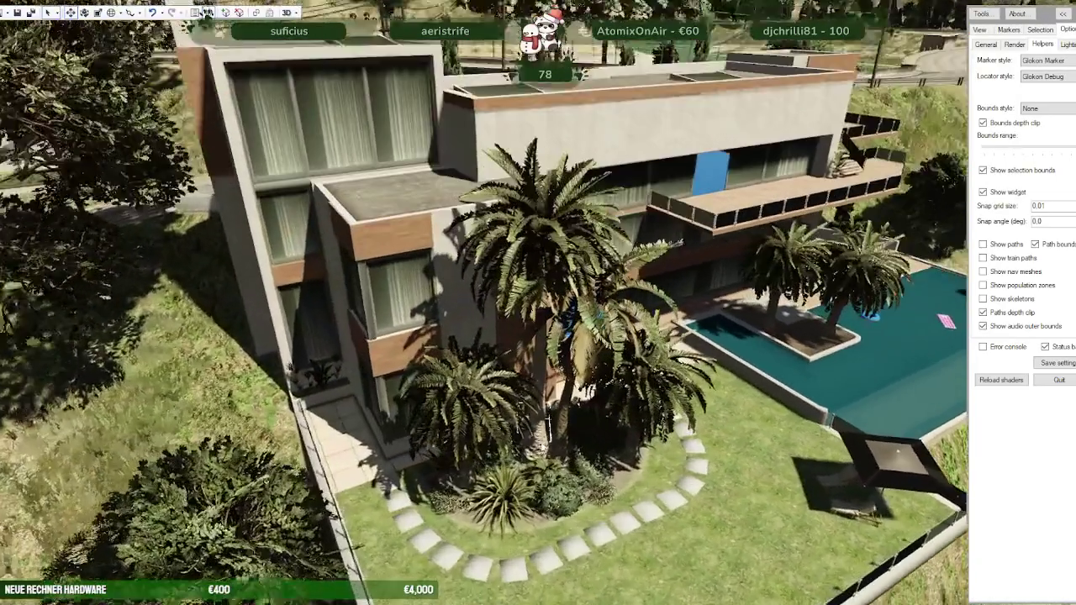
mouse_move(548, 424)
left_mouse_down()
mouse_move(603, 413)
mouse_move(513, 411)
mouse_move(488, 475)
mouse_move(511, 457)
left_mouse_up()
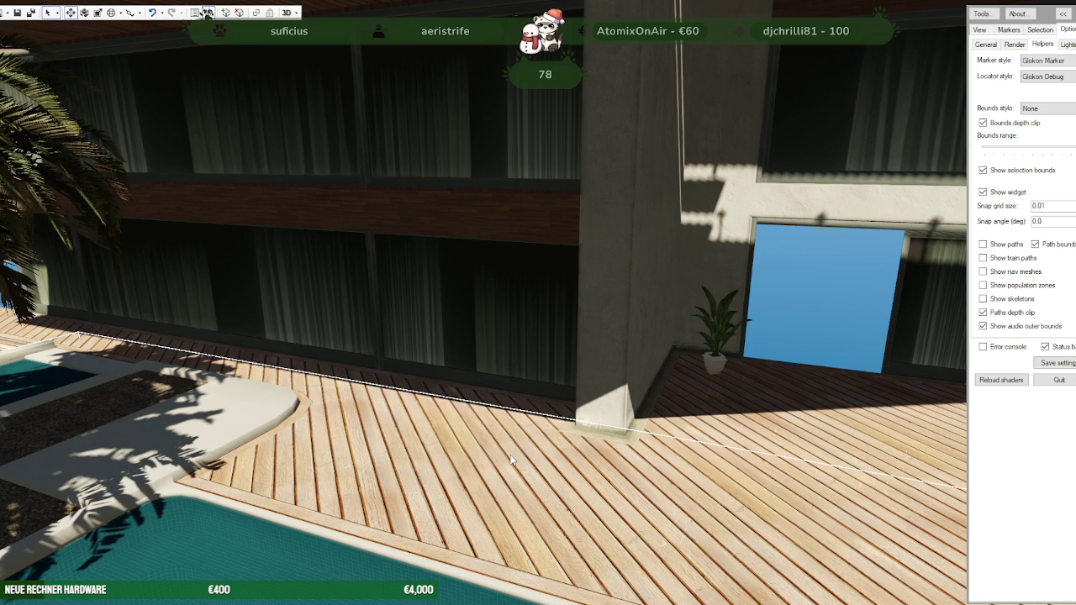
key("d")
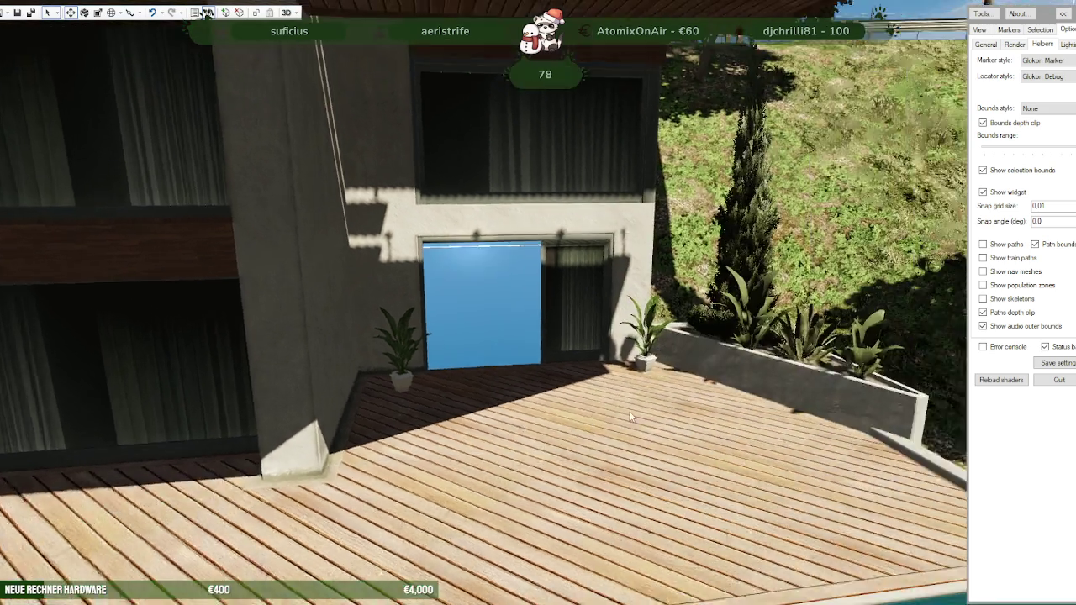
key("s")
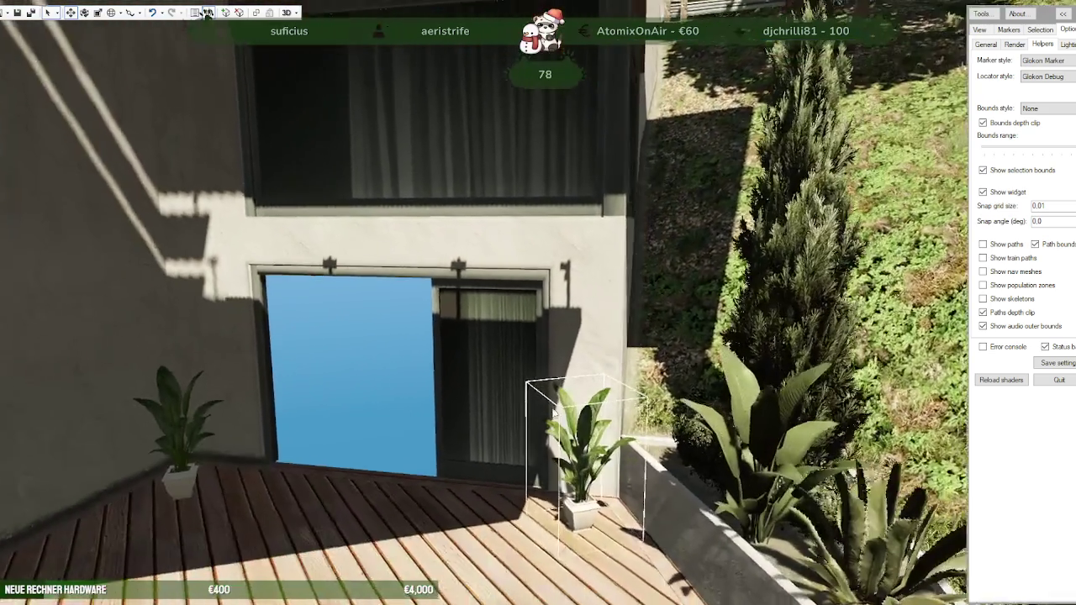
left_click_drag(586, 412, 403, 413)
key("w")
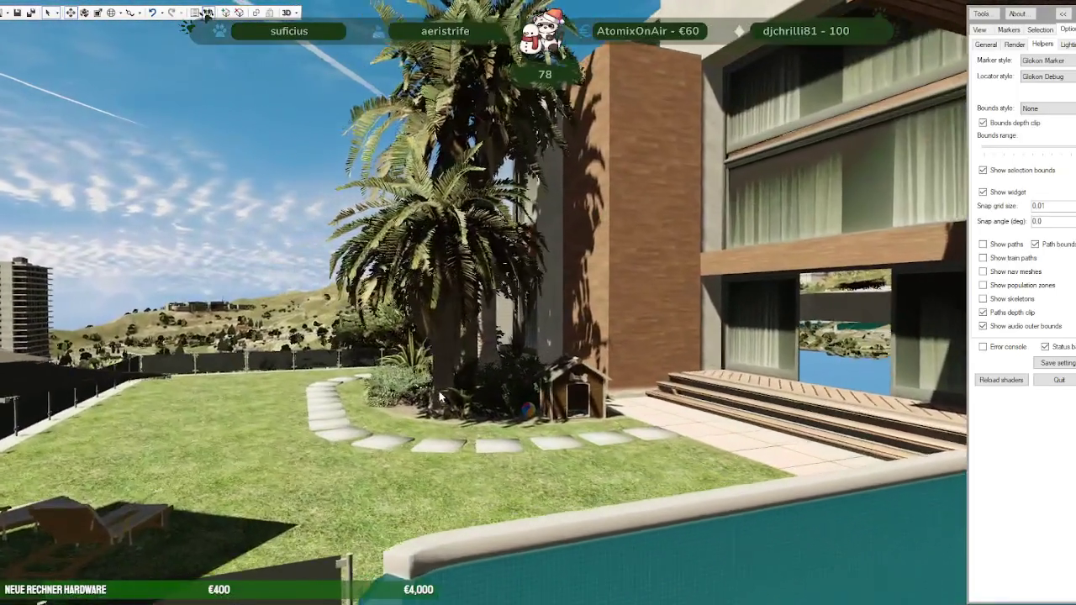
left_click_drag(439, 391, 582, 361)
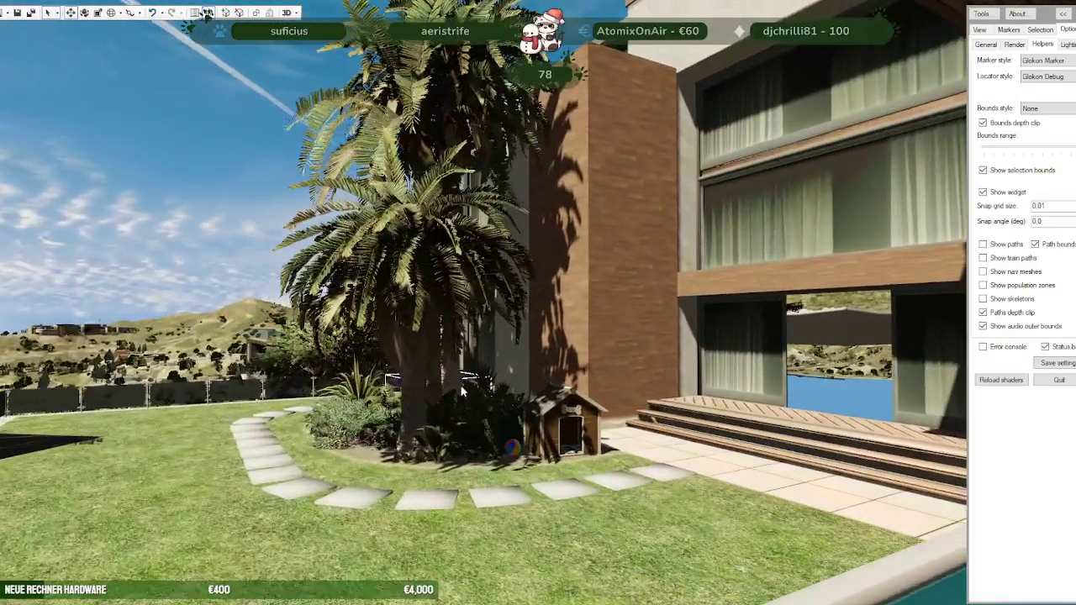
key("s")
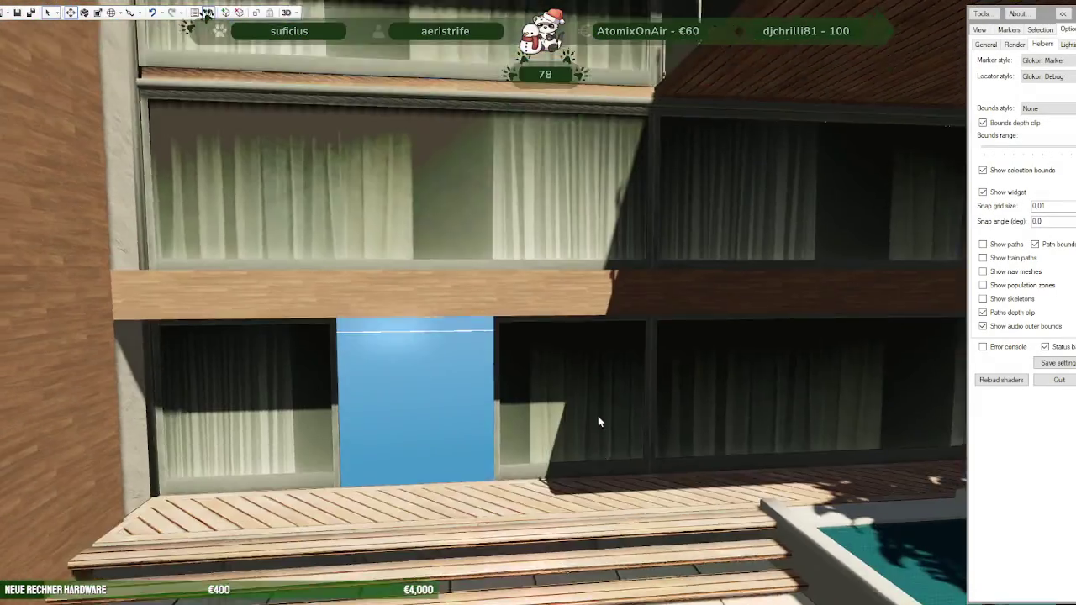
mouse_move(582, 361)
left_mouse_down()
mouse_move(603, 417)
mouse_move(671, 413)
mouse_move(641, 418)
left_mouse_up()
key("d")
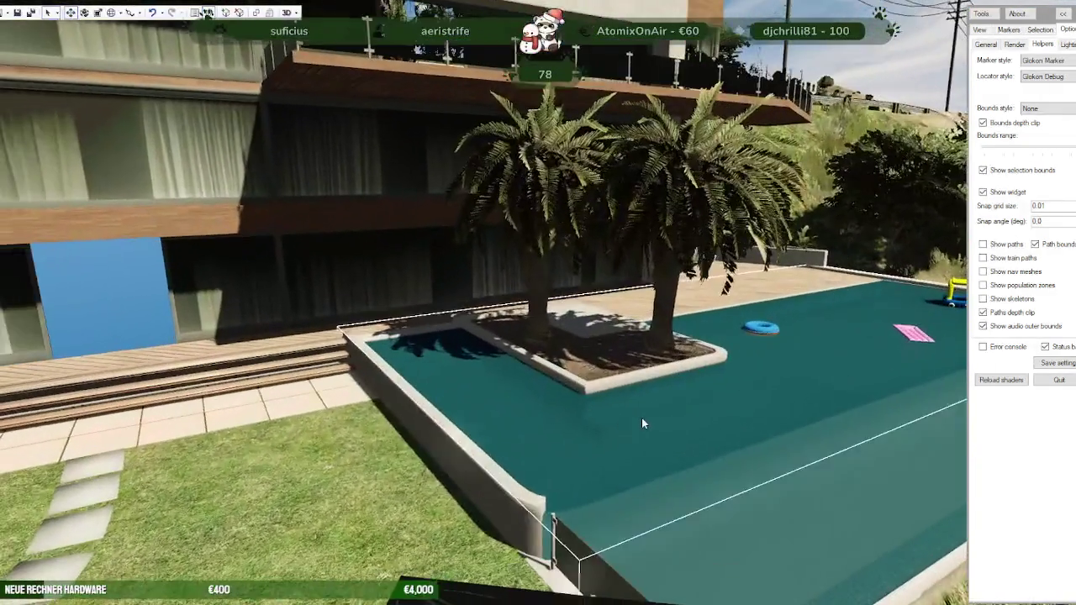
key("w")
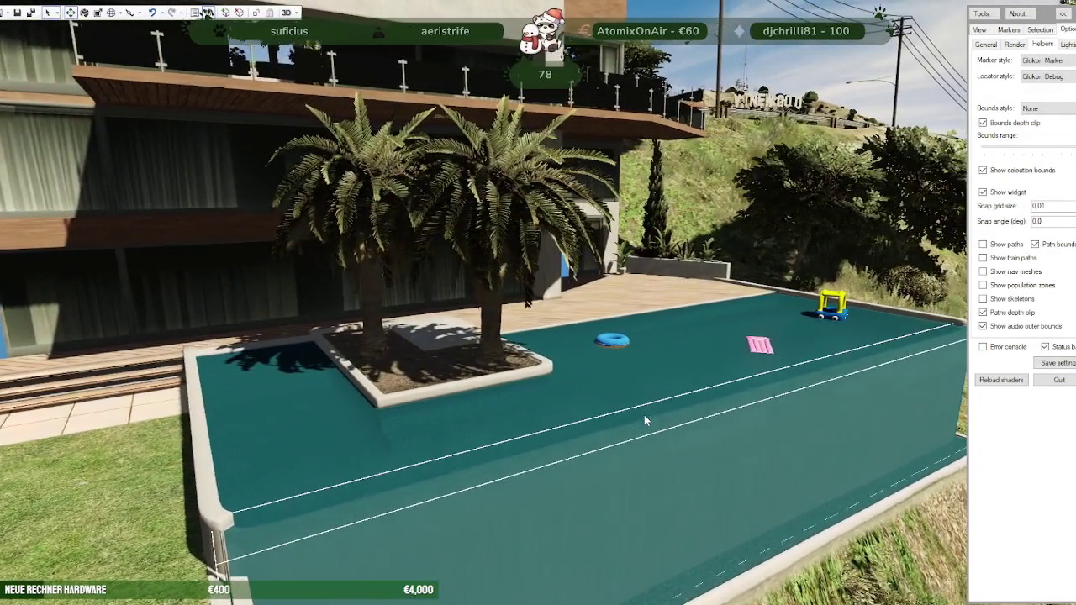
left_click(472, 364)
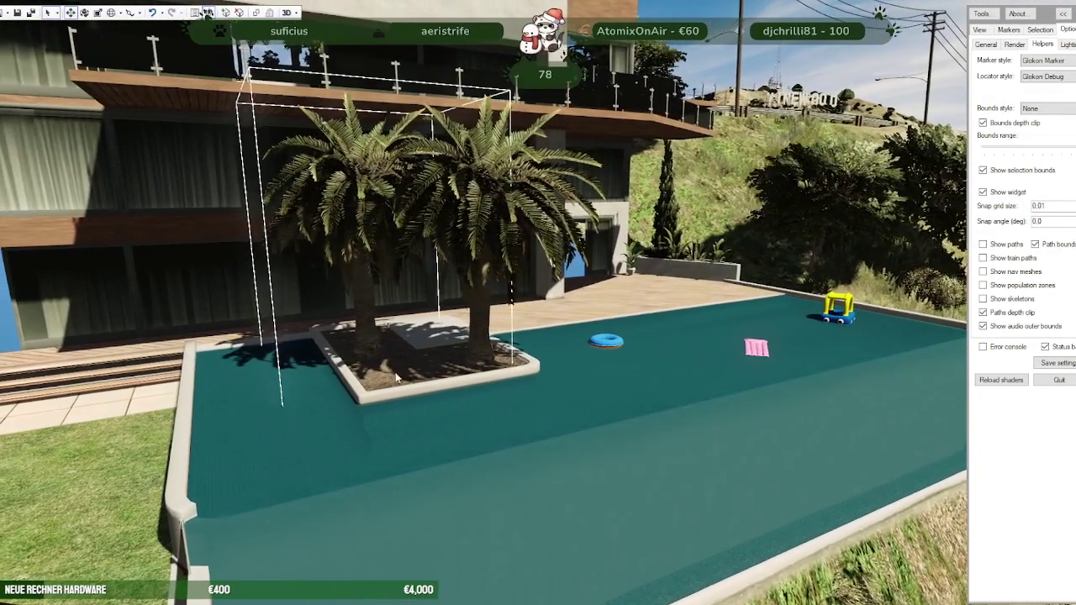
left_click_drag(556, 414, 430, 411)
key("w")
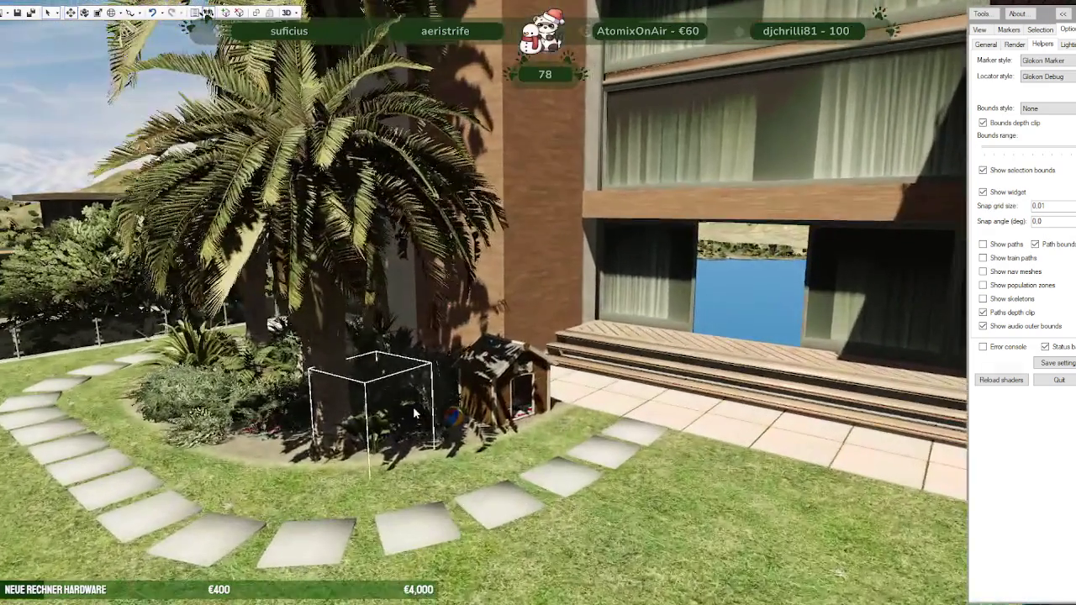
- Move the bush from beside the doghouse into the pool planter, next to the palm trunk
key("w")
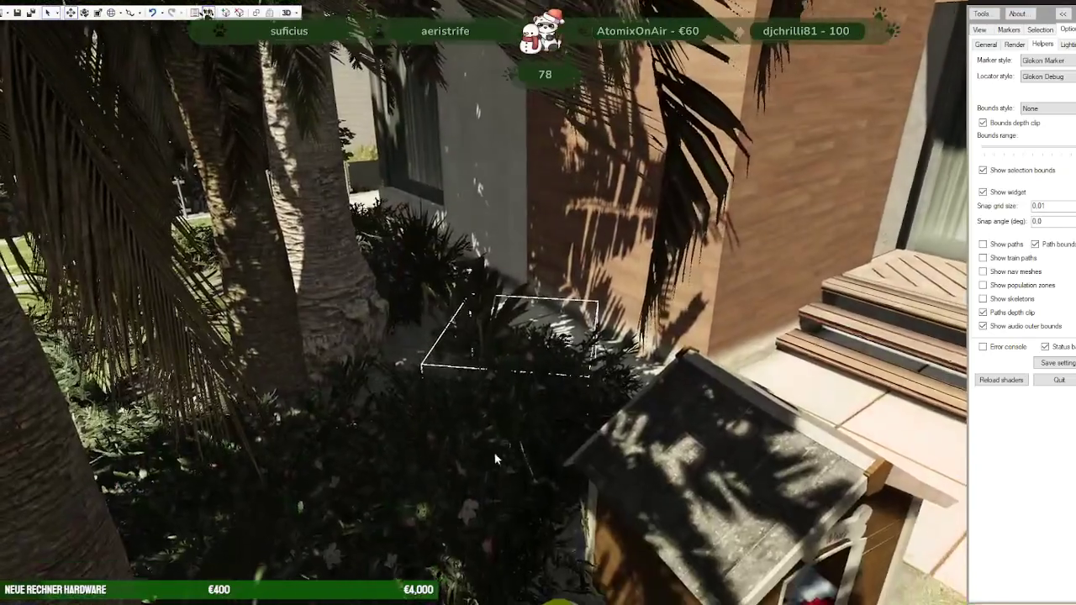
key("s")
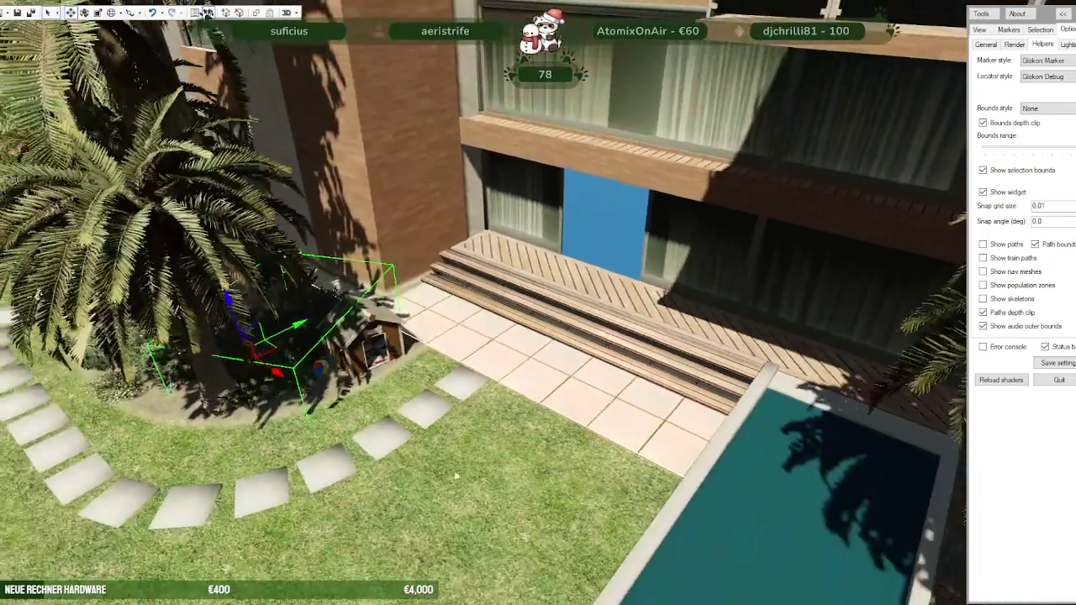
left_click_drag(270, 349, 778, 510)
key("w")
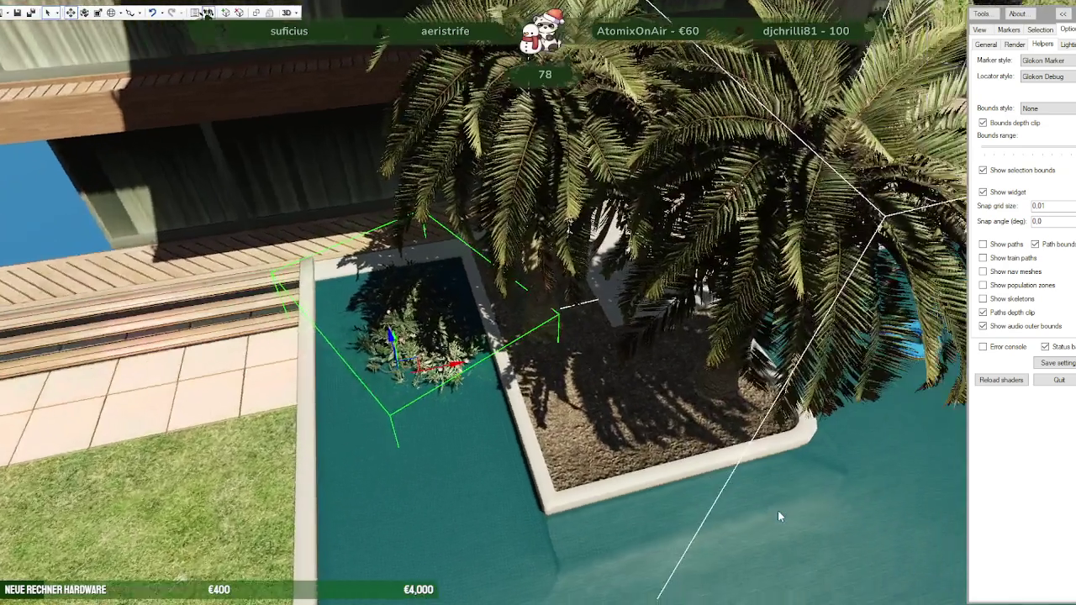
key("w")
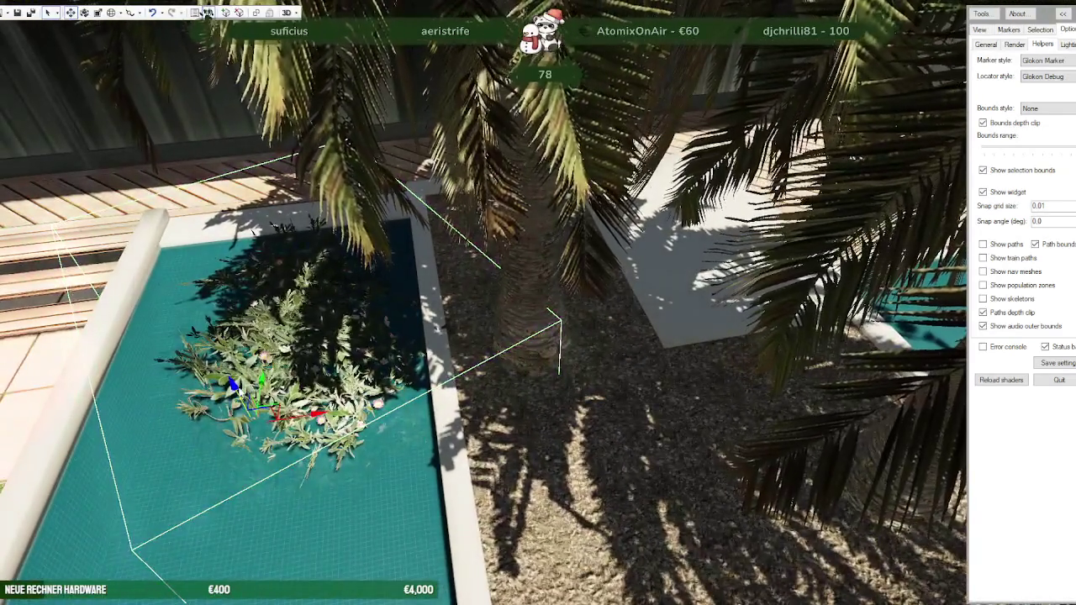
key("ctrl+z")
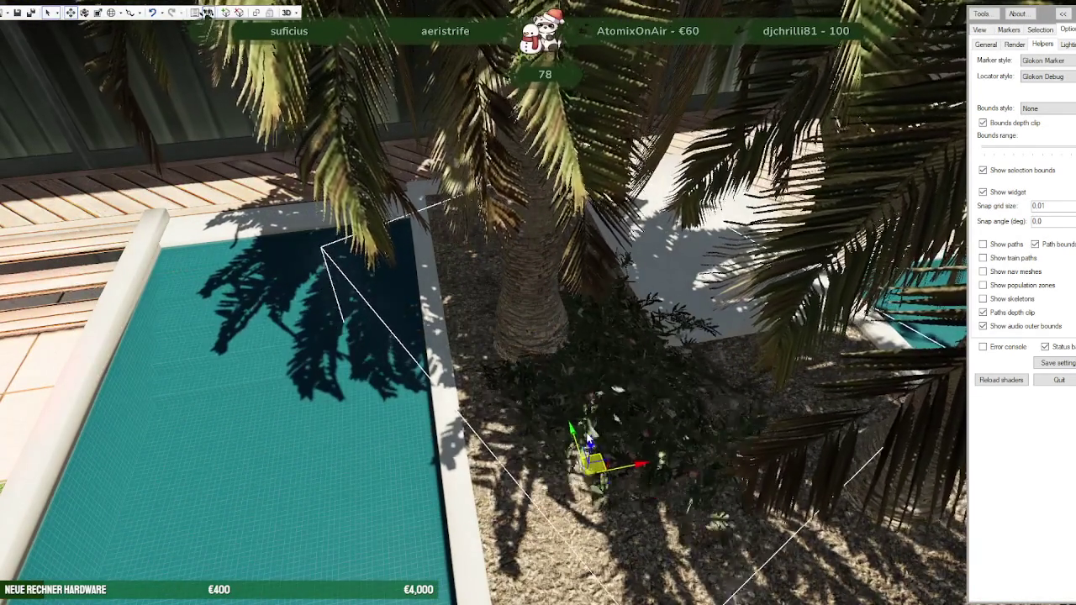
left_click_drag(598, 468, 586, 363)
key("w")
key("w")
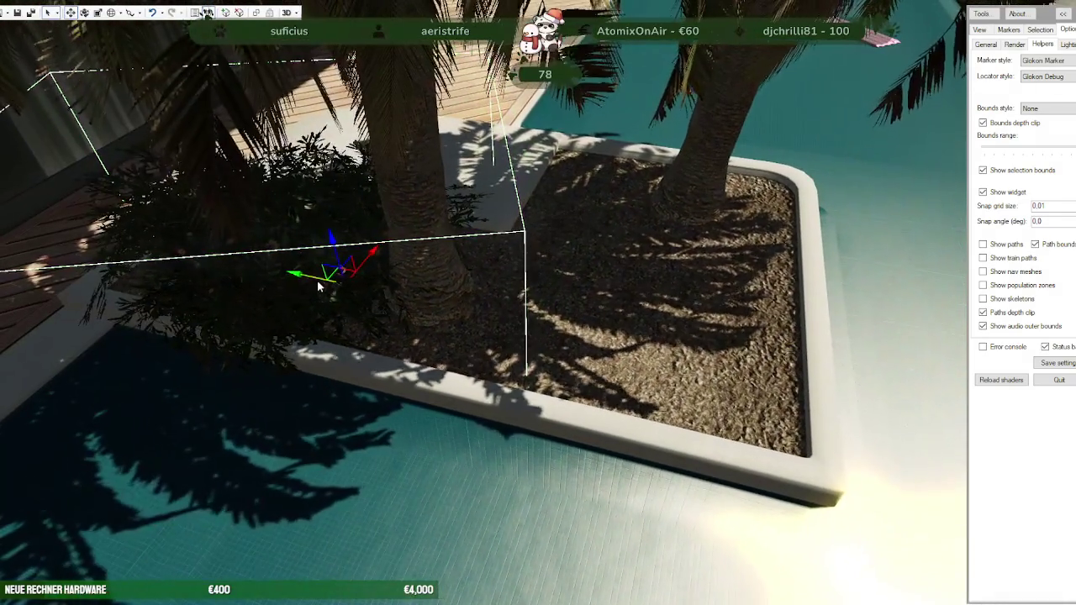
- Rotate the bush around its vertical axis so it fits the planter
key("ctrl+v")
key("e")
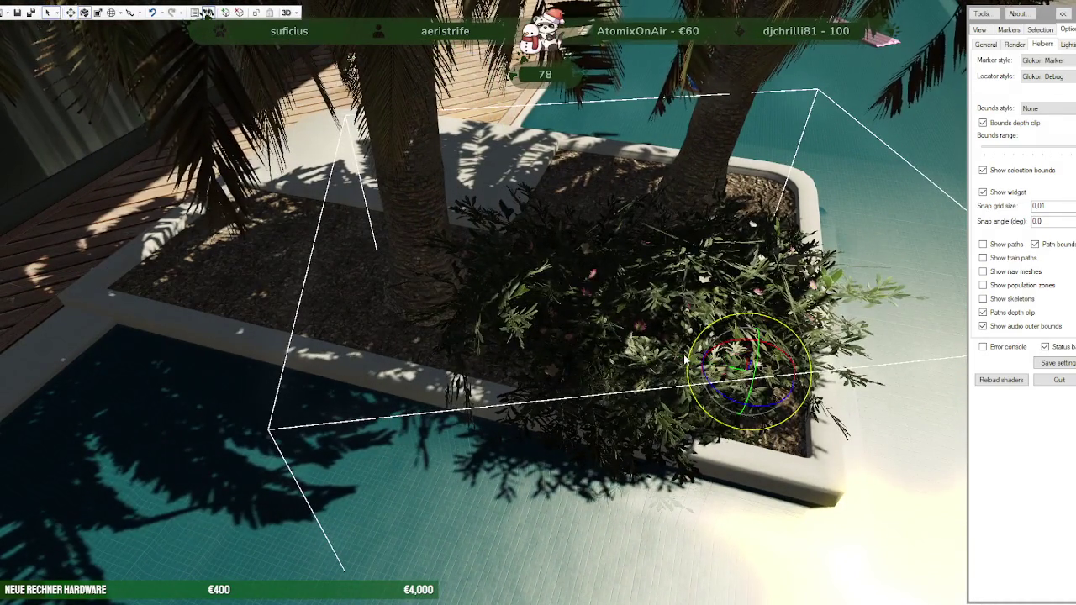
mouse_move(732, 395)
left_mouse_down()
mouse_move(757, 402)
mouse_move(744, 382)
mouse_move(534, 326)
left_mouse_up()
key("w")
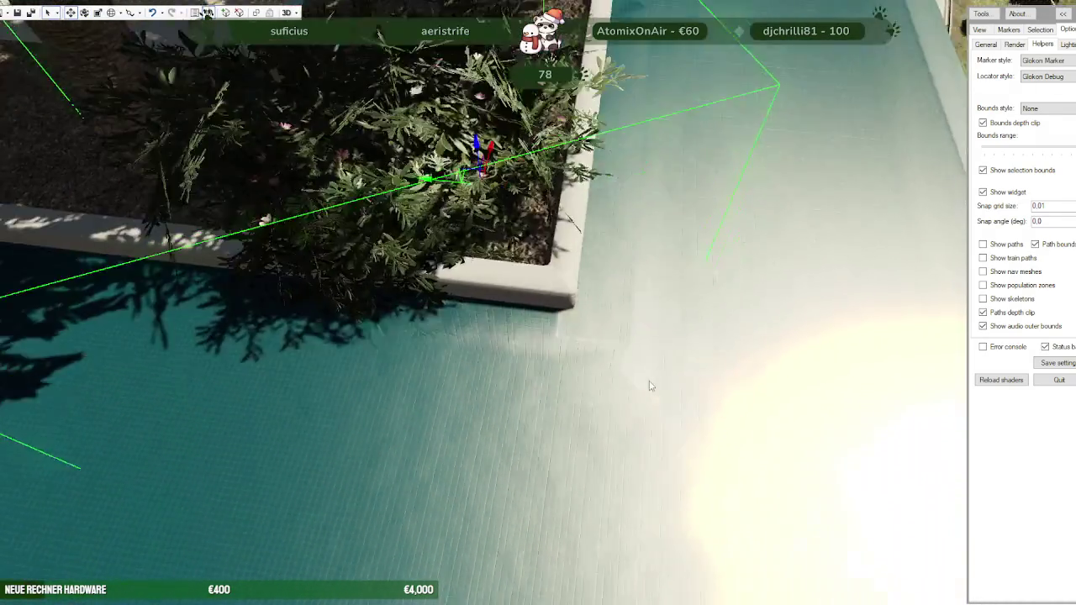
scroll(535, 326, "down", 5)
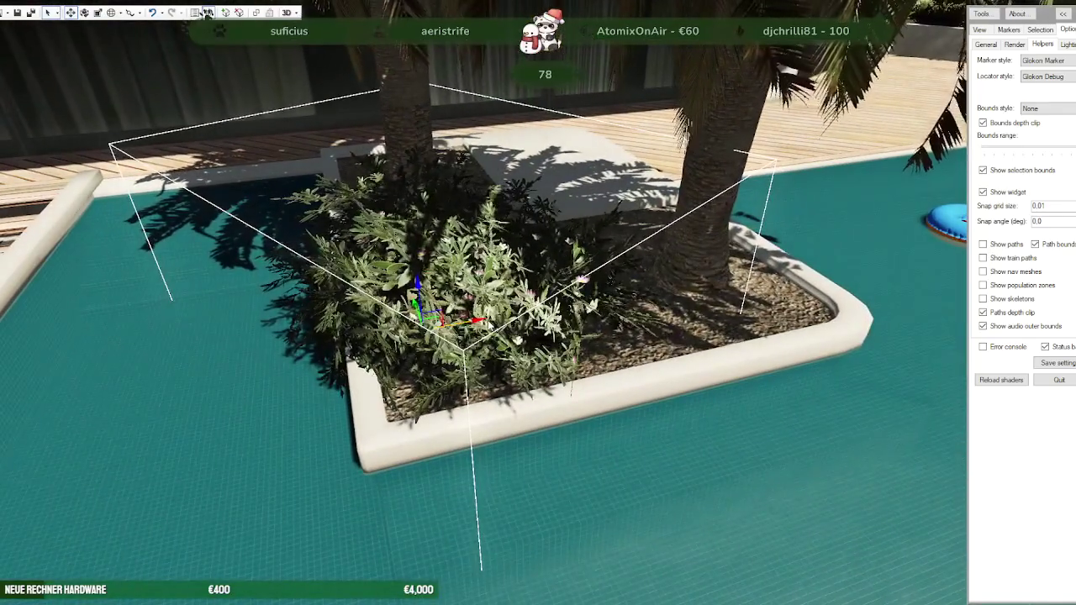
key("e")
mouse_move(548, 324)
left_mouse_down()
mouse_move(532, 337)
mouse_move(578, 314)
mouse_move(577, 275)
left_mouse_up()
key("w")
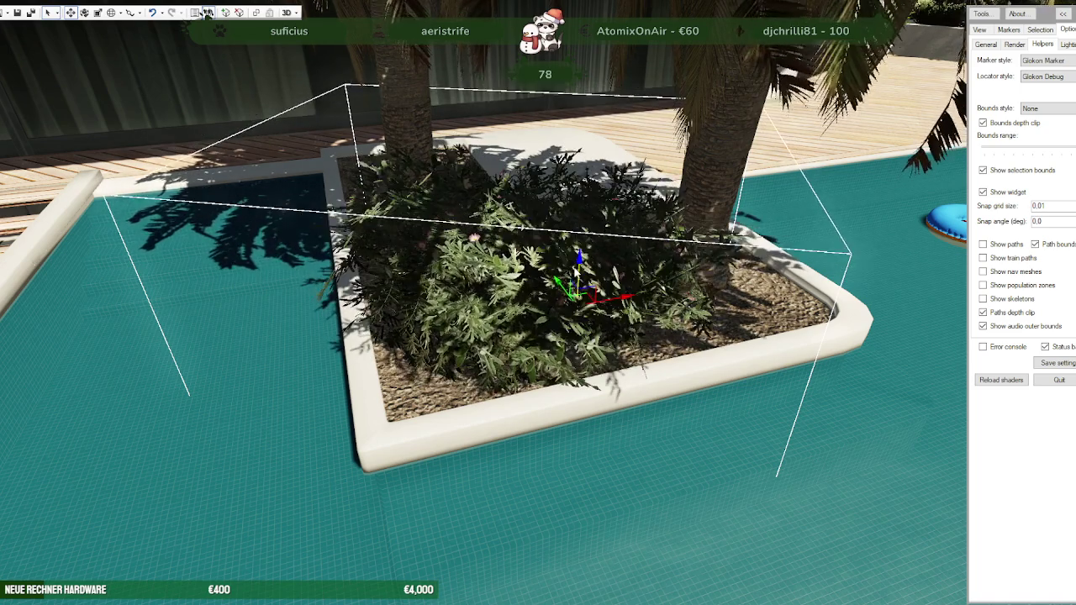
scroll(519, 363, "up", 3)
left_click_drag(519, 357, 491, 307)
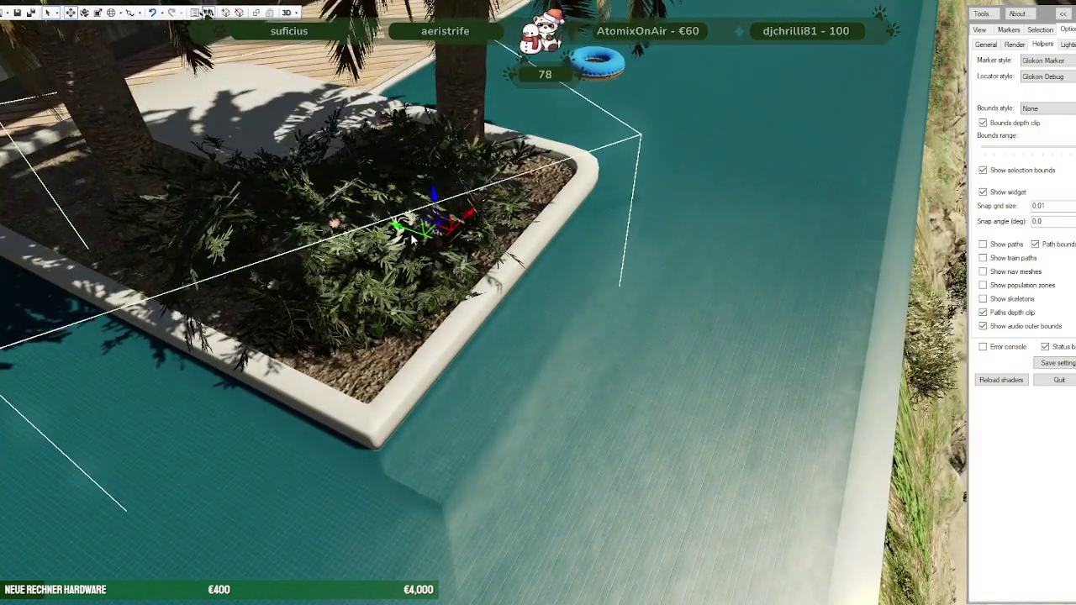
- Shift the bush right within the planter and go back to the villa model in Blender
mouse_move(436, 245)
left_mouse_down()
mouse_move(479, 253)
mouse_move(466, 265)
mouse_move(478, 258)
left_mouse_up()
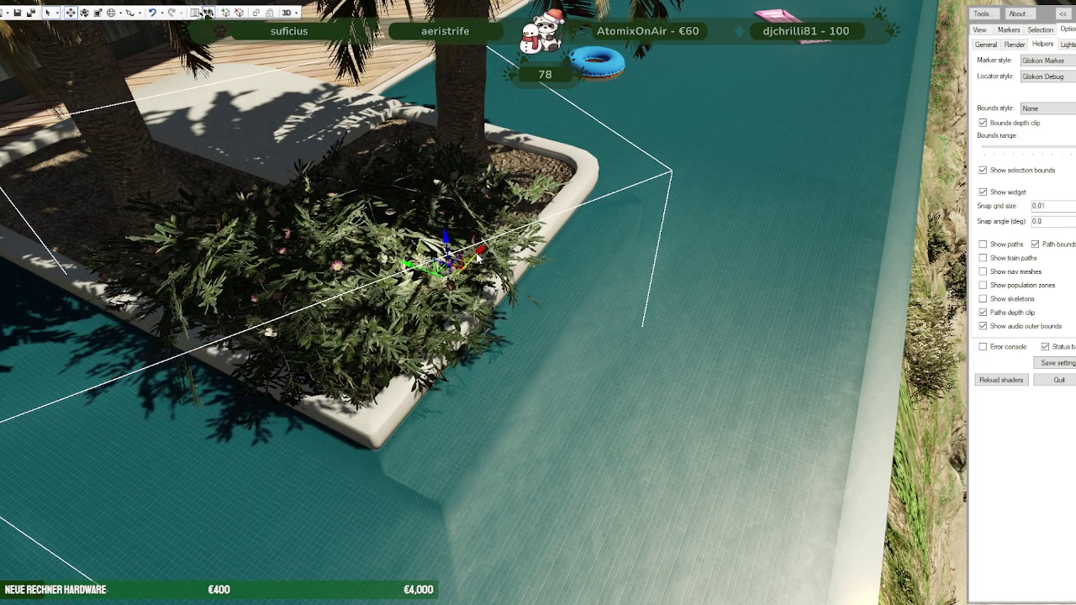
mouse_move(478, 257)
right_mouse_down()
mouse_move(509, 260)
mouse_move(399, 386)
right_mouse_up()
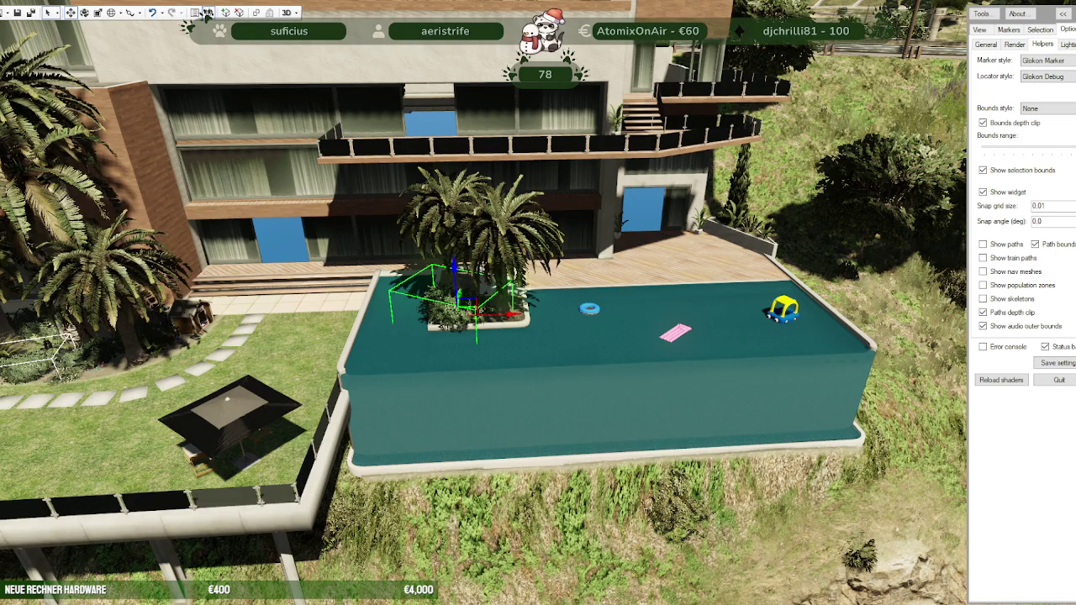
key("Delete")
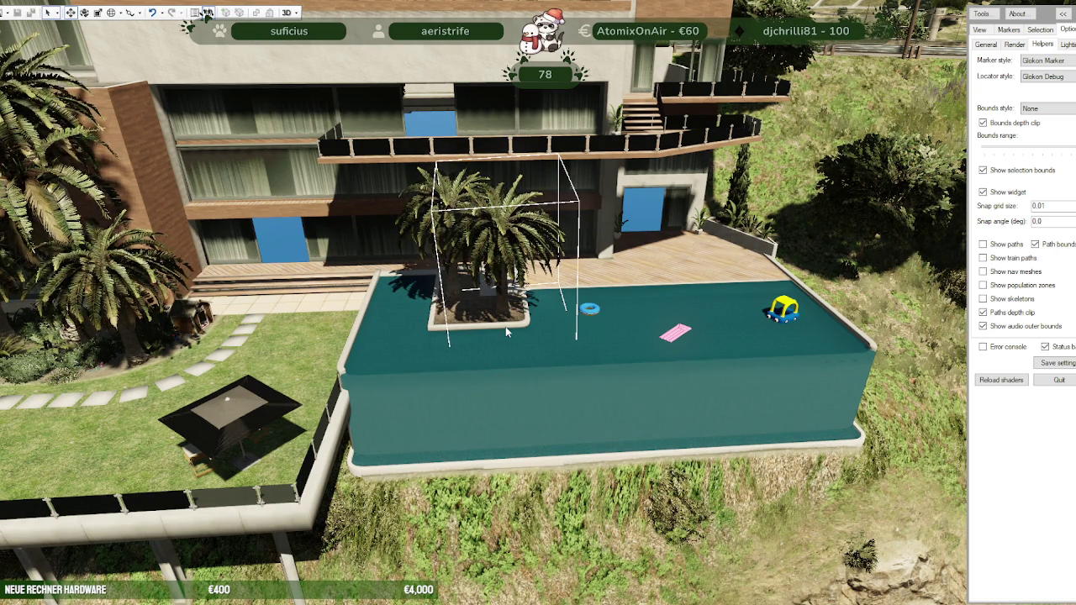
left_click_drag(514, 338, 550, 332)
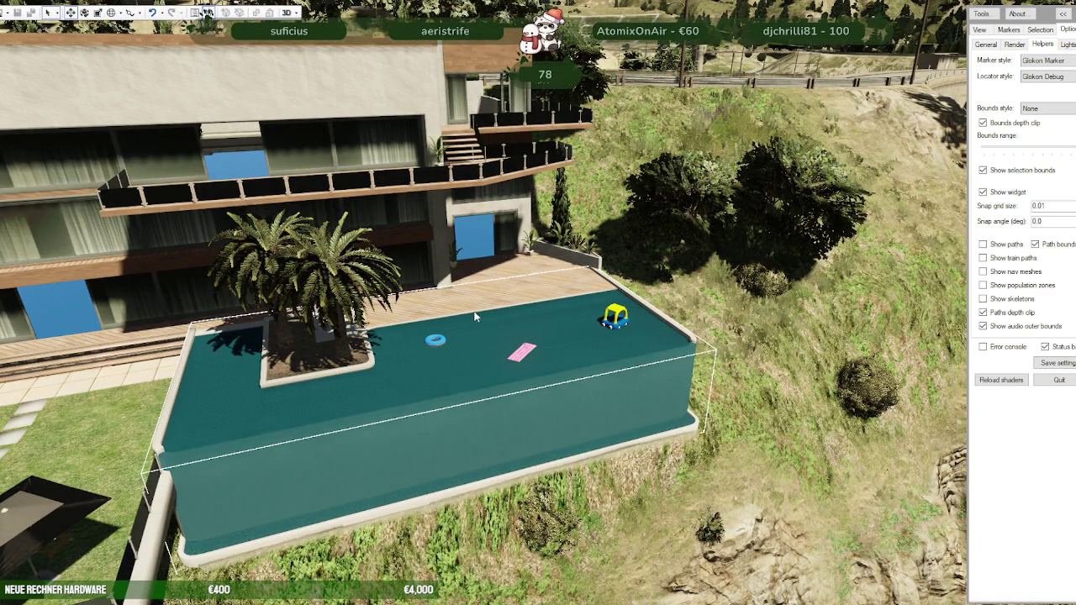
key("alt+Tab")
mouse_move(435, 267)
middle_mouse_down()
mouse_move(416, 294)
mouse_move(378, 294)
middle_mouse_up()
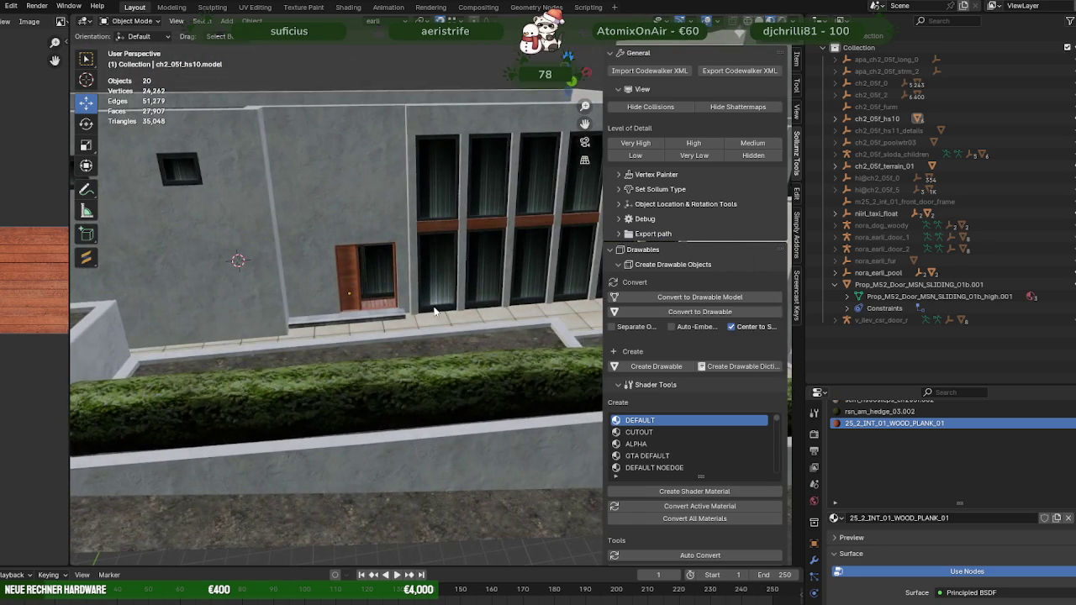
scroll(361, 305, "down", 2)
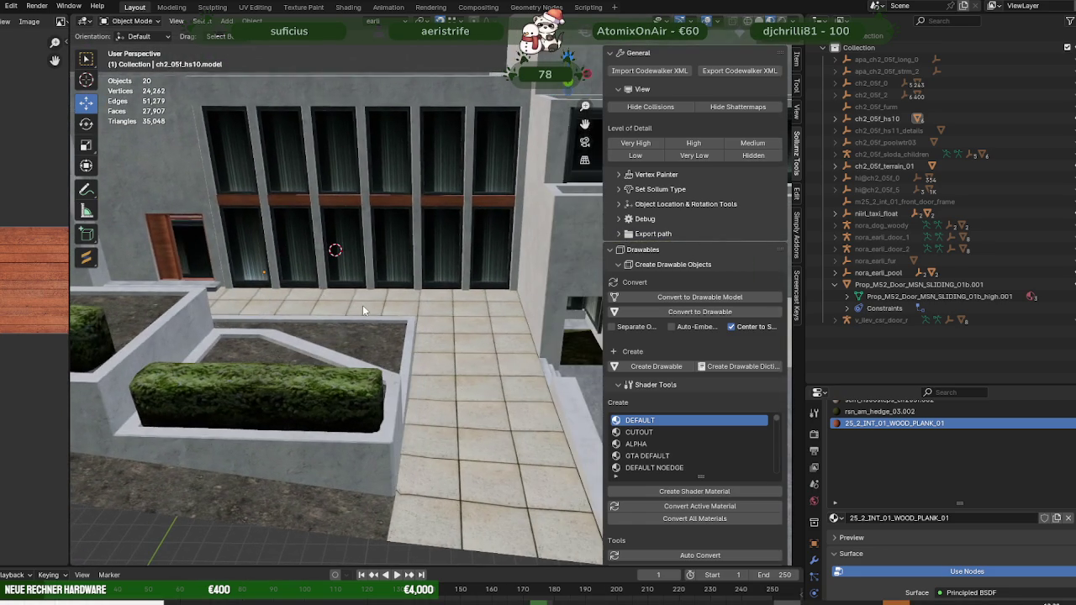
scroll(444, 314, "down", 3)
middle_click_drag(500, 321, 375, 311)
scroll(375, 311, "up", 4)
middle_click_drag(303, 306, 287, 307)
scroll(286, 301, "down", 5)
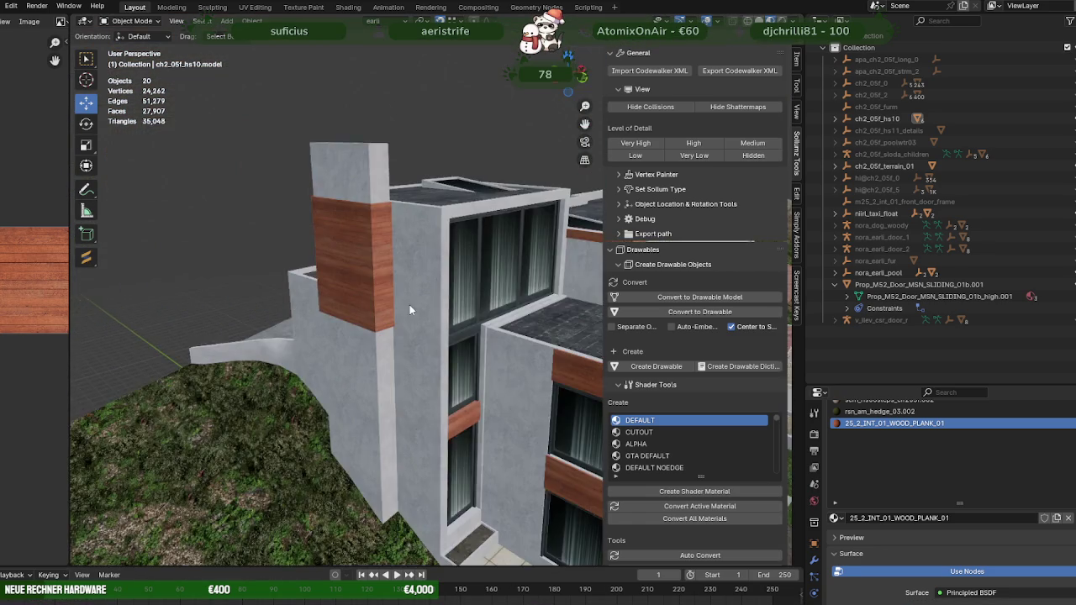
middle_click_drag(410, 304, 350, 277)
scroll(332, 276, "up", 2)
mouse_move(461, 334)
middle_mouse_down()
mouse_move(348, 305)
mouse_move(440, 315)
mouse_move(356, 329)
mouse_move(440, 330)
mouse_move(425, 319)
mouse_move(478, 363)
middle_mouse_up()
scroll(345, 329, "up", 3)
scroll(403, 347, "down", 5)
scroll(454, 358, "up", 2)
scroll(420, 349, "up", 2)
scroll(391, 340, "up", 2)
scroll(391, 341, "up", 2)
key("Tab")
- Select all faces using the wood plank material and view them in X-ray
left_click(386, 289)
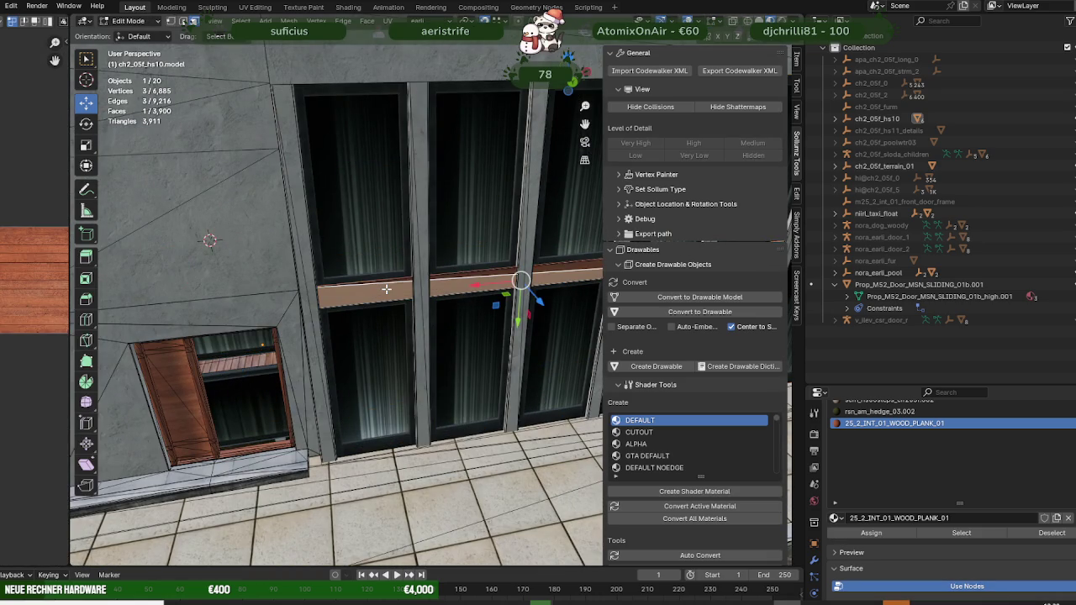
scroll(386, 288, "down", 3)
middle_click_drag(372, 300, 408, 300)
scroll(409, 300, "up", 3)
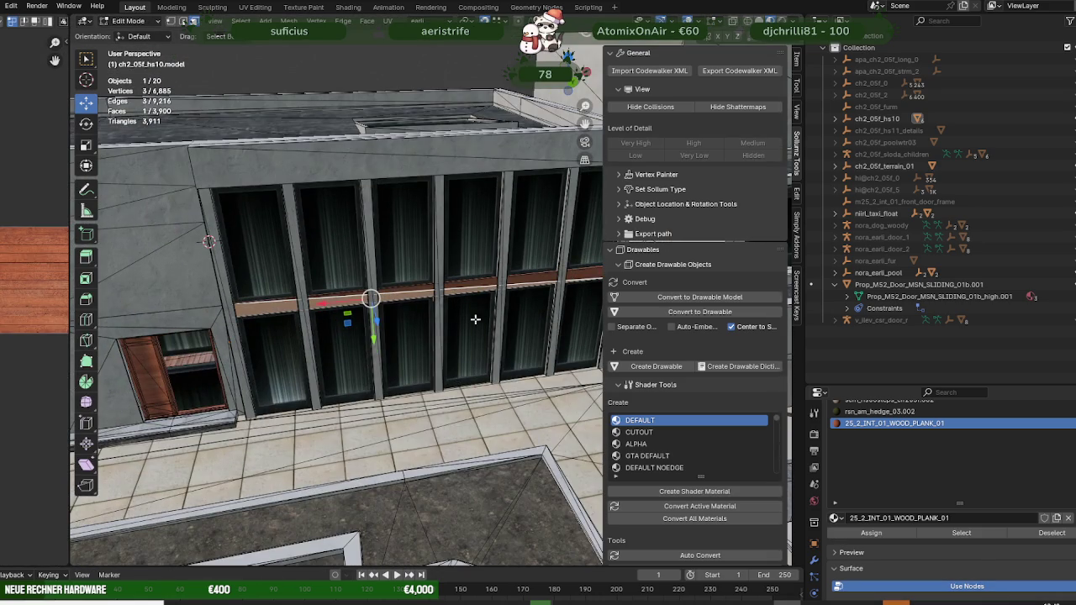
left_click(967, 535)
scroll(458, 367, "down", 2)
scroll(458, 368, "down", 2)
key("alt+z")
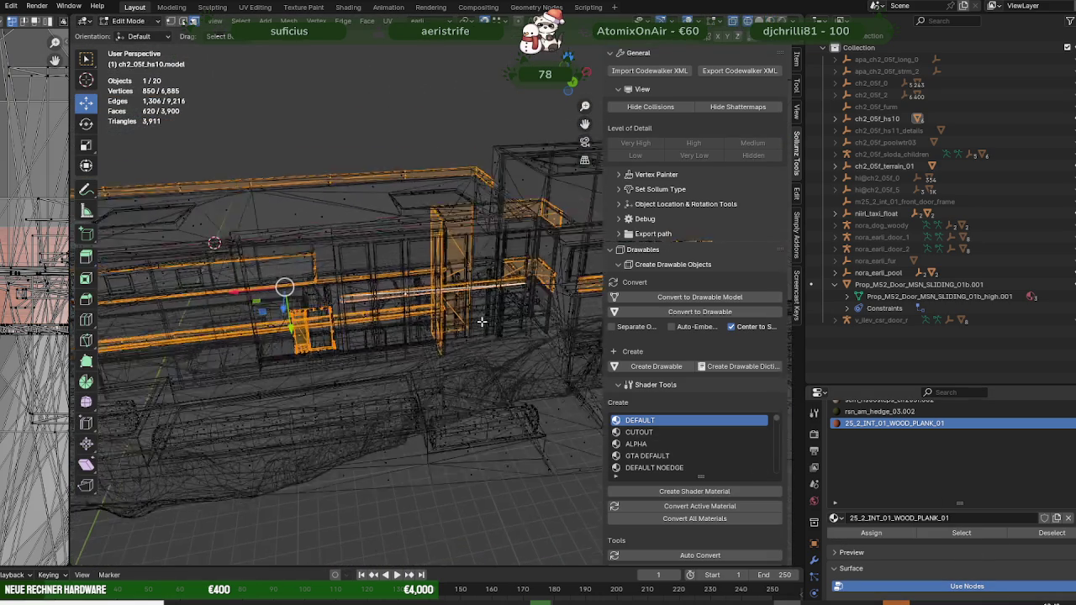
scroll(457, 368, "up", 2)
middle_click_drag(458, 367, 306, 269)
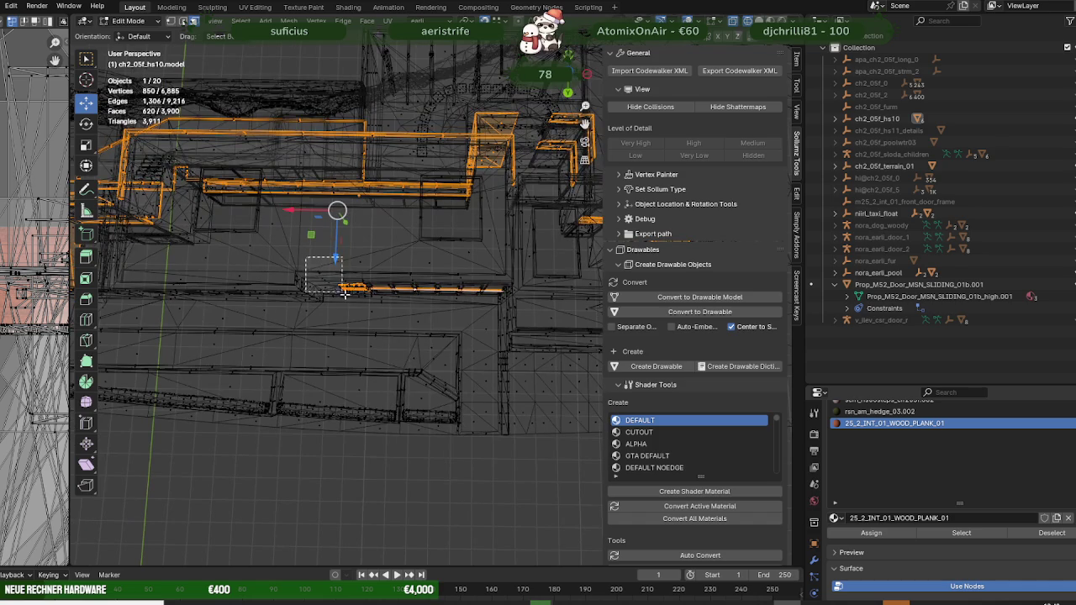
- Box-deselect the unwanted wood faces down to one board, then return to solid shading
left_click_drag(306, 258, 369, 308, "ctrl")
middle_click_drag(369, 308, 428, 266)
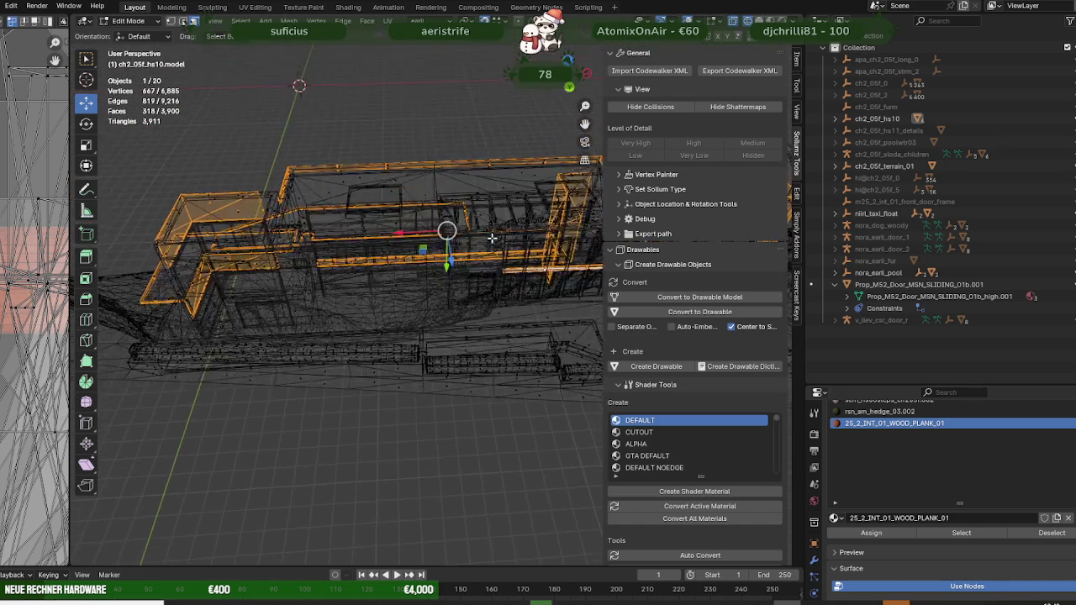
scroll(428, 265, "down", 3)
left_click_drag(247, 158, 587, 262)
middle_click_drag(422, 282, 422, 215)
left_click_drag(421, 215, 488, 312, "ctrl")
key("KP_Decimal")
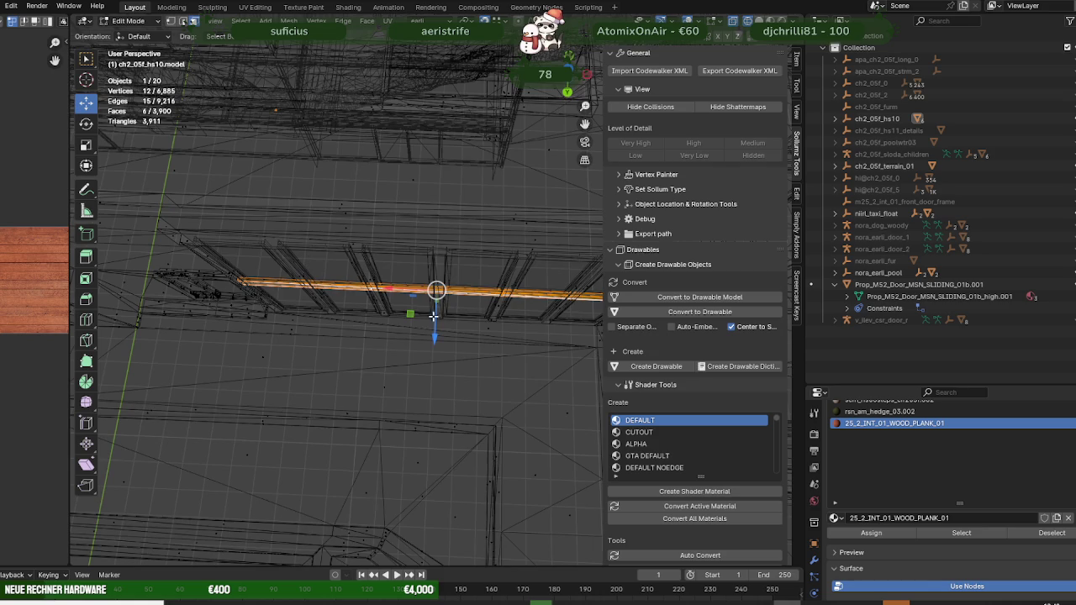
middle_click_drag(488, 313, 393, 257)
middle_click_drag(313, 213, 440, 269)
key("shift+z")
scroll(336, 276, "up", 3)
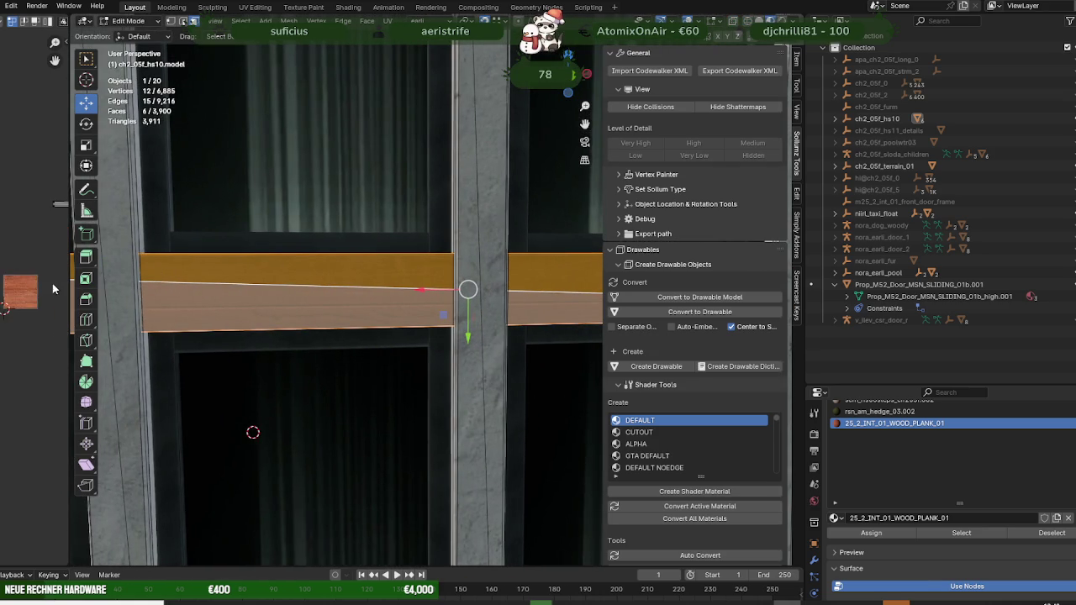
- Select only the two plank faces on the band between the doors and widen the UV Editor
key("alt+a")
left_click(374, 305)
scroll(509, 289, "down", 3)
mouse_move(504, 291)
middle_mouse_down("shift")
mouse_move(227, 311)
mouse_move(259, 317)
middle_mouse_up("shift")
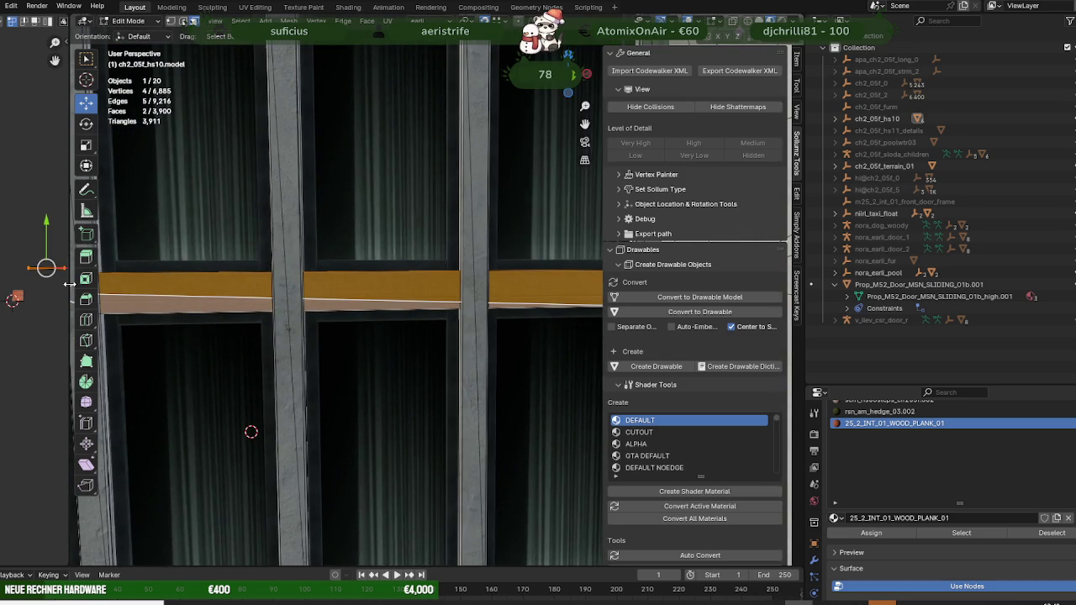
left_click_drag(66, 289, 301, 281)
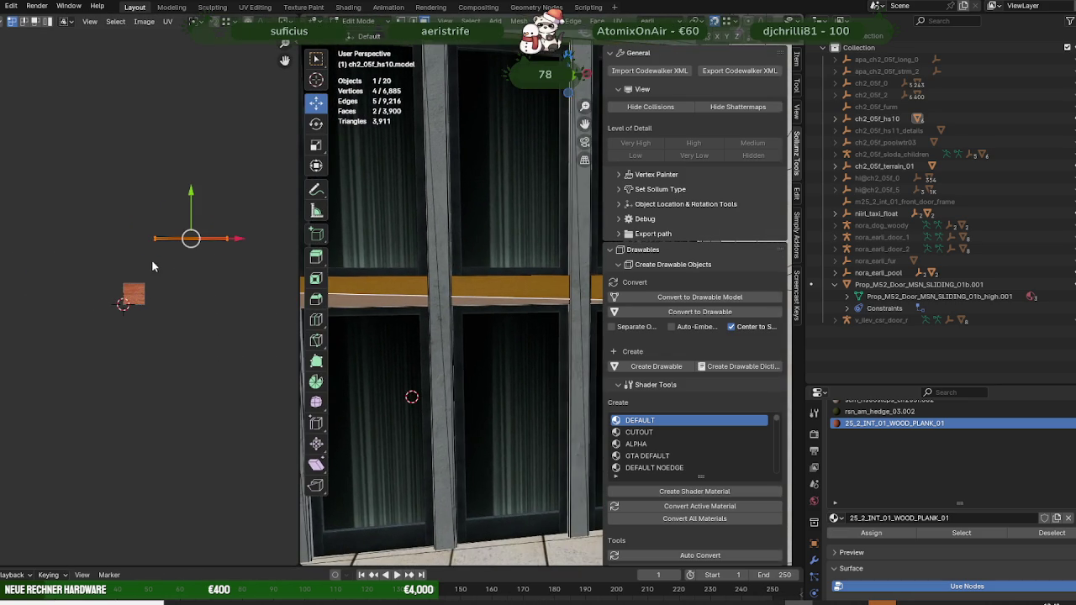
- Shift the plank UVs down and scale them up slightly on the wood texture
left_click_drag(186, 202, 195, 297)
scroll(131, 297, "up", 6)
scroll(132, 298, "up", 3)
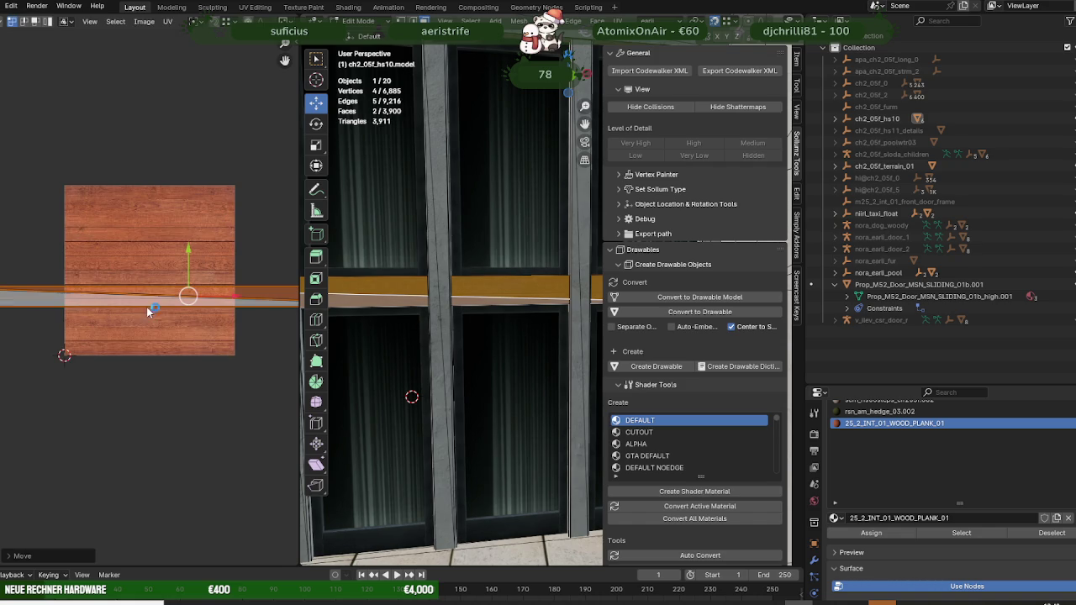
left_click_drag(212, 252, 264, 212)
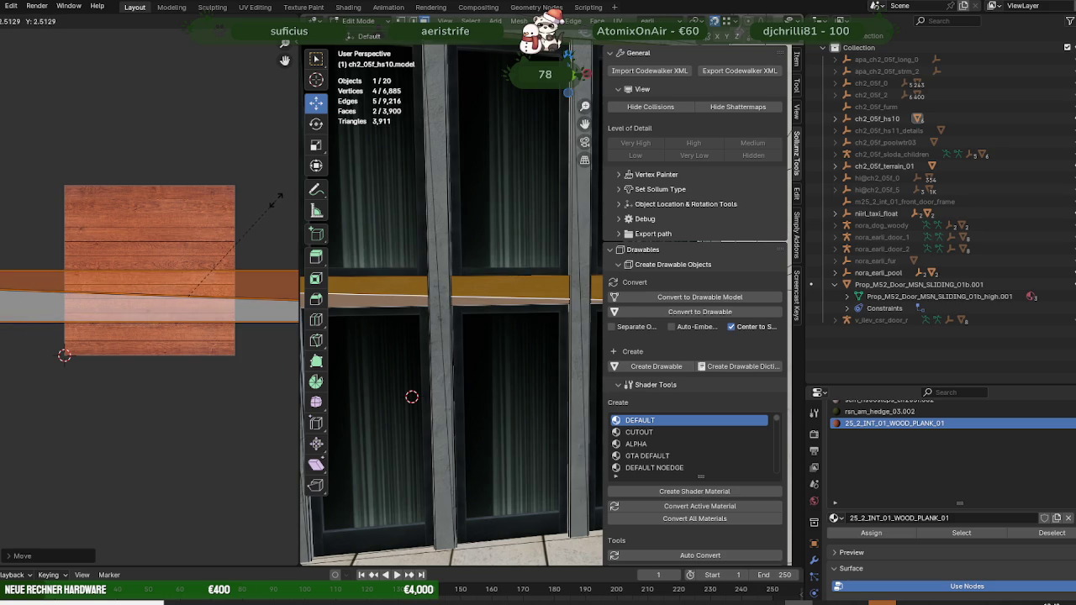
left_click(279, 199)
- Raise the plank UV strip, resize it slightly, nudge it up, and return to Object Mode
key("shift+space")
left_click(133, 249)
left_click_drag(193, 255, 194, 171)
key("shift+space")
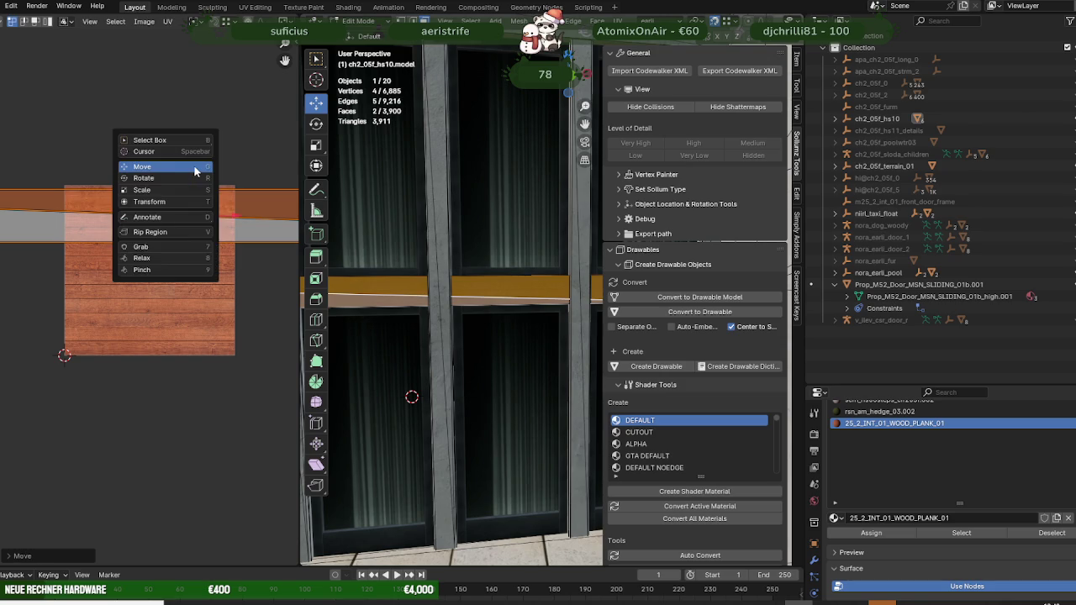
left_click(194, 168)
key("s")
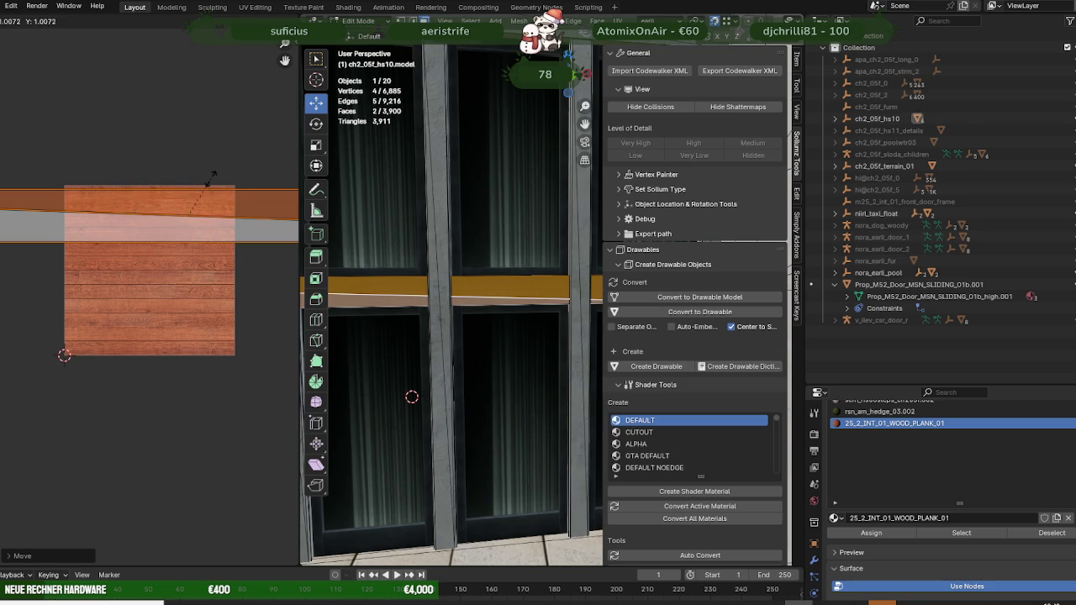
left_click(216, 175)
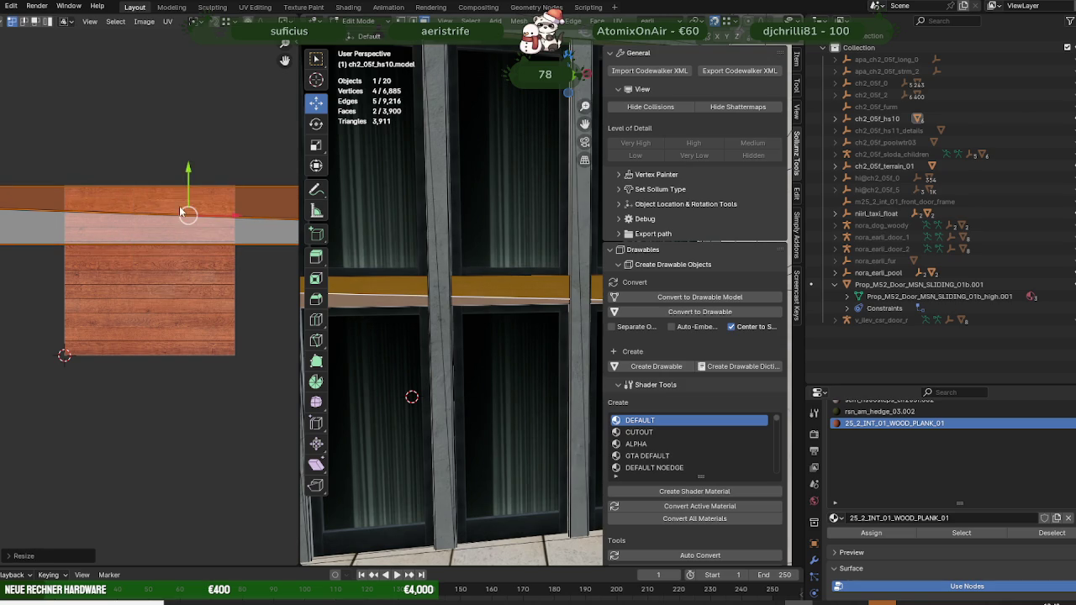
left_click_drag(189, 171, 190, 168)
key("Tab")
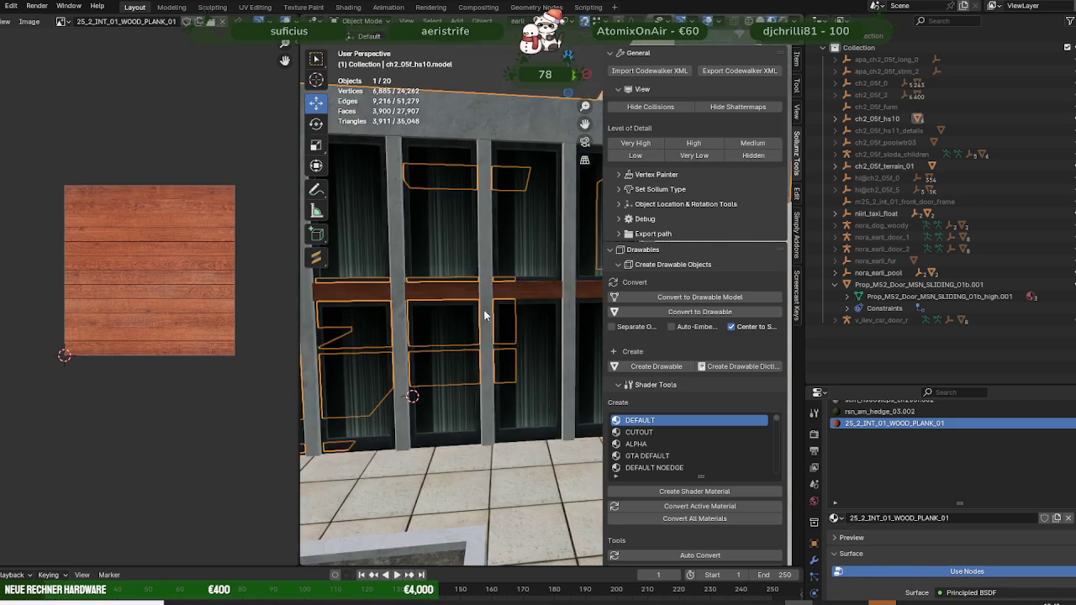
- Back in Edit Mode, select two faces of the lower plank band near the doors
scroll(486, 307, "up", 2)
scroll(487, 307, "up", 2)
scroll(490, 311, "down", 2)
scroll(481, 316, "down", 2)
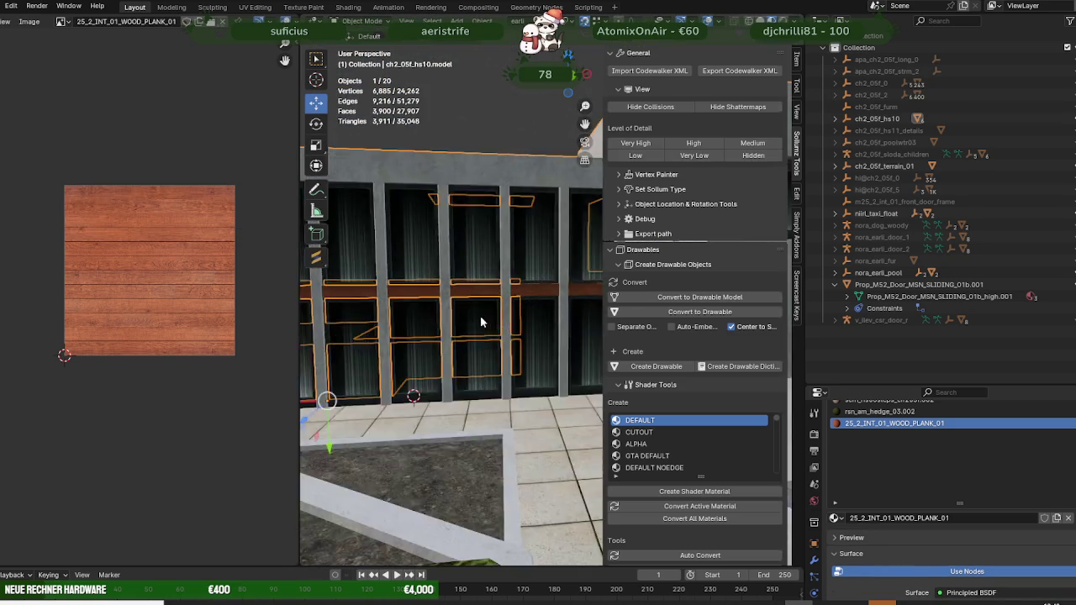
scroll(480, 315, "down", 2)
scroll(486, 327, "down", 2)
mouse_move(485, 327)
middle_mouse_down()
mouse_move(485, 340)
mouse_move(440, 334)
mouse_move(480, 357)
mouse_move(390, 352)
mouse_move(389, 375)
mouse_move(367, 342)
mouse_move(436, 372)
middle_mouse_up()
scroll(485, 349, "up", 3)
scroll(413, 358, "up", 3)
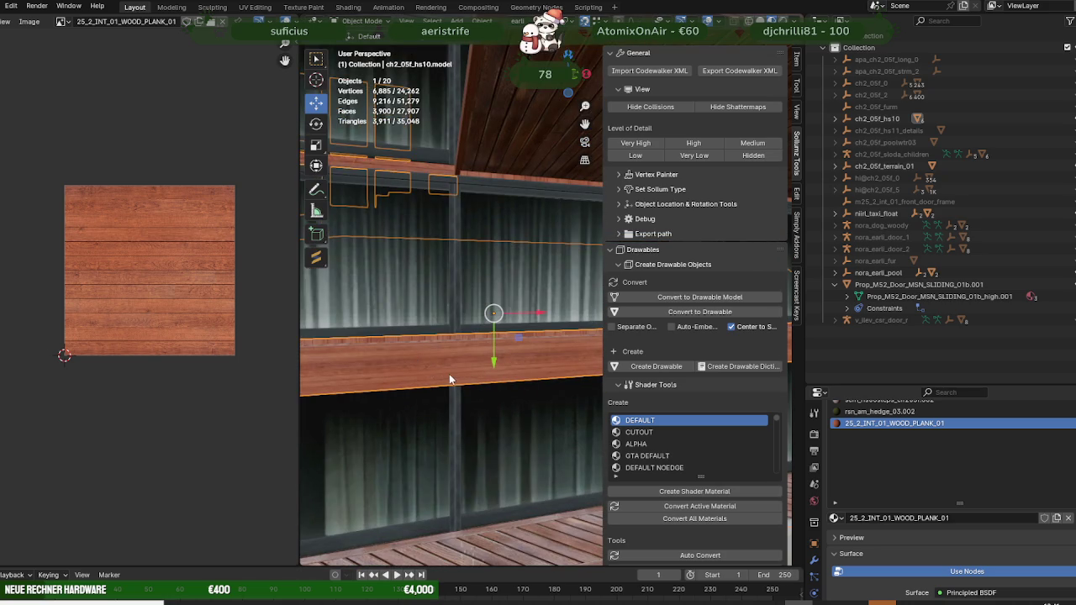
key("Tab")
left_click(449, 374)
scroll(451, 373, "down", 2)
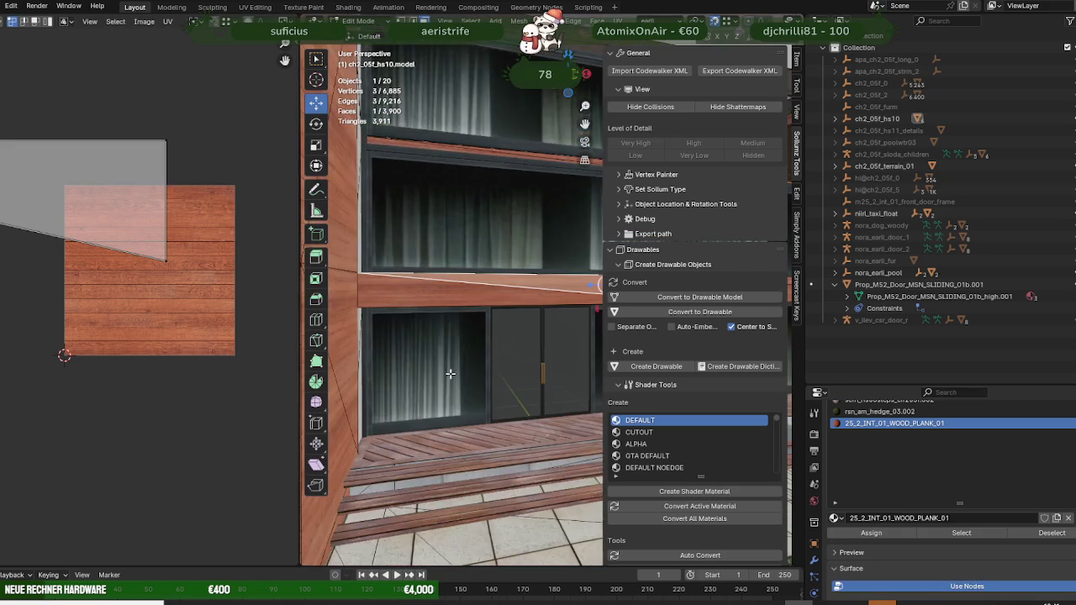
scroll(451, 372, "up", 2)
scroll(454, 362, "up", 2)
scroll(437, 349, "up", 1)
scroll(419, 344, "down", 3)
left_click(452, 311, "shift")
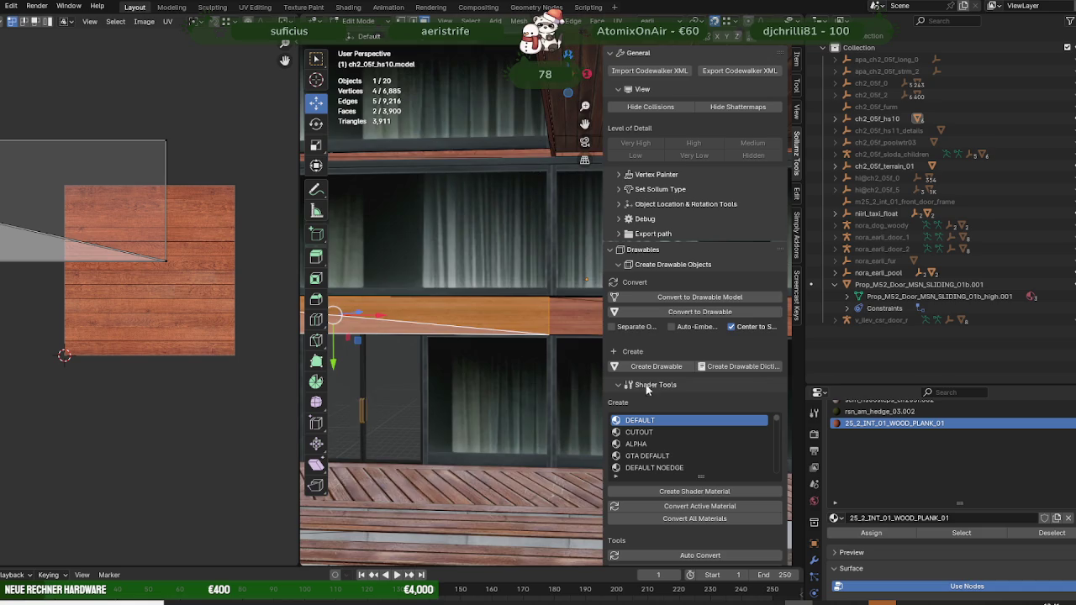
- Widen the 3D view and extend the selection to six lower plank band faces
middle_click_drag(454, 378, 471, 353)
left_click_drag(299, 345, 182, 345)
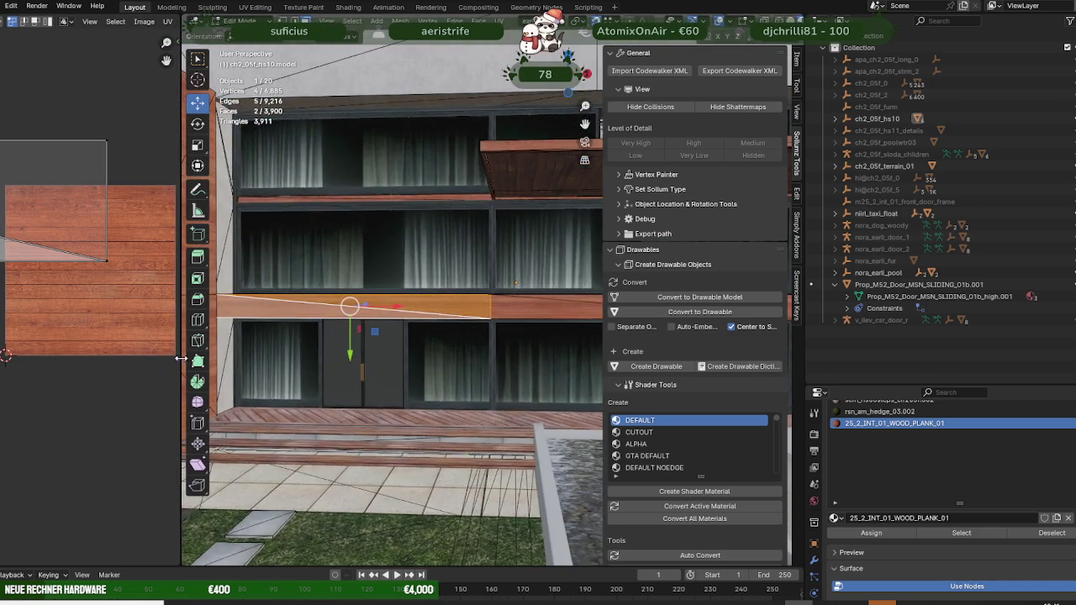
middle_click_drag(395, 328, 407, 319)
scroll(407, 319, "up", 3)
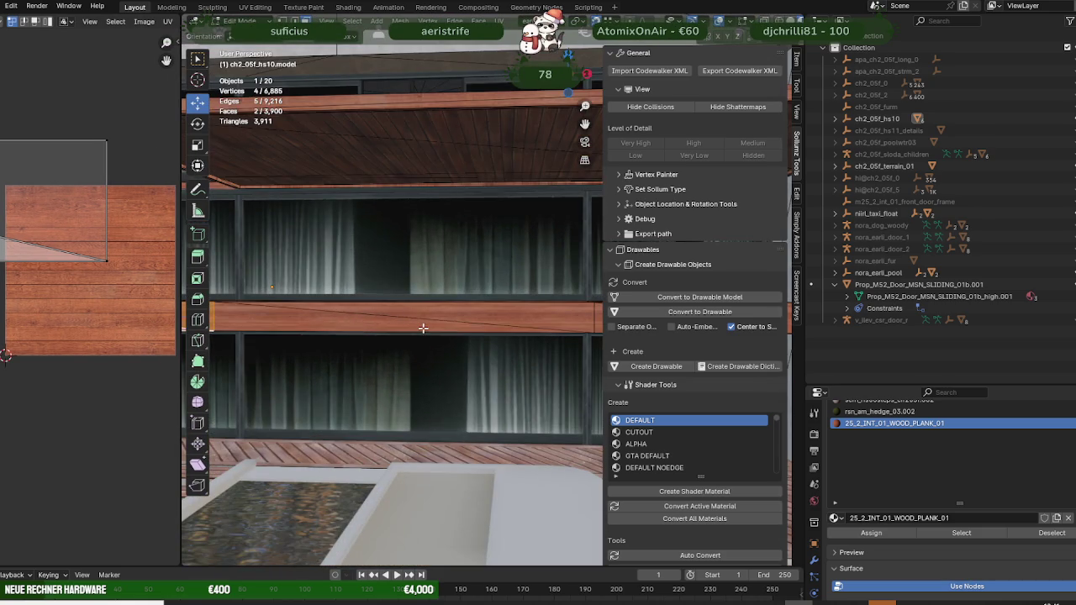
left_click(423, 328, "shift")
scroll(423, 328, "down", 2)
left_click(407, 326, "shift")
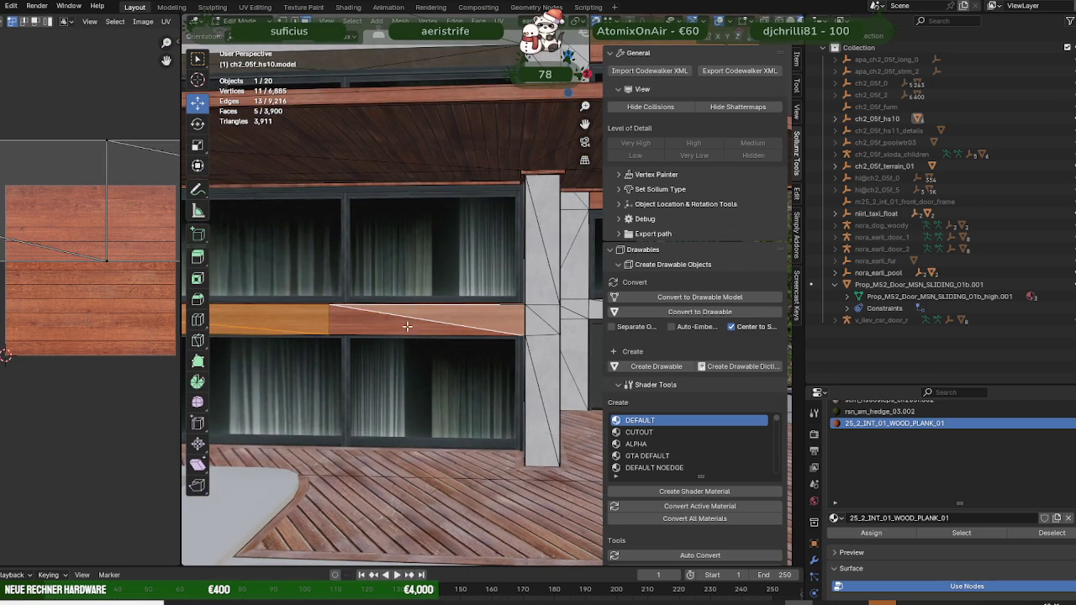
left_click(407, 326, "shift")
scroll(70, 275, "down", 3)
- Move the plank UV strip down on the wood texture and scale it
key("shift+space")
left_click(105, 315)
scroll(123, 267, "up", 2)
scroll(125, 267, "down", 3)
key("shift+space")
left_click(135, 233)
left_click_drag(138, 227, 136, 254)
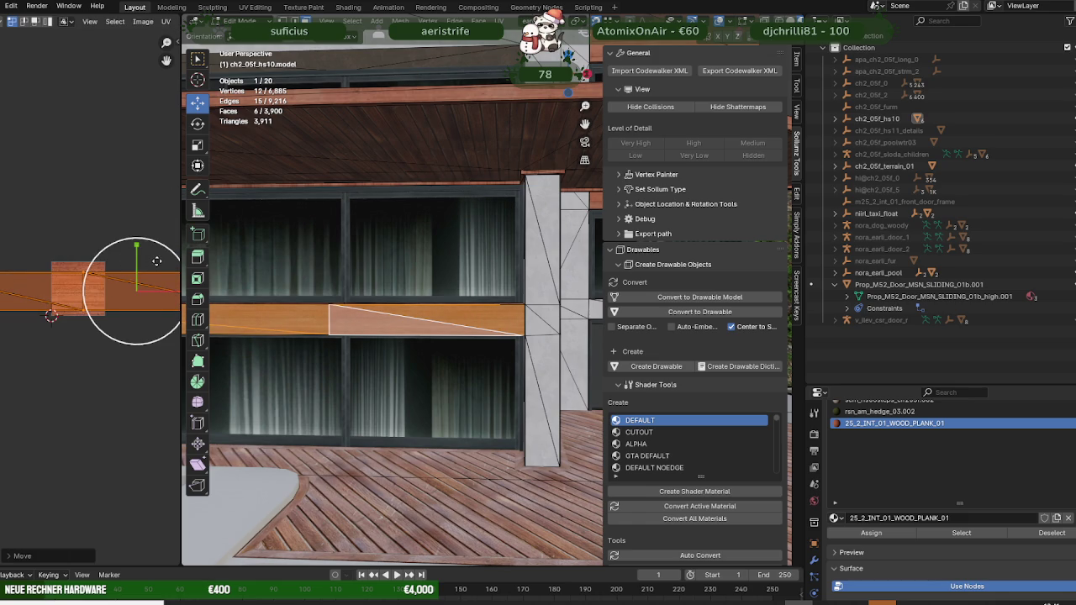
key("s")
left_click(163, 254)
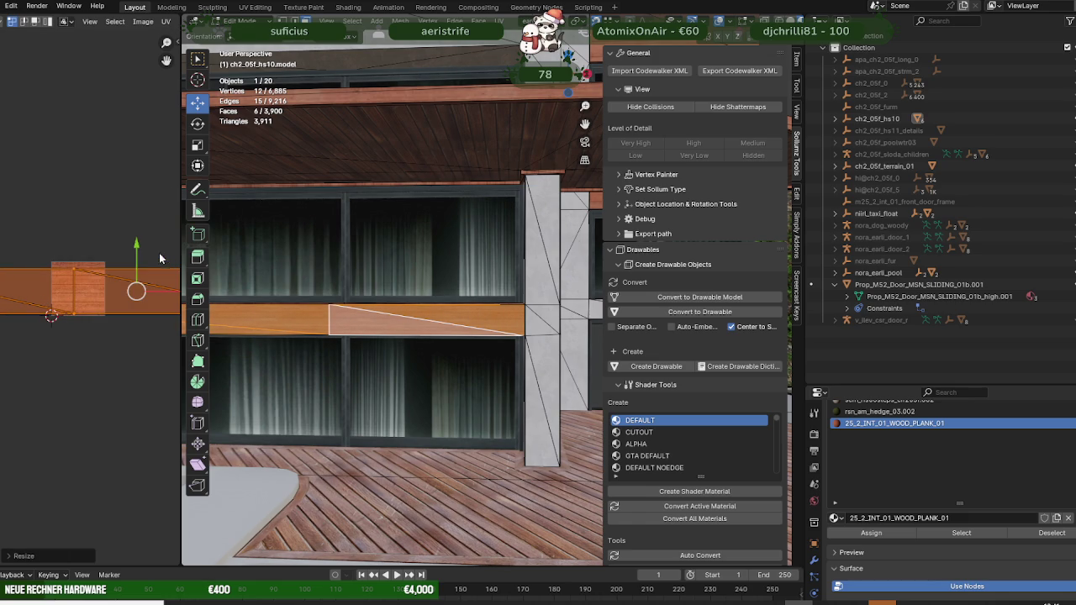
- Rescale the UV strip and slide it slightly along one axis
key("g")
key("y")
right_click(138, 248)
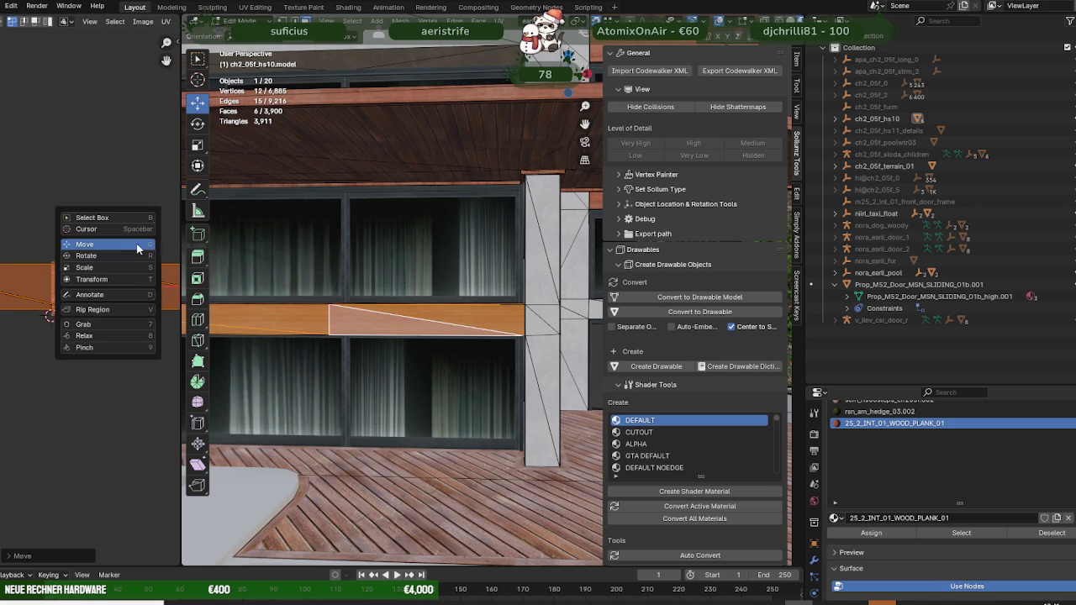
key("s")
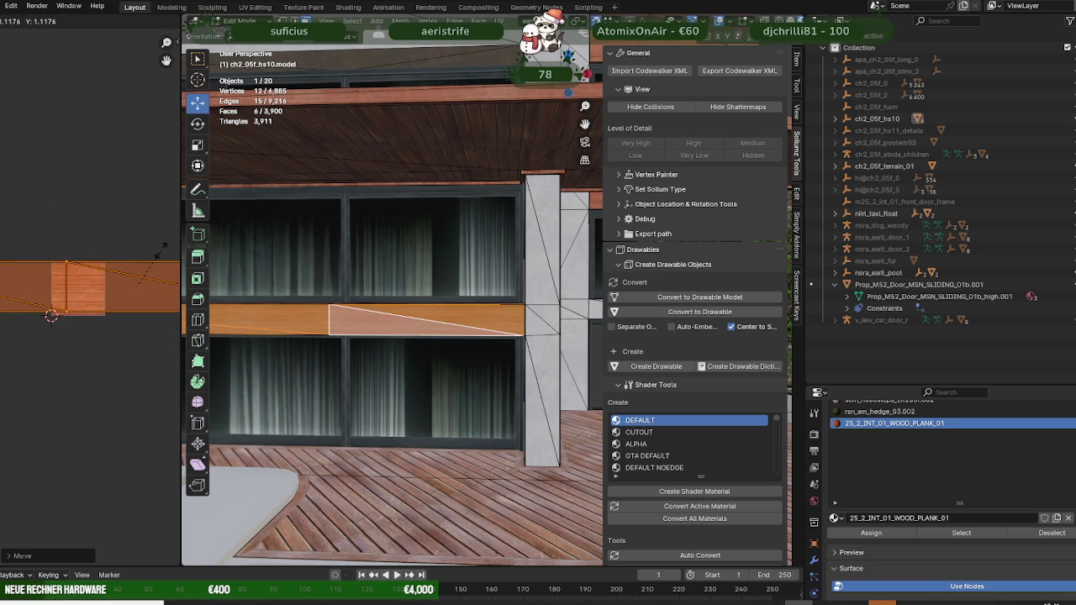
left_click(165, 249)
right_click(165, 249)
key("Escape")
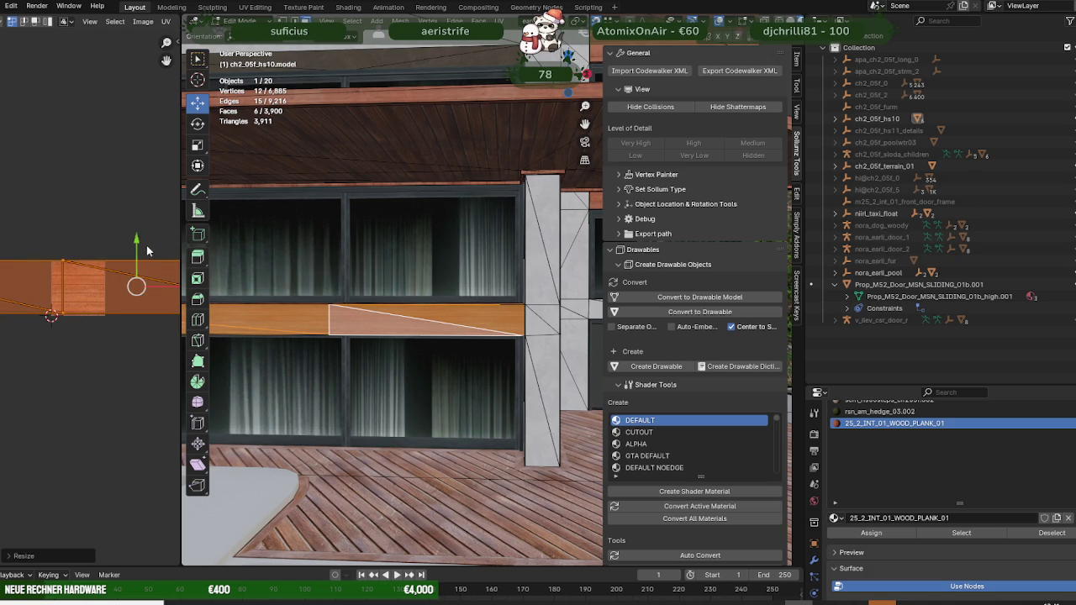
left_click_drag(137, 242, 137, 245)
- Stretch the plank UVs sideways across the wood texture and rescale the strip
scroll(384, 338, "up", 3)
scroll(384, 338, "up", 3)
key("shift+space")
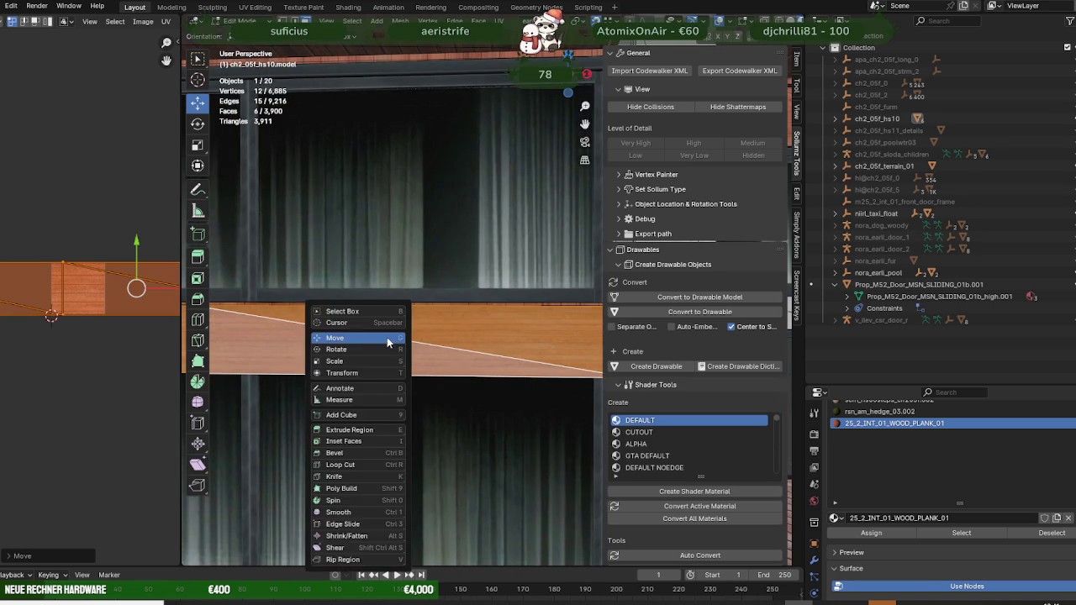
right_click(91, 297)
left_click(93, 294)
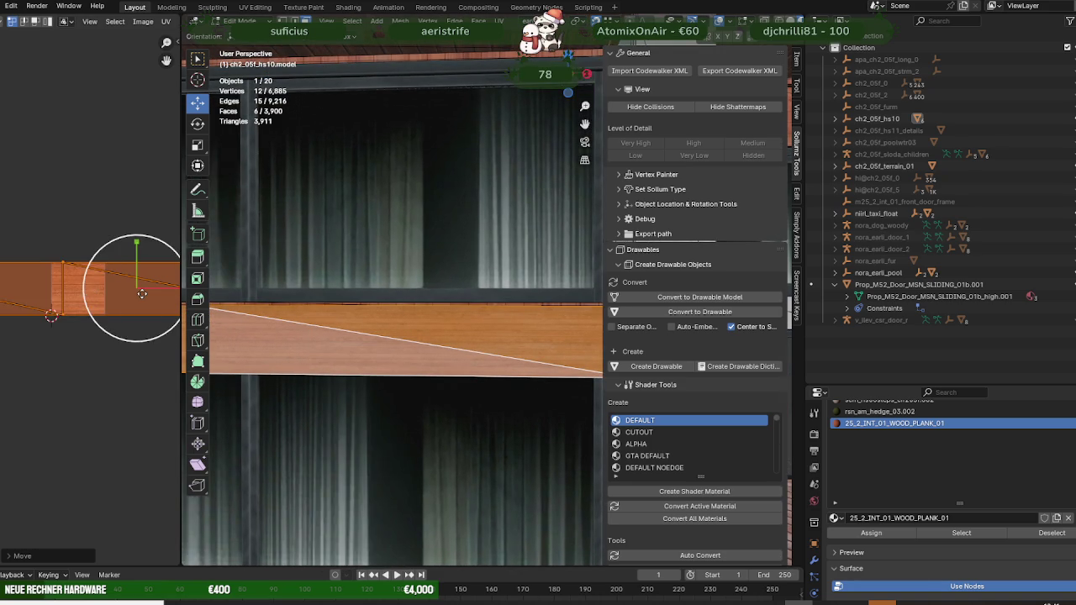
left_click_drag(156, 292, 152, 291)
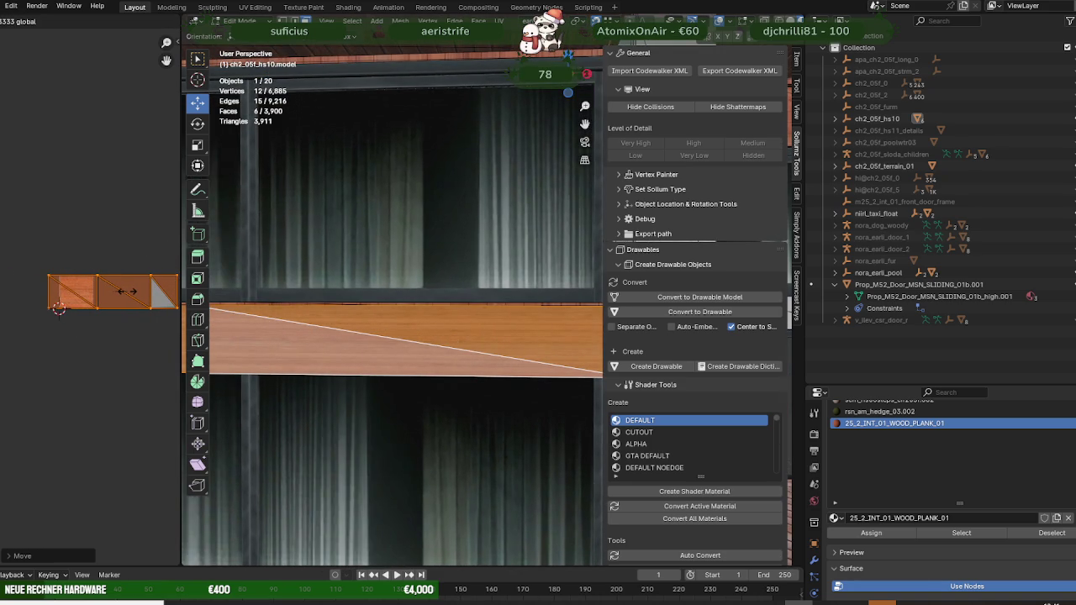
left_click(134, 288)
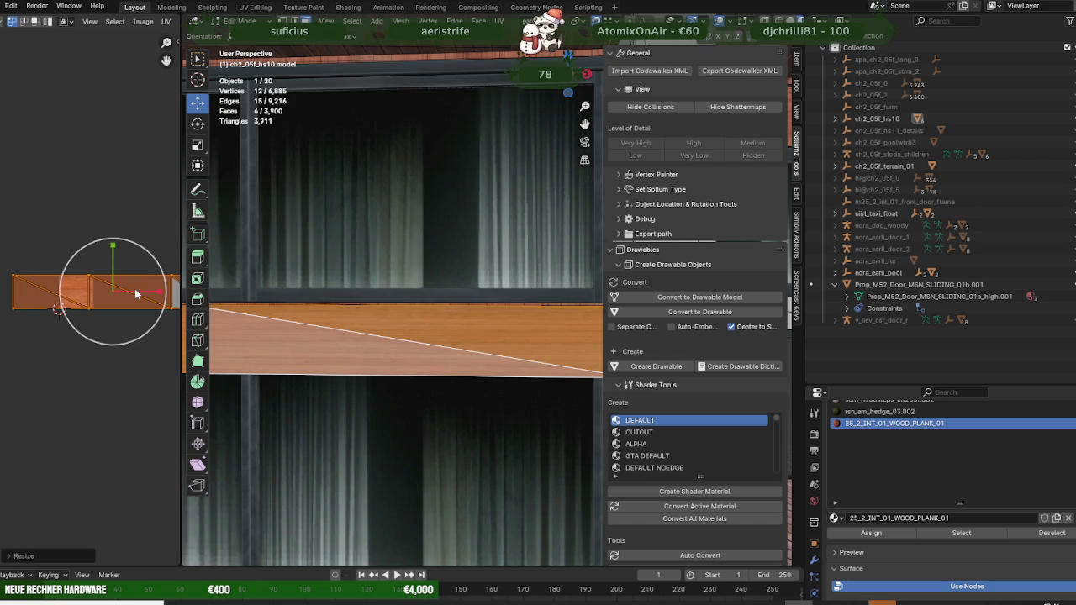
right_click(115, 270)
key("Escape")
mouse_move(113, 250)
left_mouse_down()
mouse_move(121, 211)
mouse_move(125, 238)
left_mouse_up()
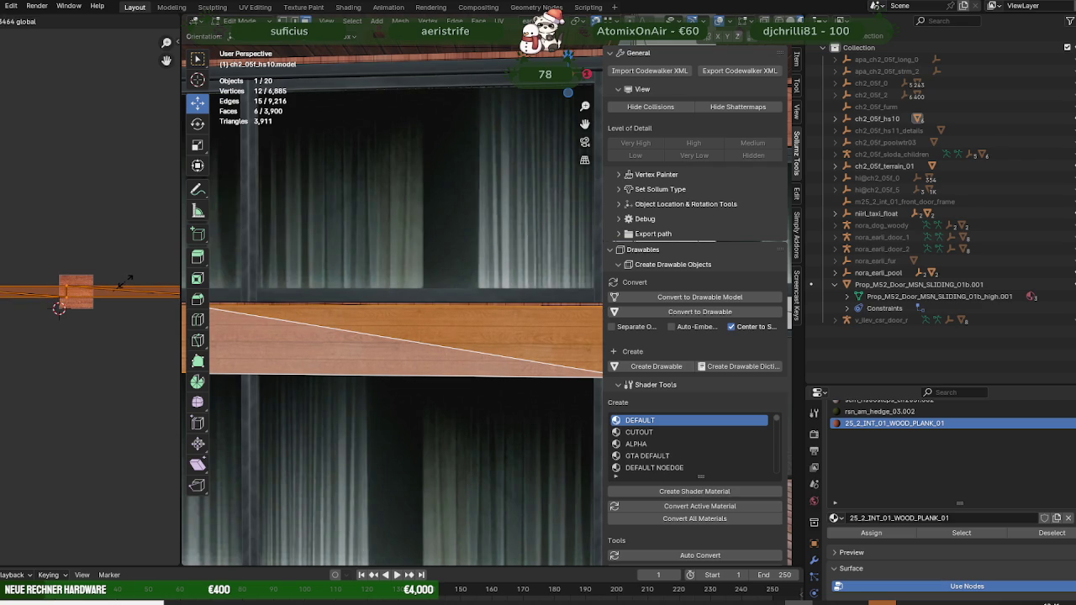
left_click(126, 283)
- Enlarge the UV strip, reposition it, and adjust its height on the texture
scroll(76, 298, "up", 3)
key("shift+space")
left_click(74, 300)
scroll(64, 269, "down", 3)
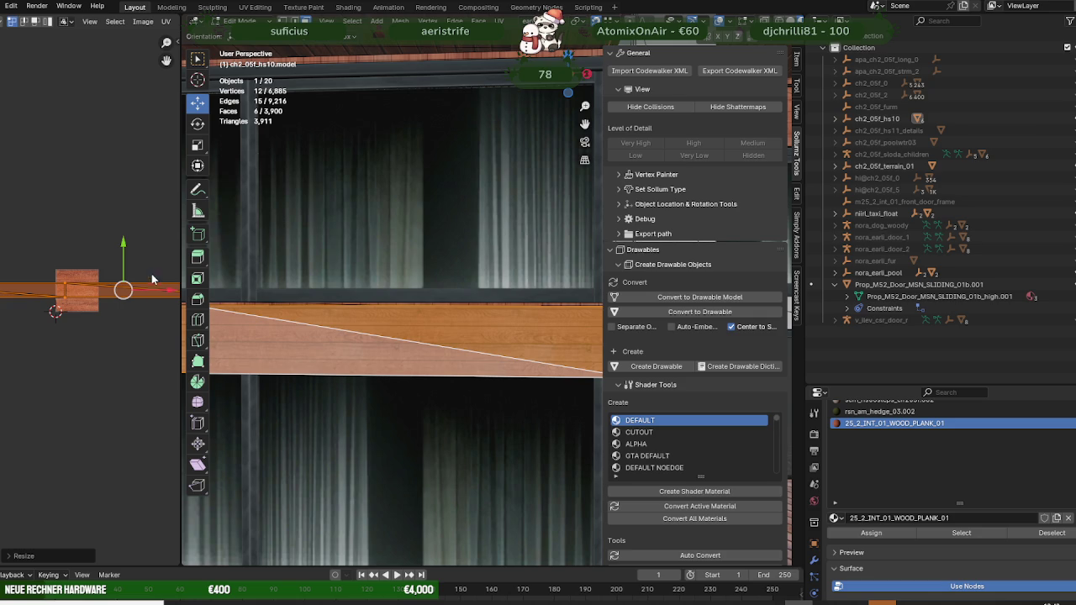
left_click_drag(158, 295, 104, 292)
scroll(76, 296, "up", 4)
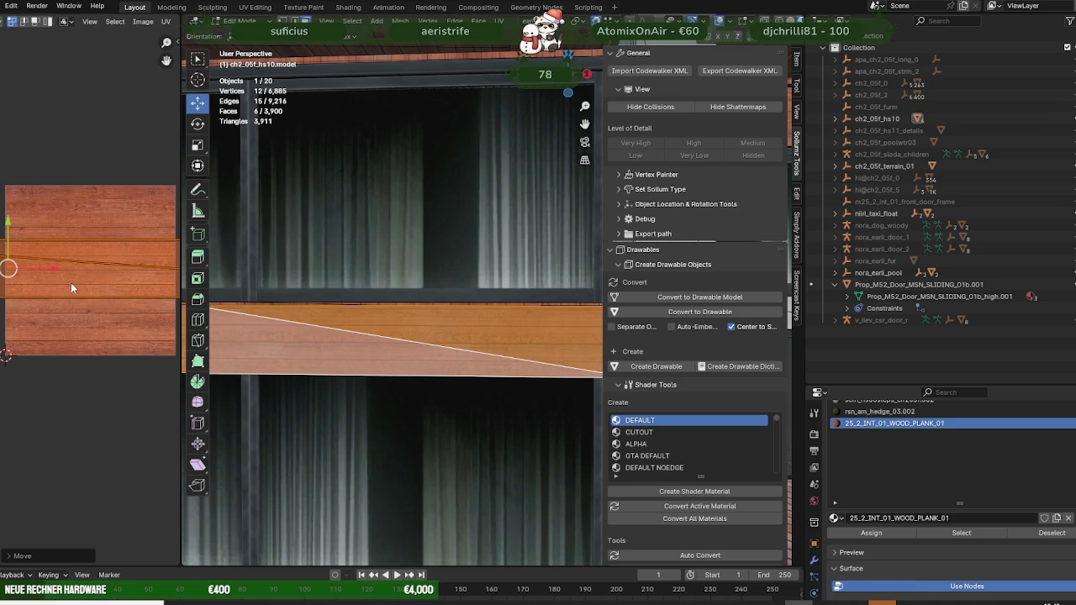
key("g")
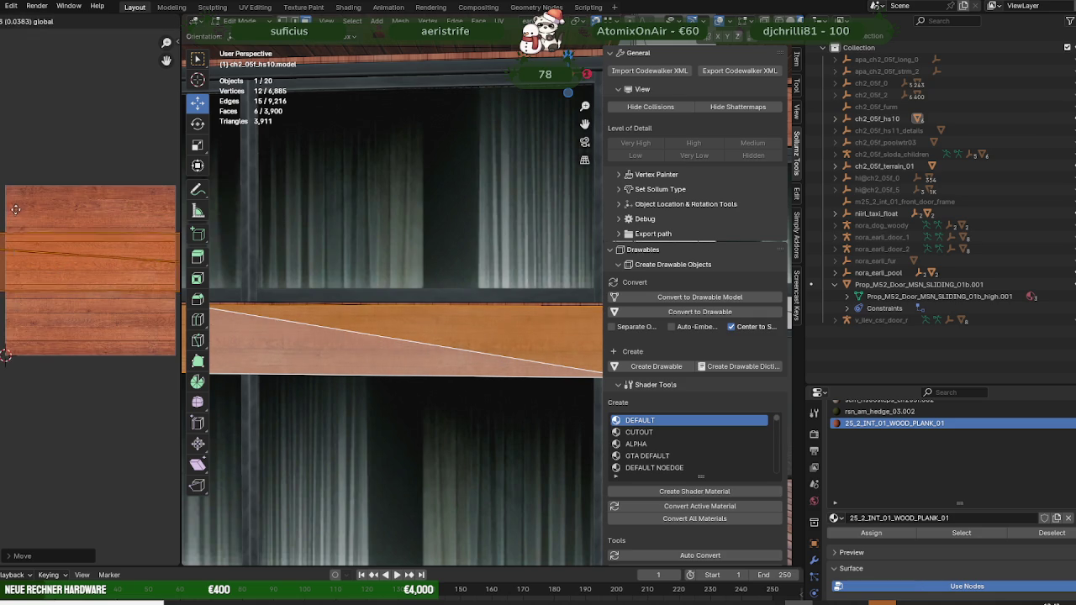
left_click(17, 206)
right_click(17, 206)
left_click(17, 216)
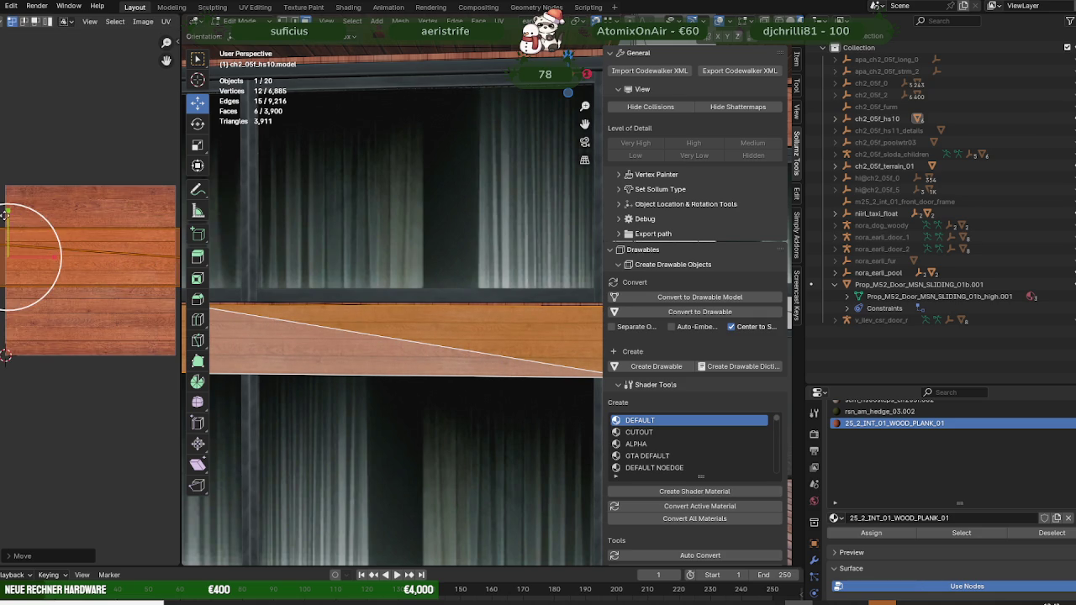
left_click_drag(8, 216, 8, 206)
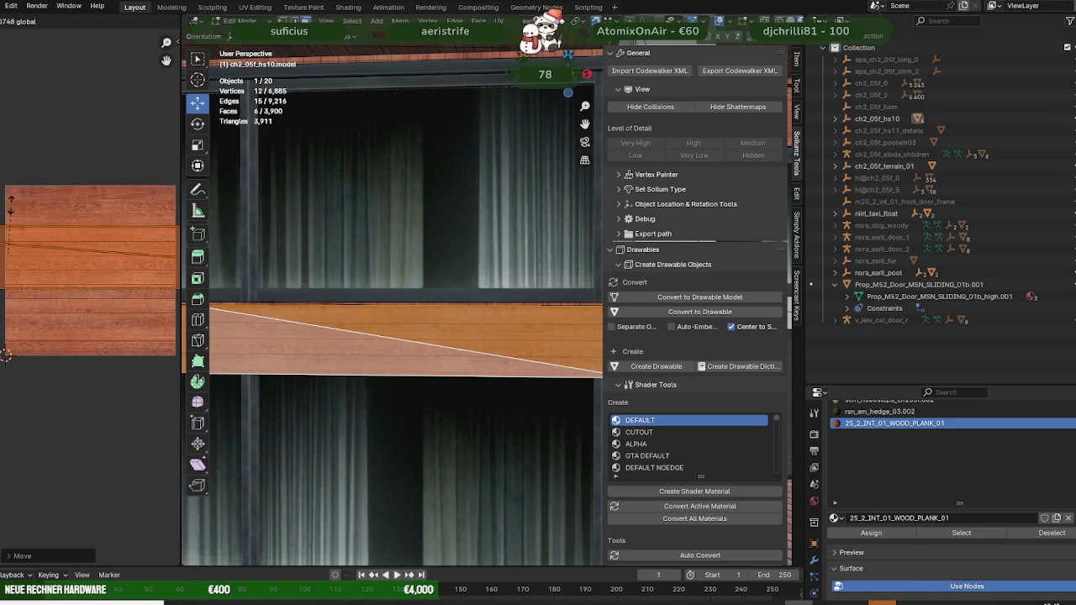
left_click(12, 195)
right_click(12, 195)
left_click(23, 214)
- Slide the UVs to line up the wood grain, then return to Object Mode
left_click_drag(8, 210, 8, 212)
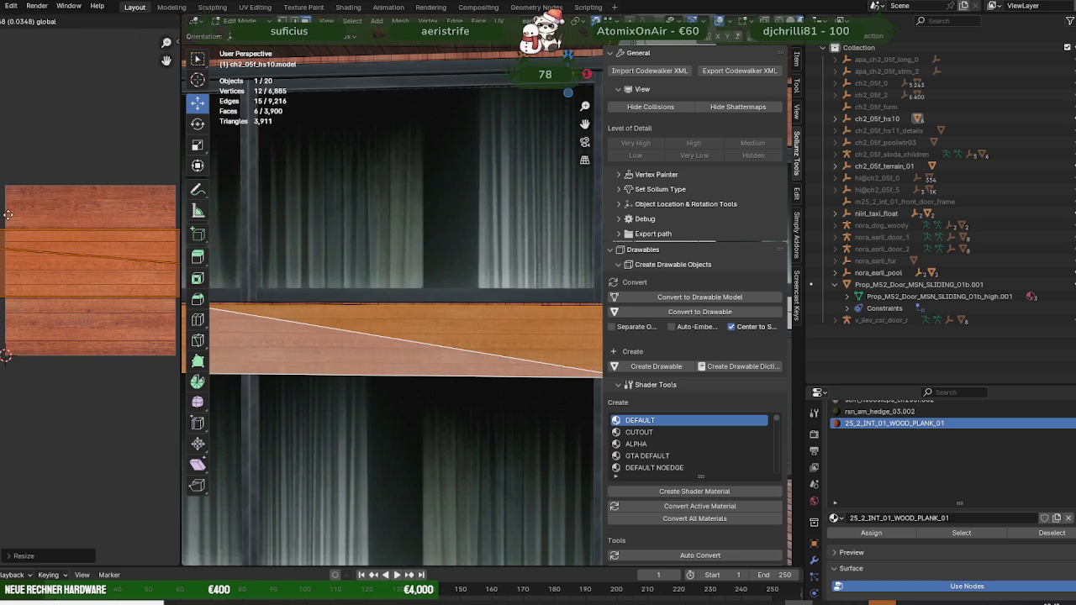
key("g")
key("Escape")
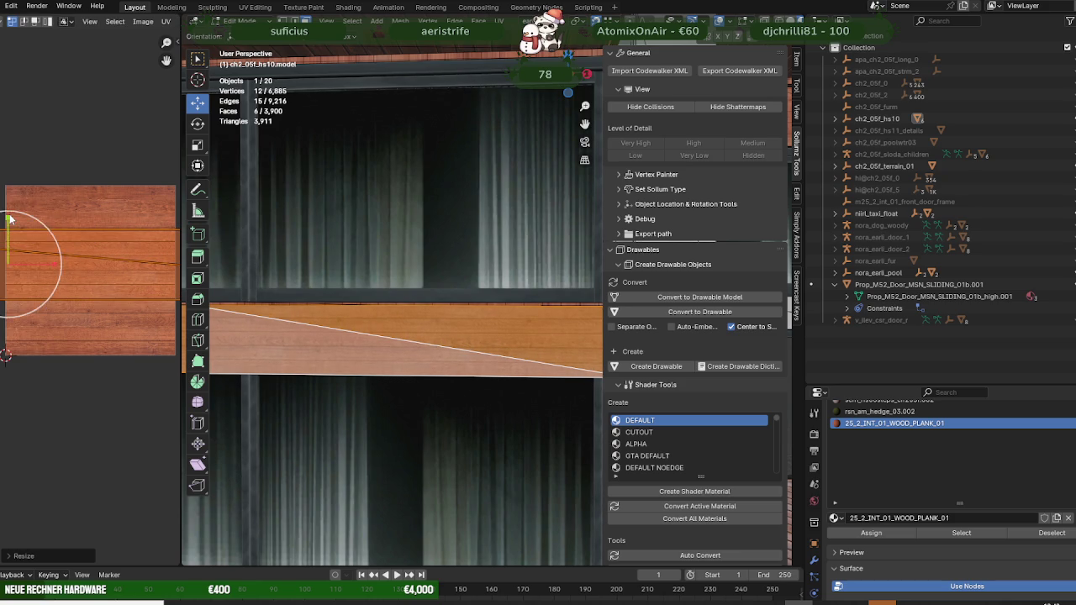
left_click_drag(8, 221, 8, 216)
scroll(407, 329, "down", 3)
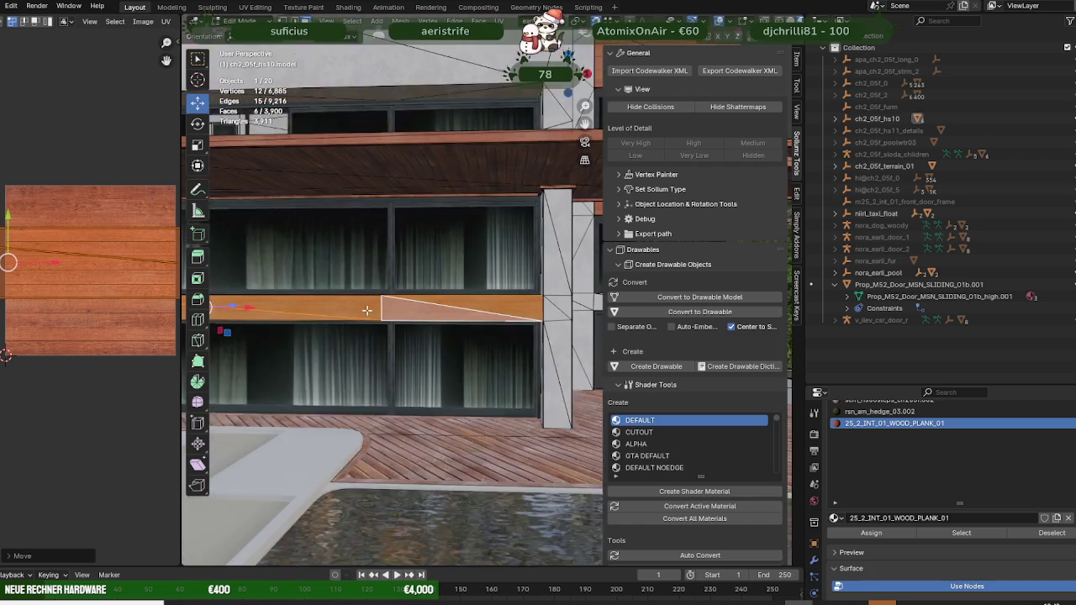
scroll(407, 330, "down", 2)
scroll(407, 330, "down", 2)
key("Tab")
scroll(410, 330, "down", 3)
mouse_move(411, 329)
middle_mouse_down()
mouse_move(460, 314)
mouse_move(496, 321)
mouse_move(532, 438)
middle_mouse_up()
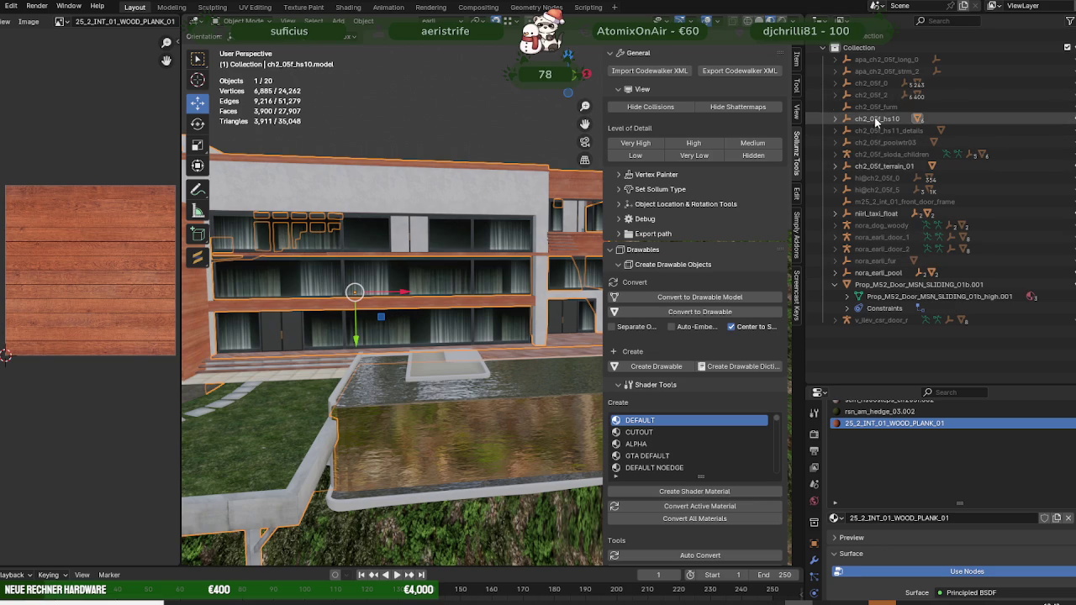
- Select the ch2_05f_hs10.model mesh in the Outliner and remove its unused material slots
left_click(841, 120)
left_click(836, 118)
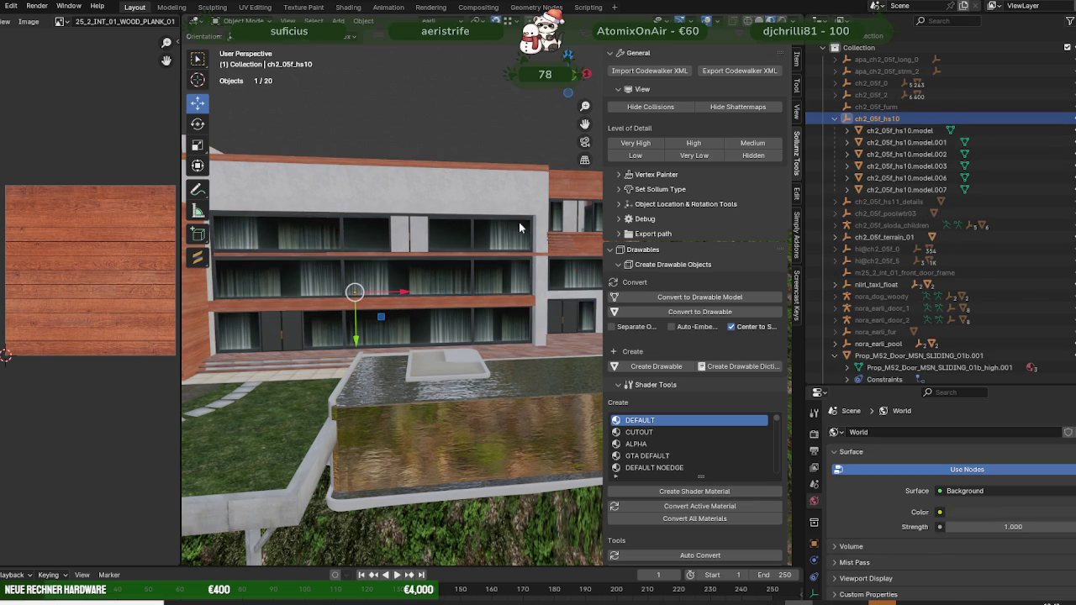
left_click(570, 187)
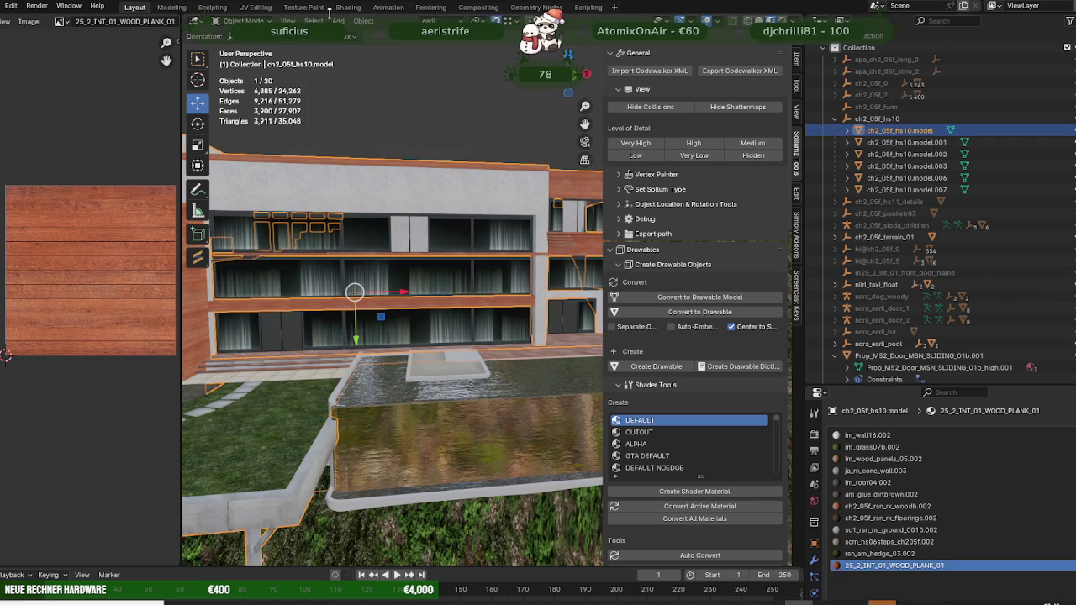
left_click(363, 20)
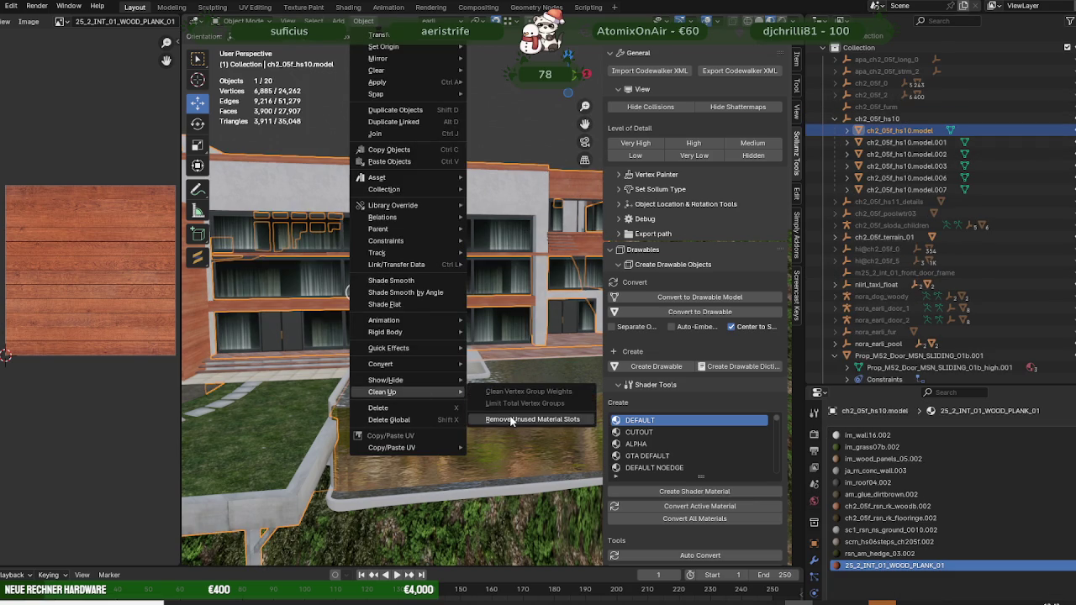
left_click(504, 420)
- Review the whole building, collapse the ch2_05f_hs10 collection, and pick the localhost:7788 server
scroll(714, 454, "down", 1)
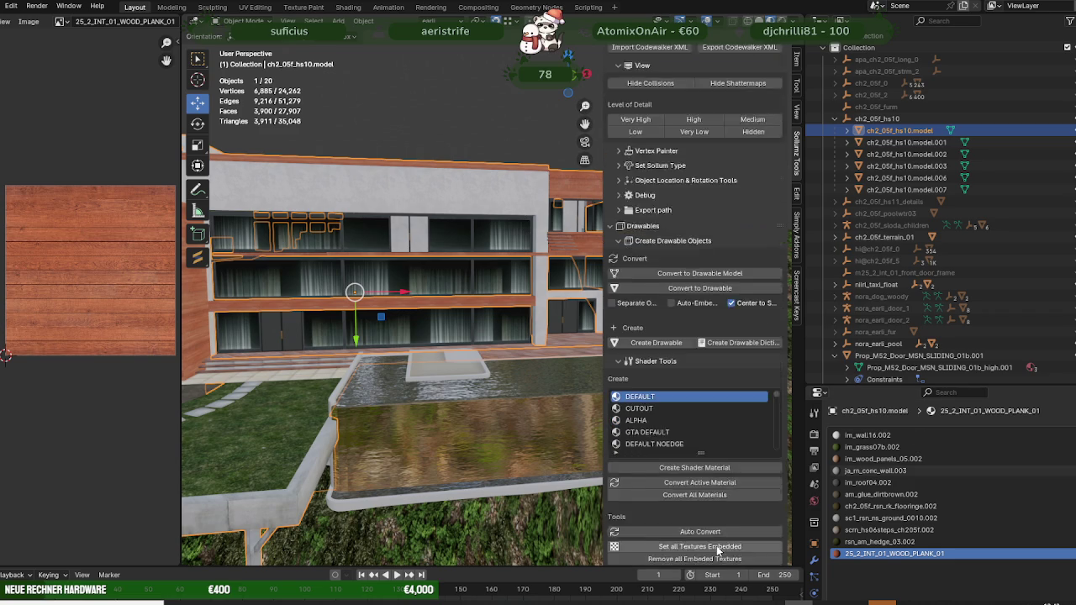
scroll(714, 454, "down", 4)
scroll(410, 314, "down", 5)
middle_click_drag(409, 314, 458, 327)
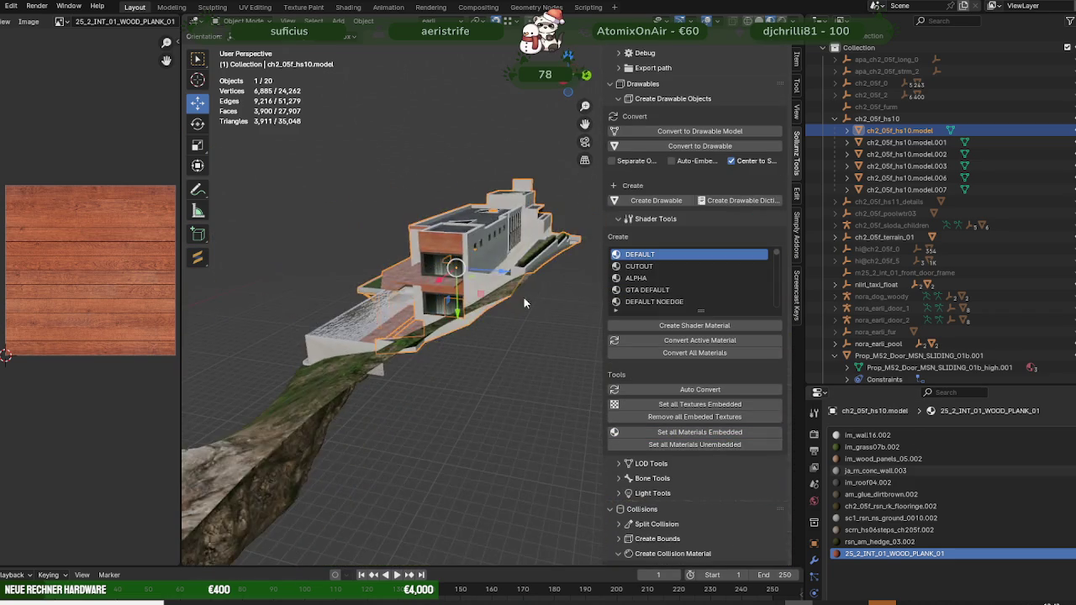
scroll(457, 319, "up", 5)
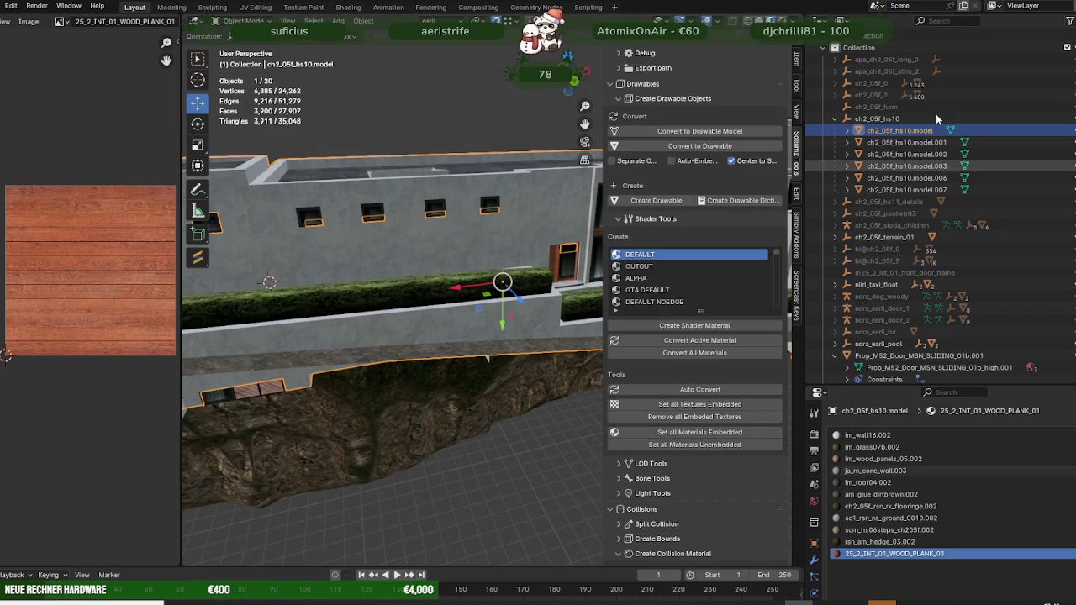
left_click(838, 125)
scroll(690, 253, "up", 5)
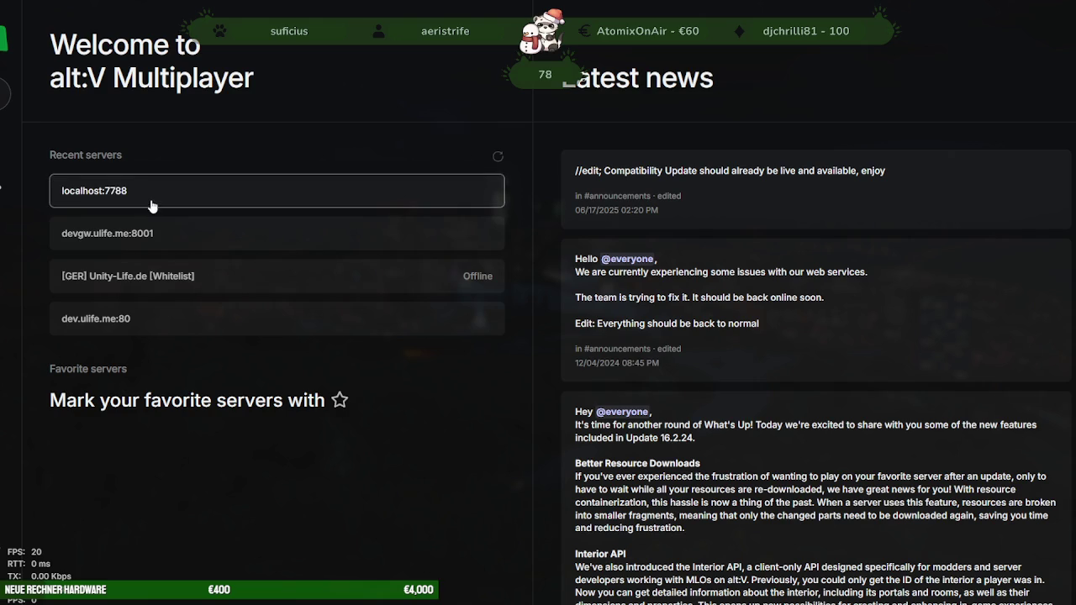
left_click(151, 206)
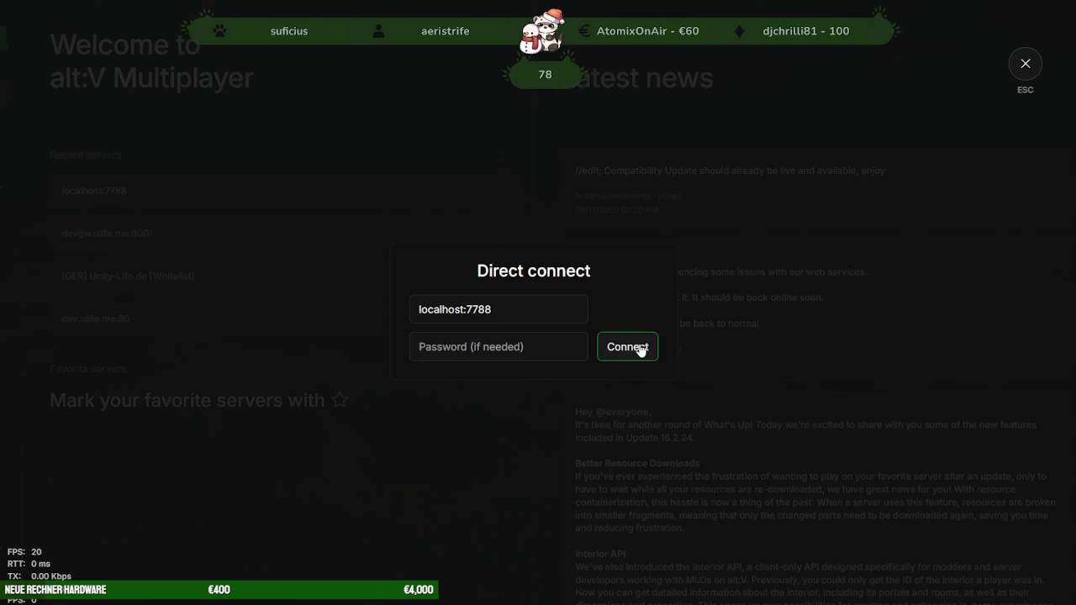
- Connect to the local server at localhost:7788 from the Direct connect dialog
left_click(639, 348)
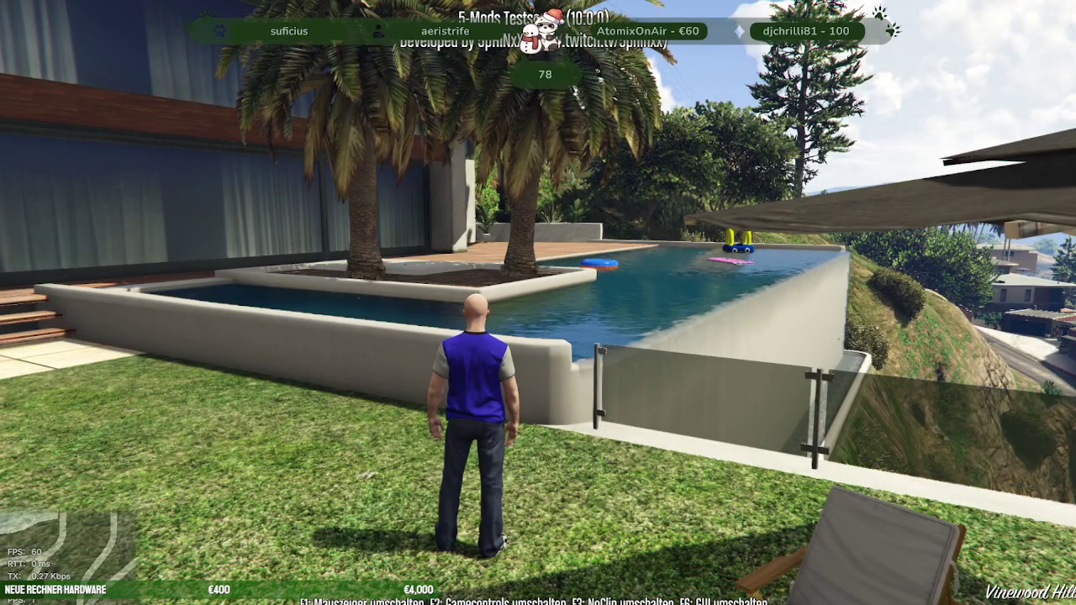
- Walk the character across the lawn, along the glass fence and into the pool
key("w")
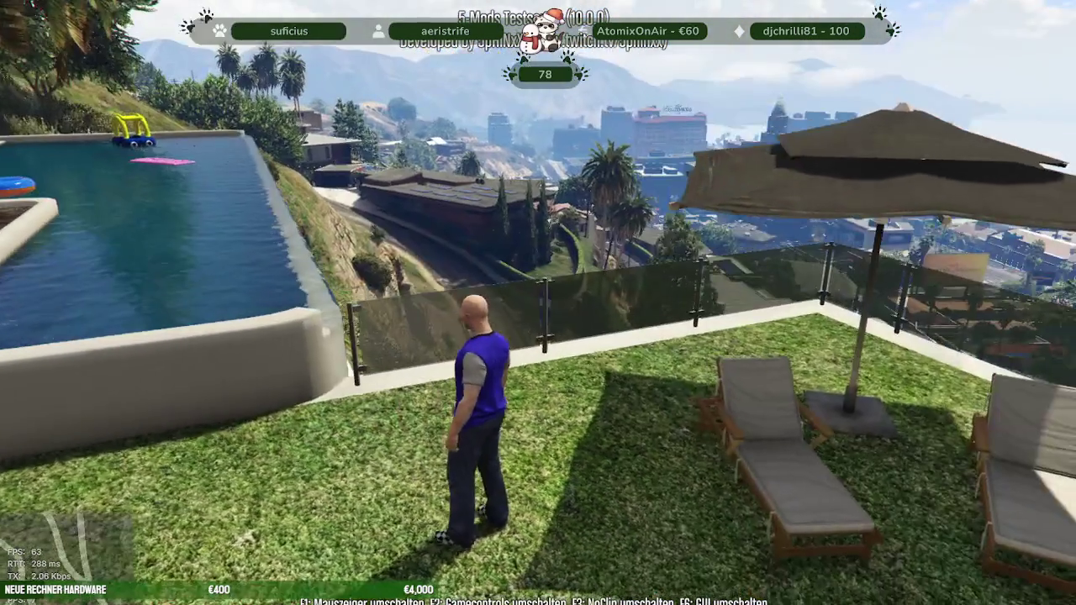
key("w")
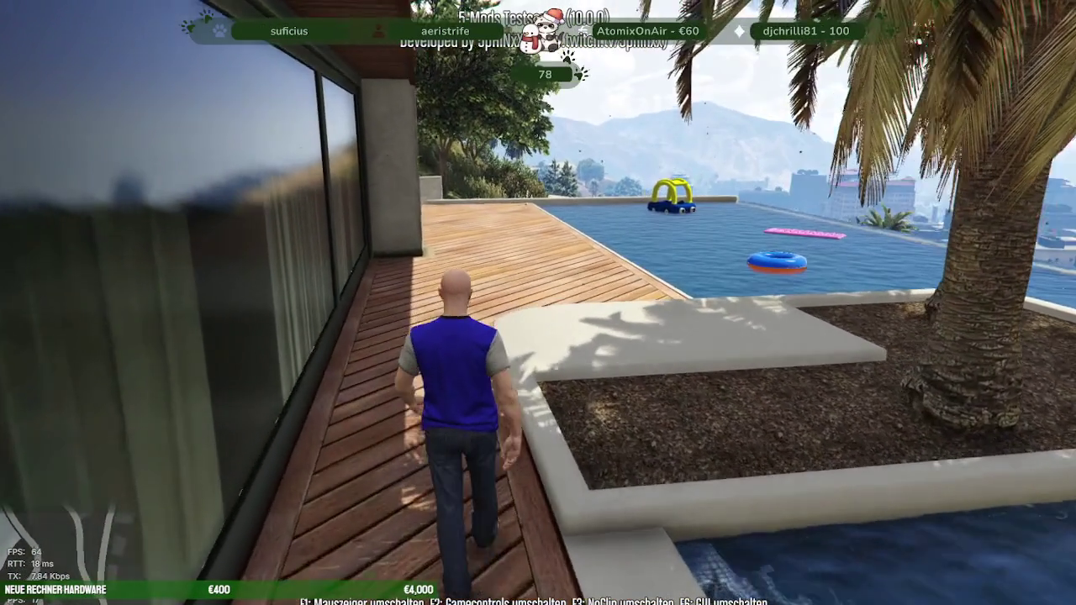
key("w")
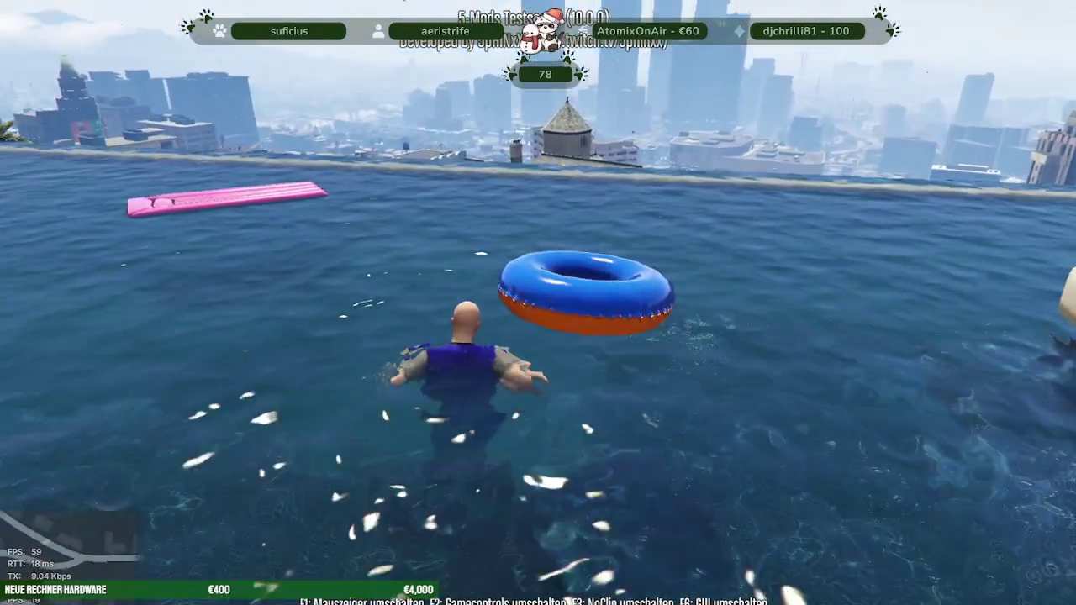
- Dive underwater, resurface and swim around the inflatable car
key("ctrl")
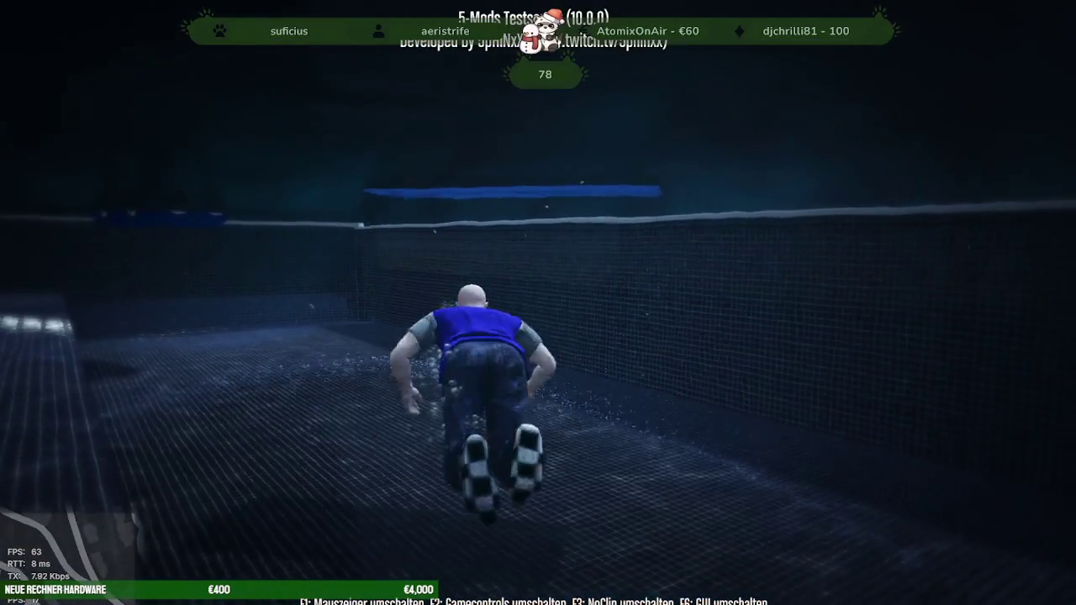
key("space")
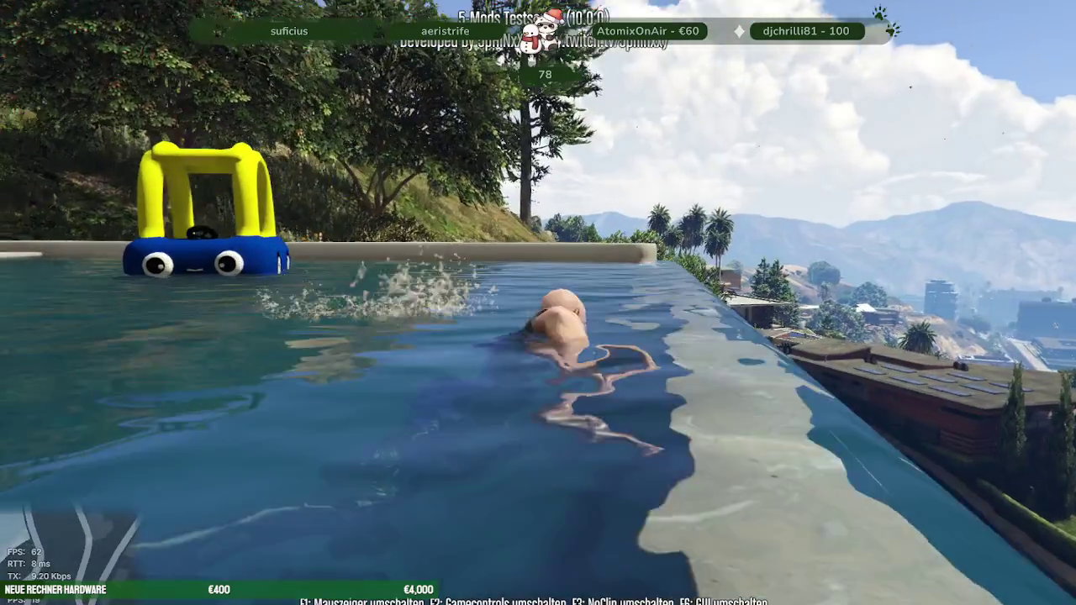
key("w")
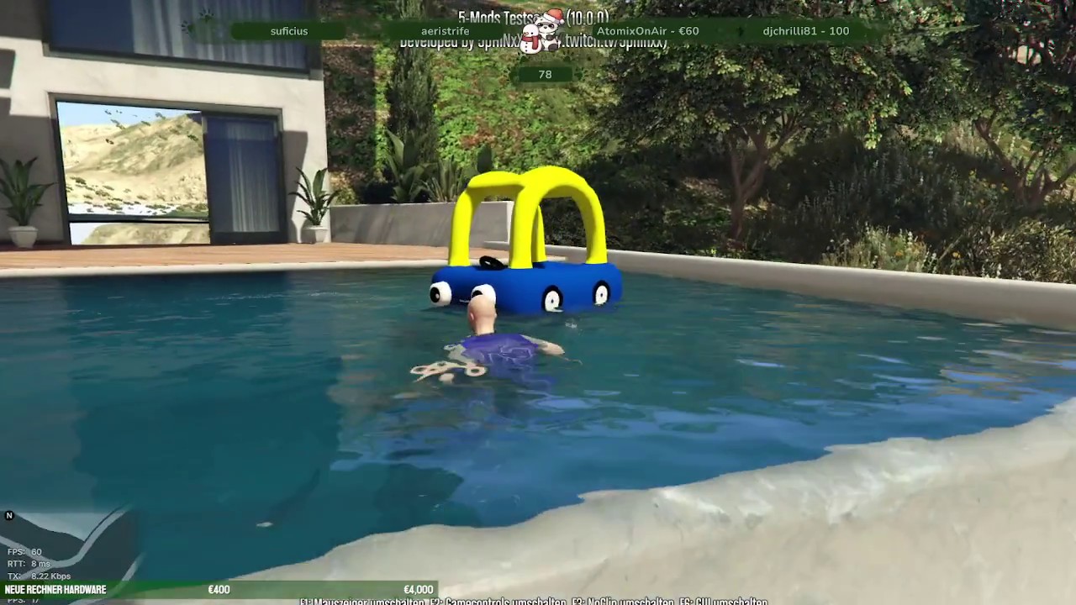
key("w")
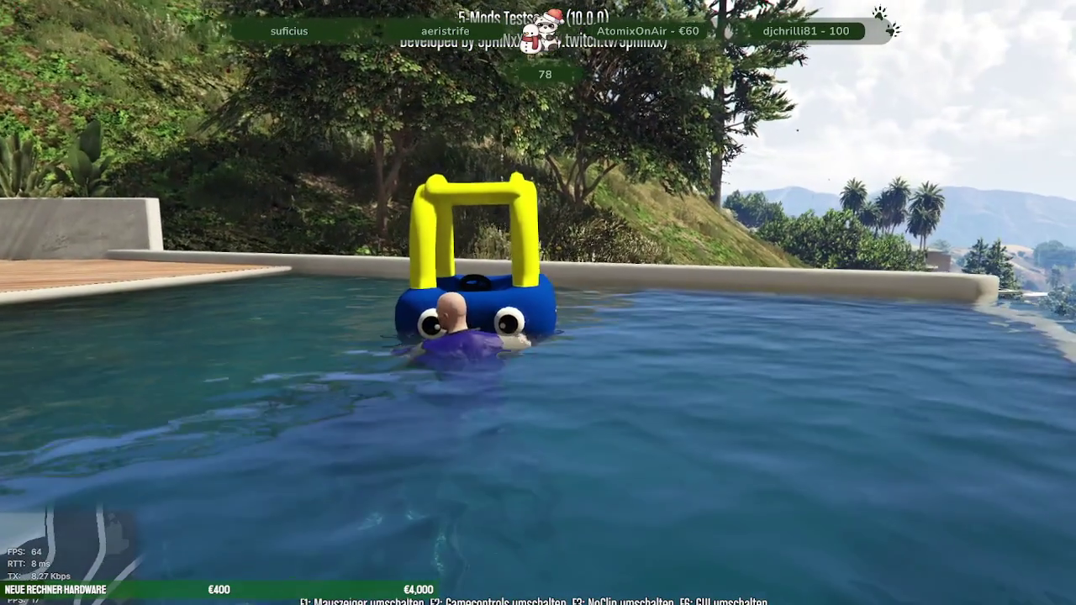
key("w")
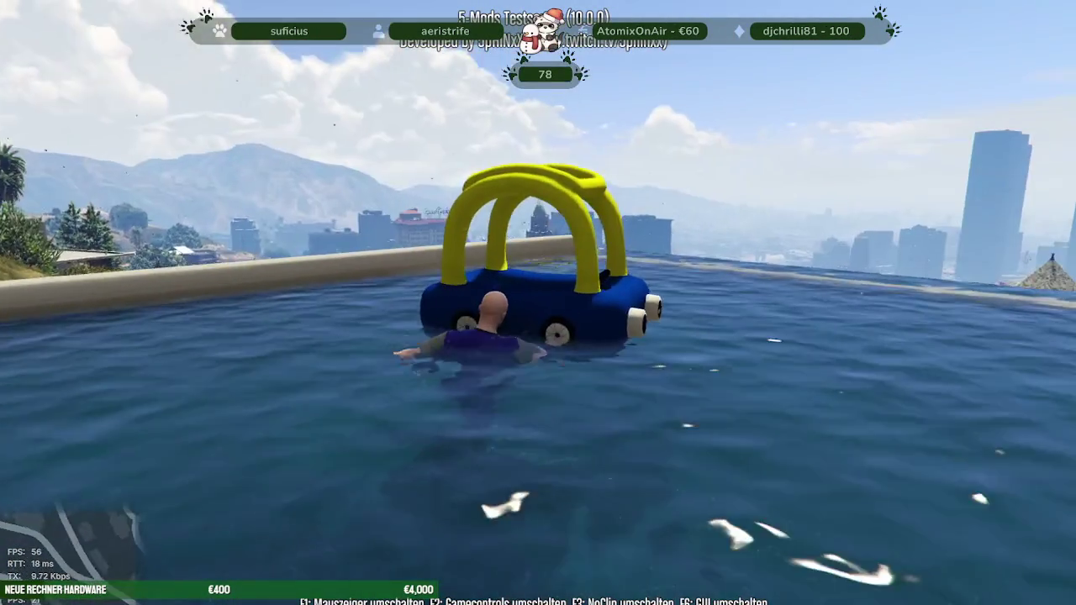
- Dive along the pool floor, surface past the ring and pink float, and swim to the city-facing edge
key("ctrl")
key("w")
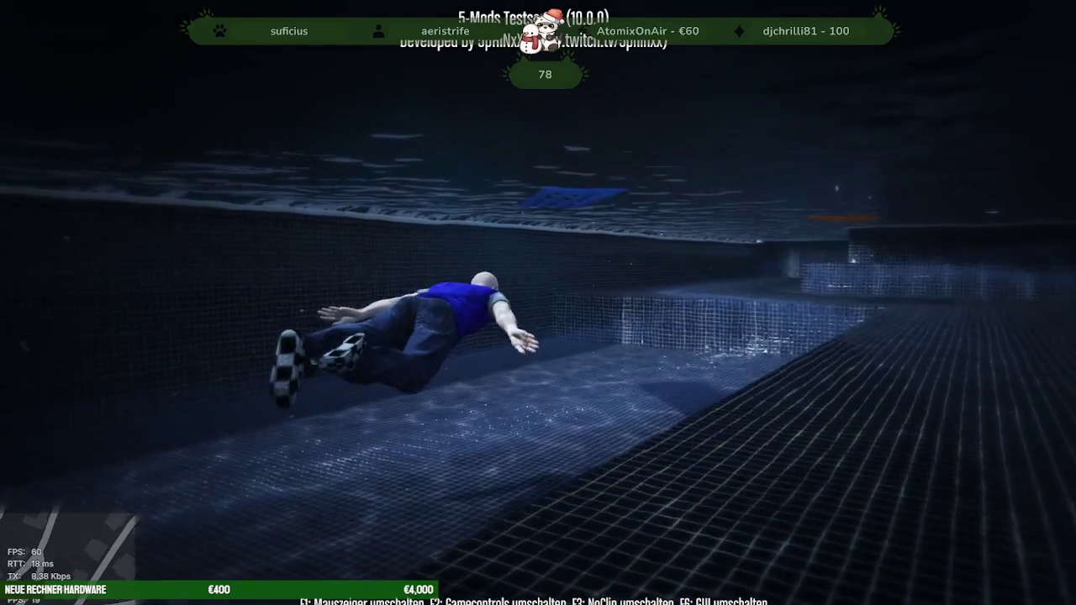
key("w")
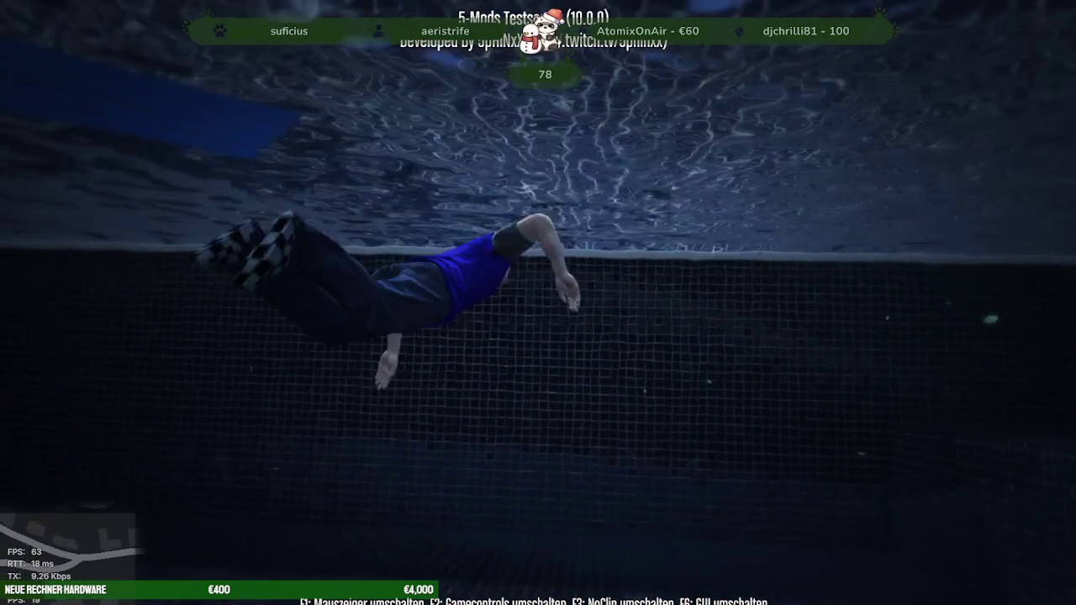
key("w")
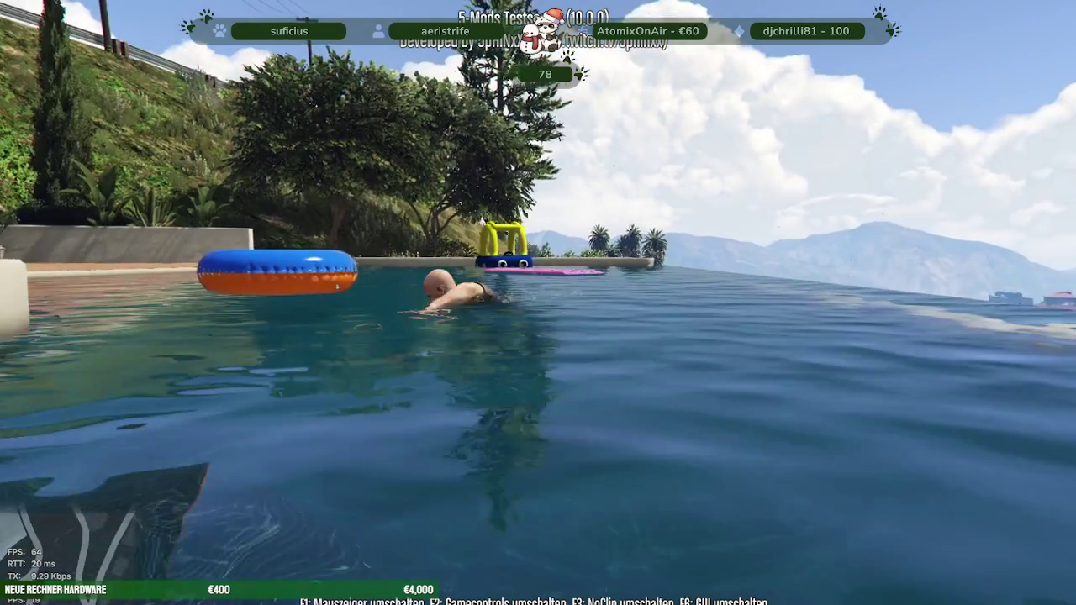
key("ctrl")
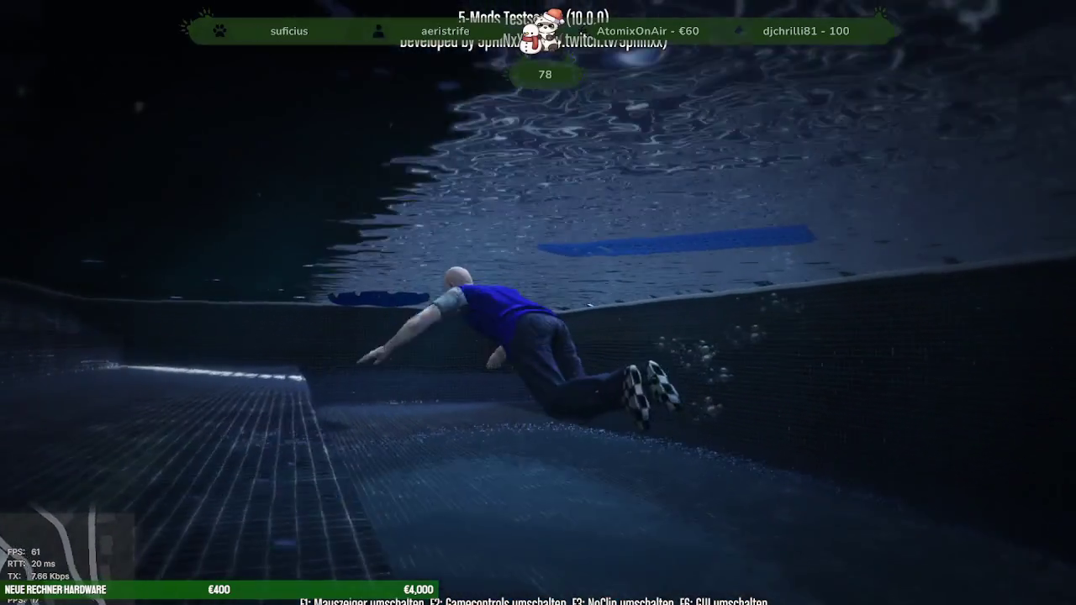
key("w")
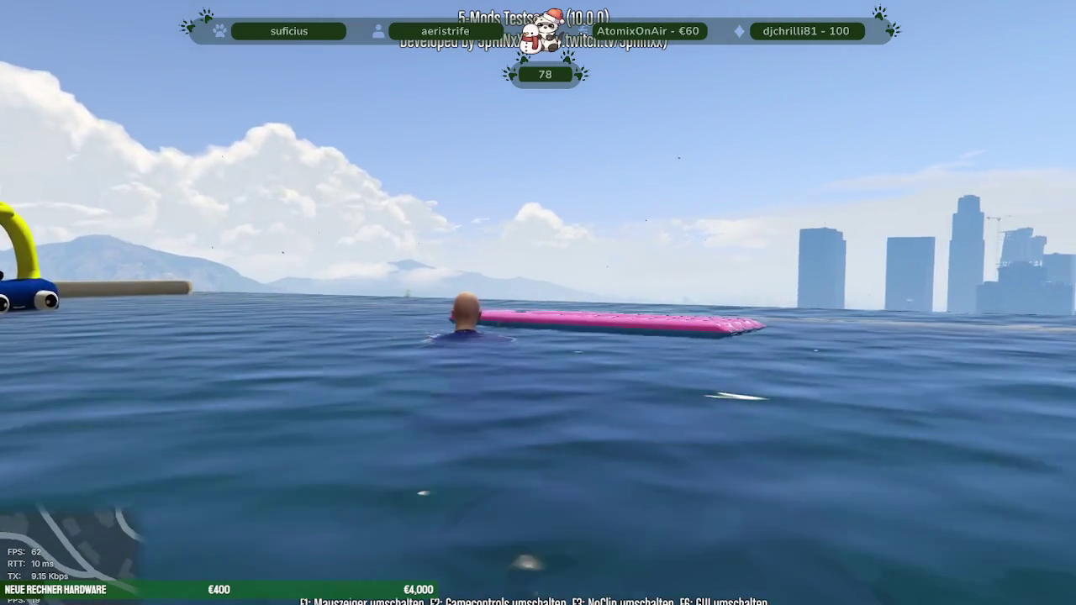
key("w")
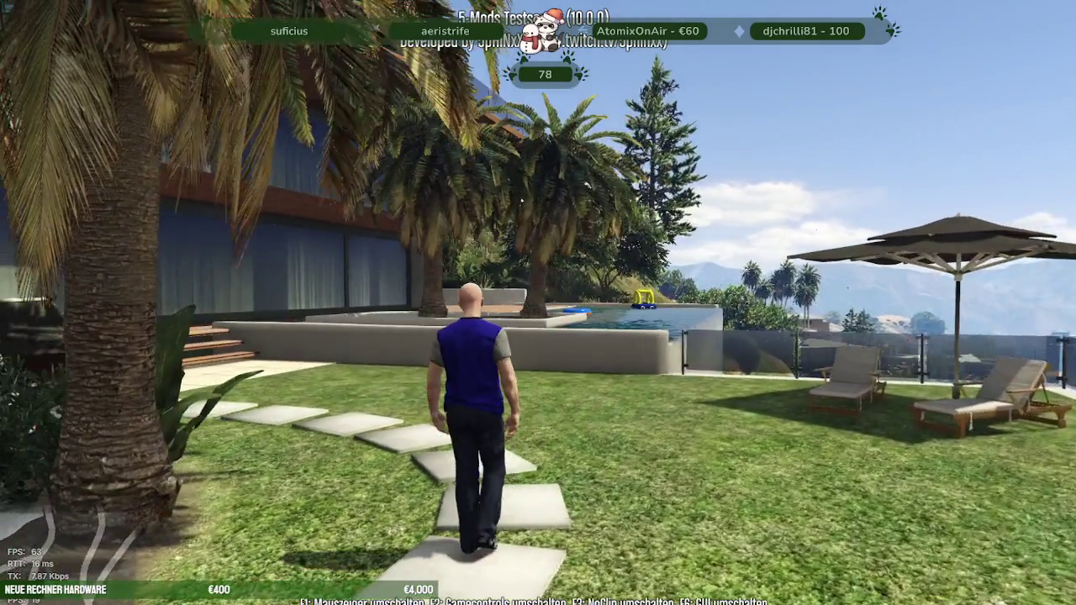
- Turn toward the house front, walk the path and climb the deck steps
key("a")
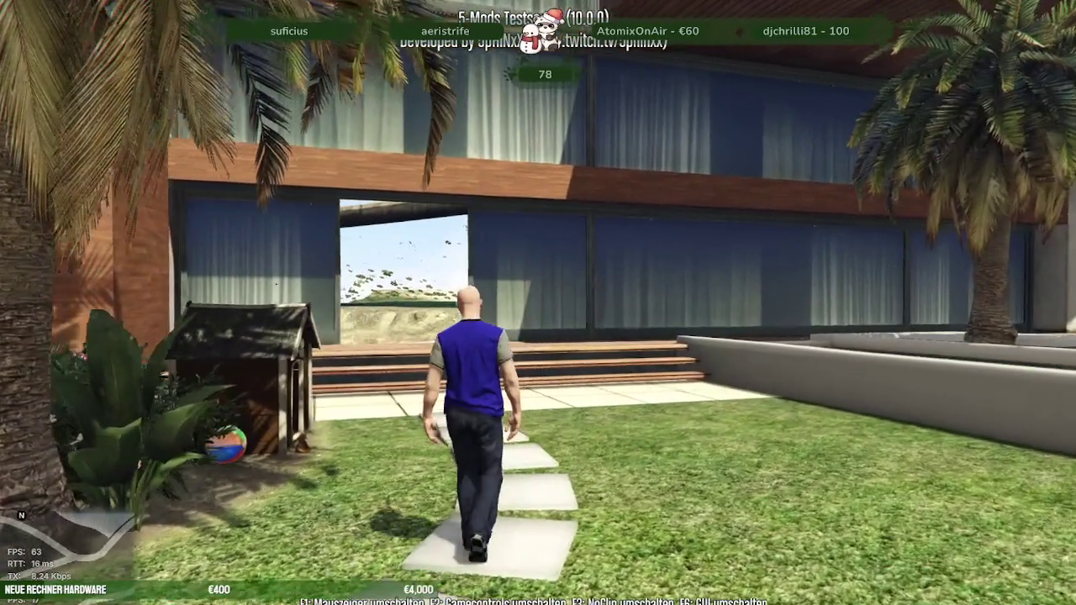
key("w")
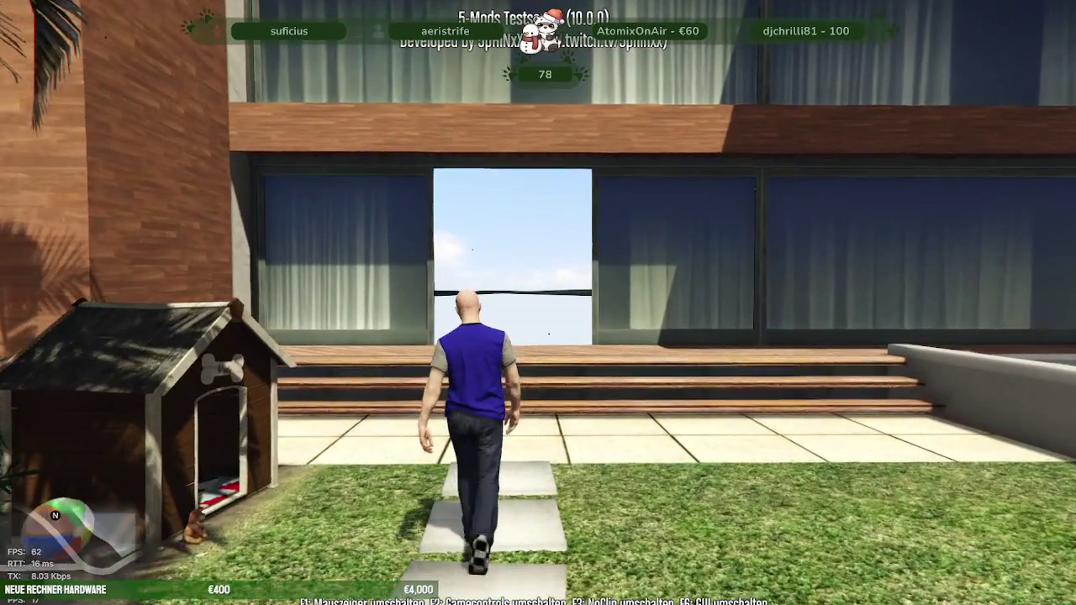
key("d")
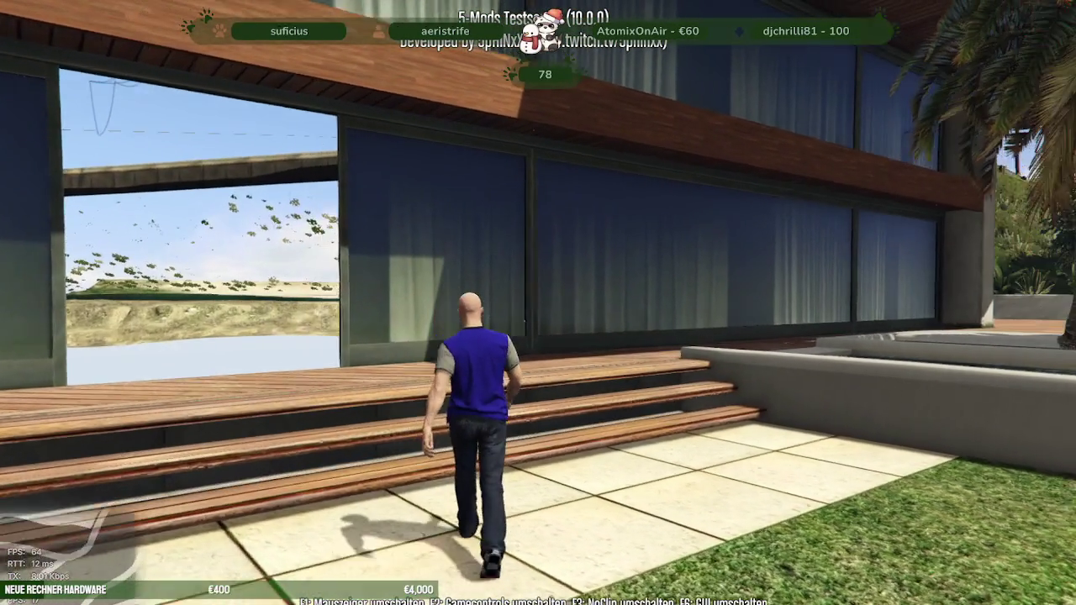
key("d")
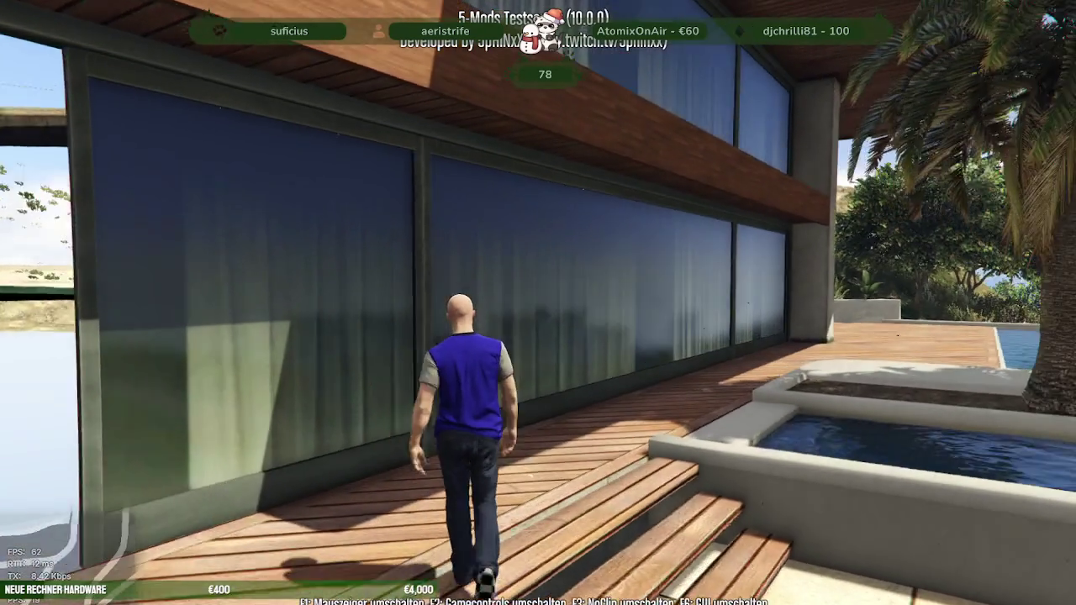
- Walk along the deck beside the glass wall to the pool, facing the open door, then the city view
key("w")
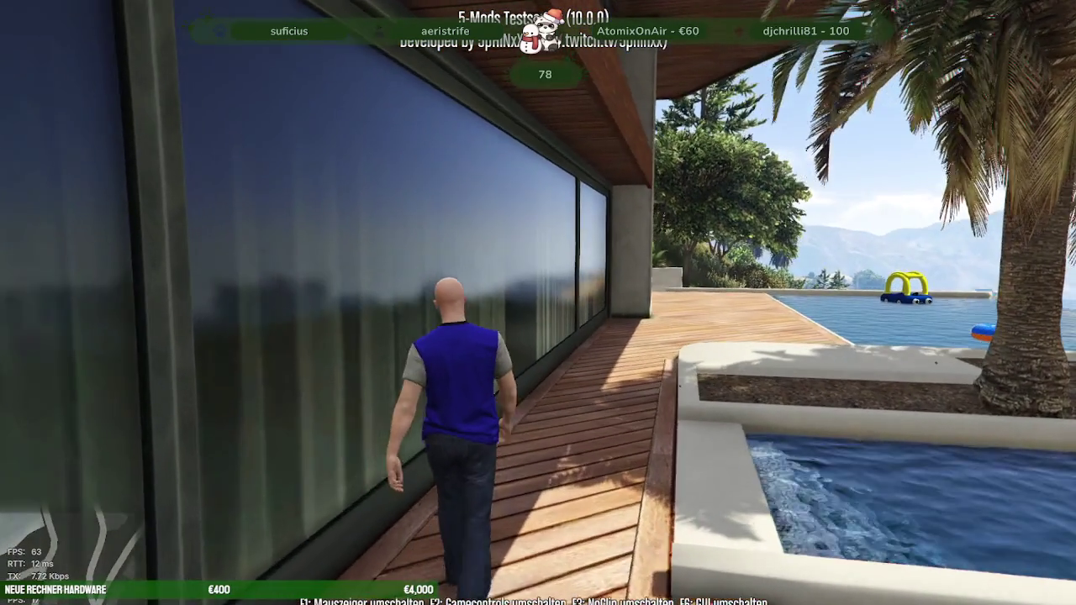
key("w")
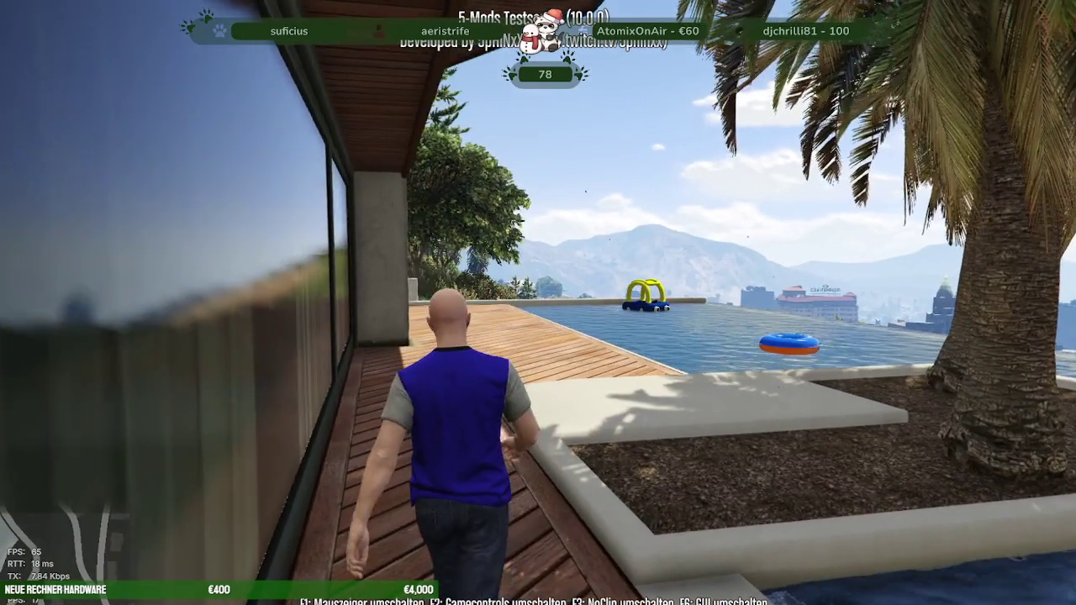
key("w")
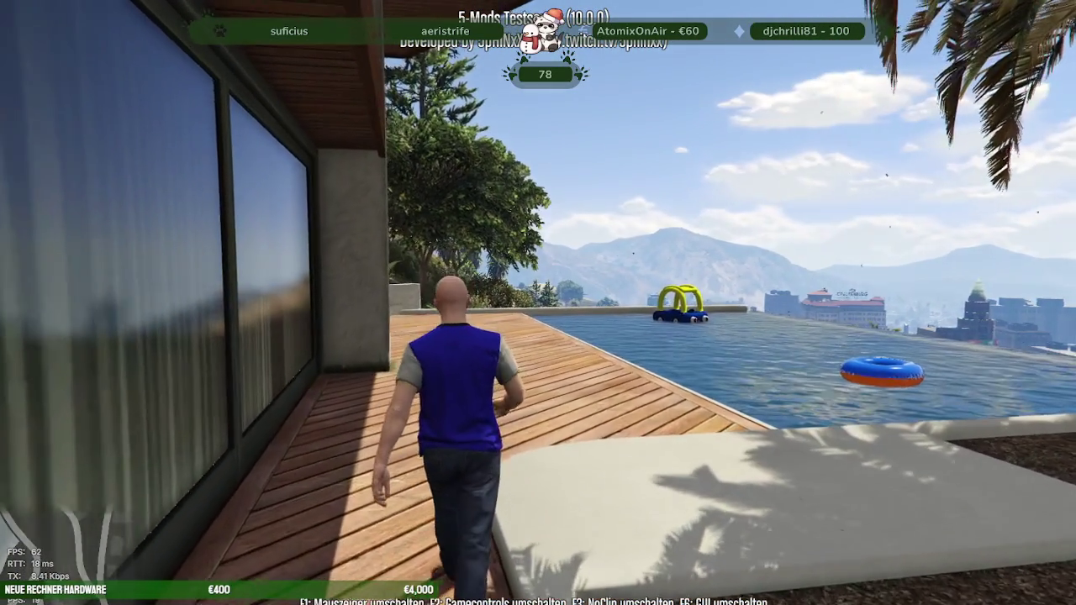
key("w")
key("w")
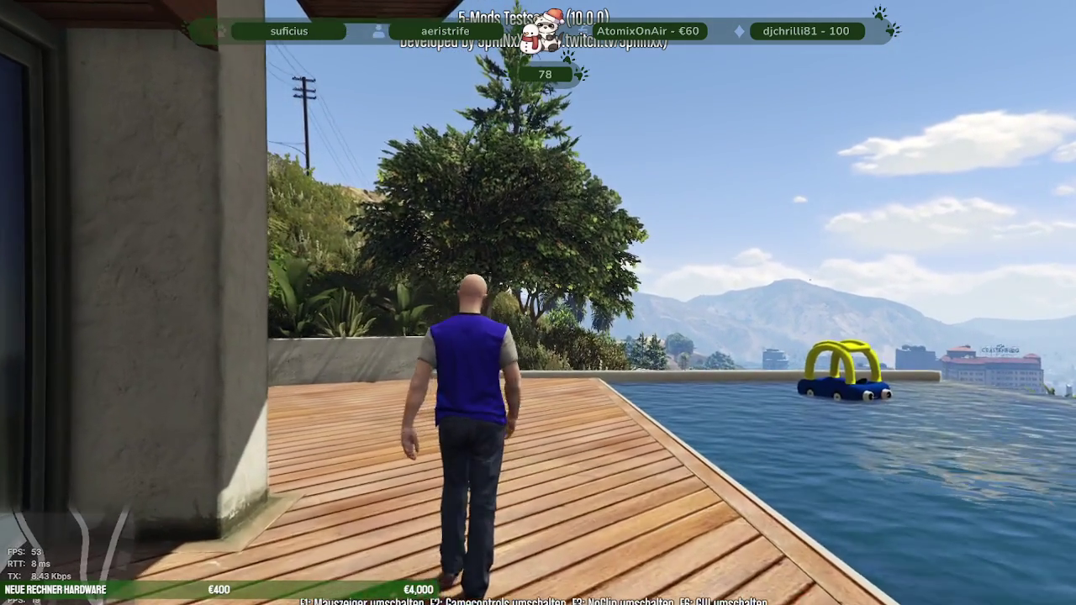
key("w")
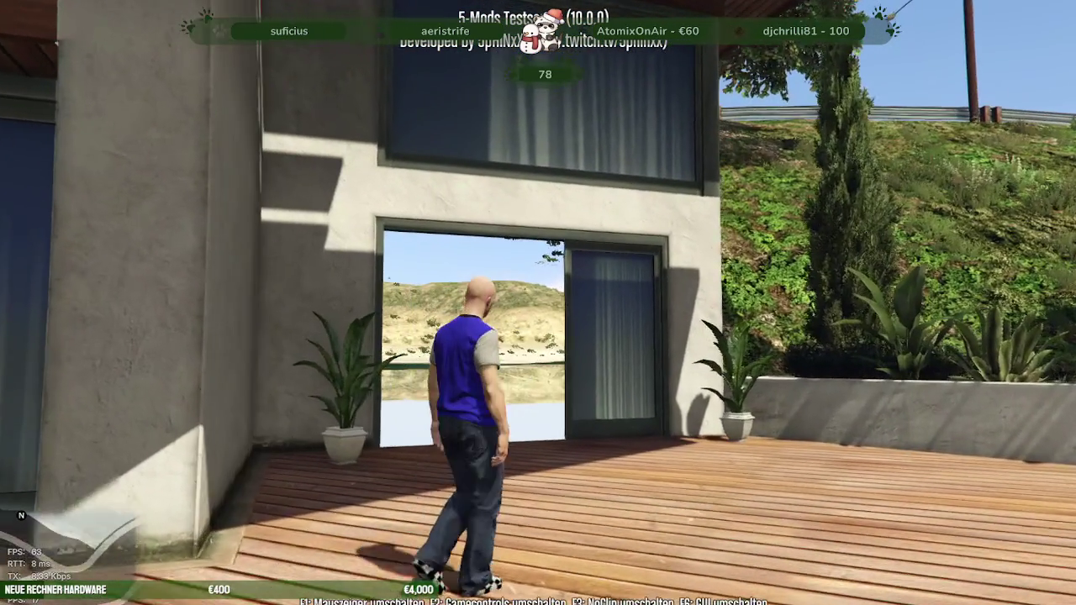
key("w")
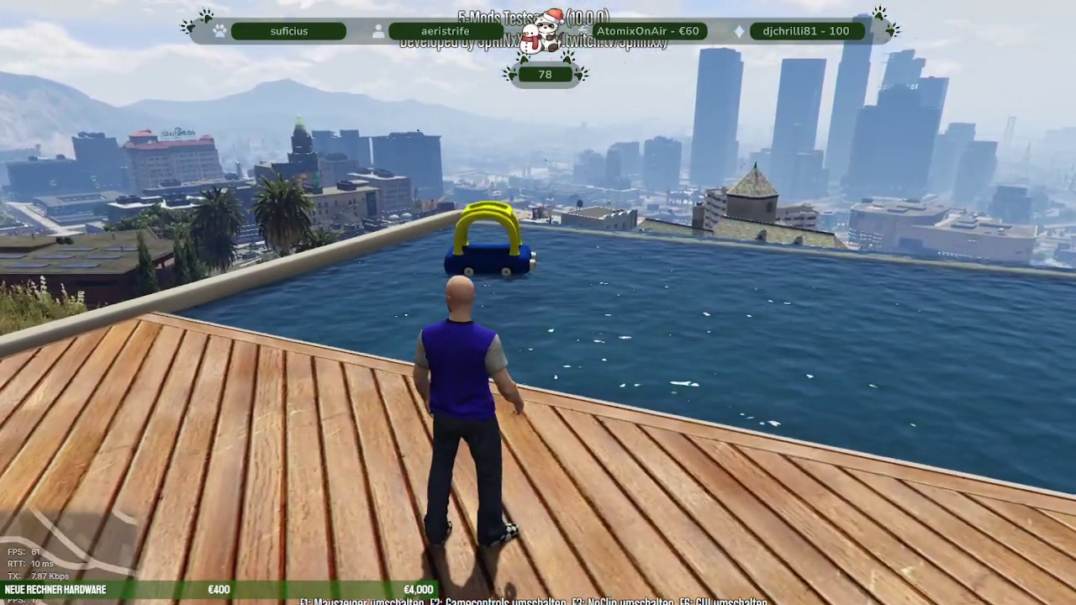
key("F8")
- Quit the game with the console 'quit' command and enter Edit Mode on the villa's window frame mesh
type("quit")
key("Return")
mouse_move(506, 311)
middle_mouse_down()
mouse_move(340, 380)
mouse_move(293, 366)
middle_mouse_up()
left_click(293, 367)
key("Tab")
- Slide the window frame's corner vertex and its neighbouring edge along Y into line with the frame
left_click(309, 354)
key("KP_Decimal")
mouse_move(315, 350)
middle_mouse_down()
mouse_move(412, 286)
mouse_move(398, 290)
middle_mouse_up()
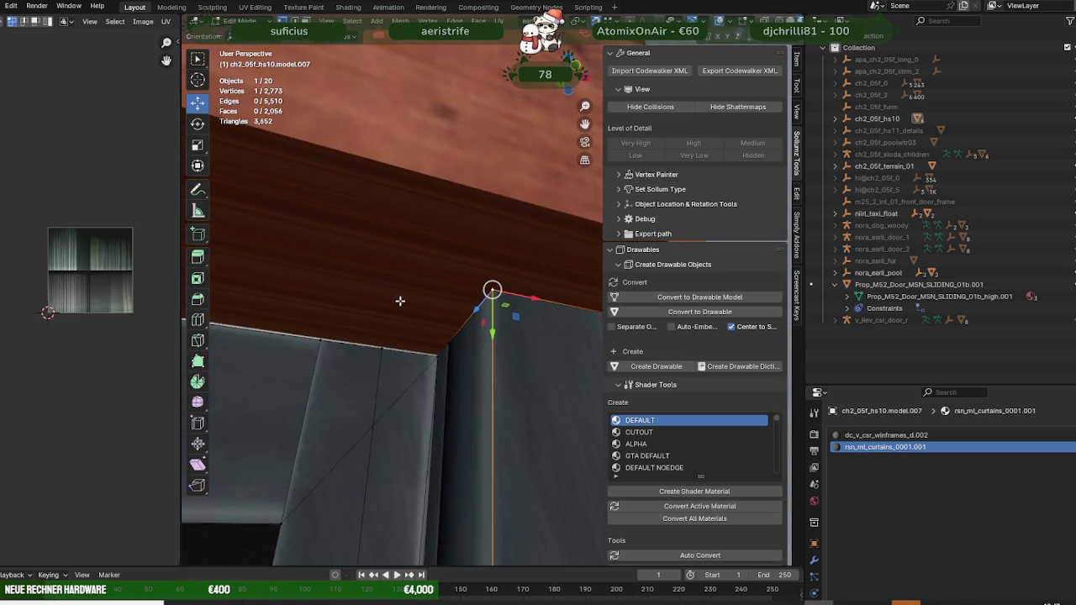
left_click(439, 358, "shift")
mouse_move(440, 357)
middle_mouse_down()
mouse_move(430, 331)
mouse_move(526, 396)
mouse_move(378, 339)
mouse_move(555, 332)
mouse_move(504, 328)
mouse_move(510, 320)
mouse_move(485, 330)
middle_mouse_up()
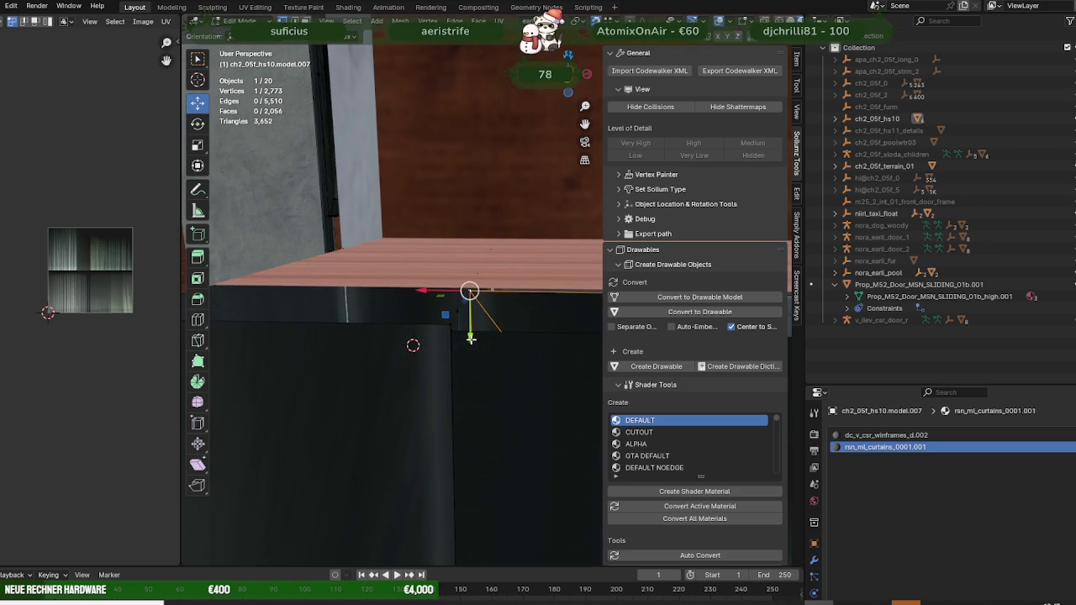
mouse_move(470, 340)
left_mouse_down()
mouse_move(489, 263)
mouse_move(492, 286)
left_mouse_up()
middle_click_drag(491, 286, 427, 310)
middle_click_drag(502, 326, 510, 338)
left_click(428, 303, "shift")
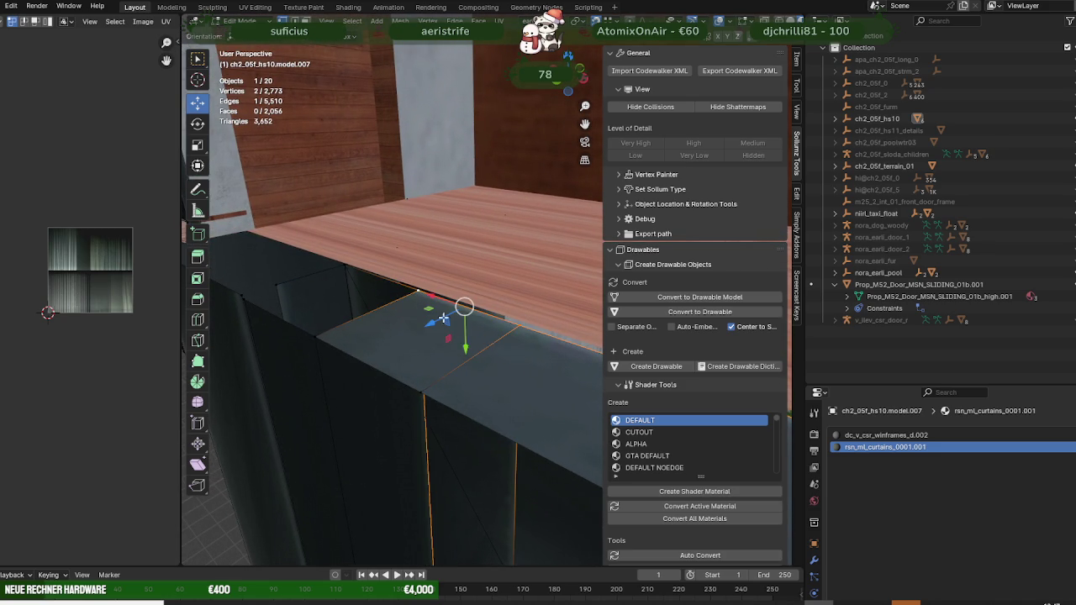
mouse_move(465, 347)
left_mouse_down()
mouse_move(457, 312)
mouse_move(432, 319)
mouse_move(392, 293)
left_mouse_up()
mouse_move(391, 293)
middle_mouse_down()
mouse_move(402, 283)
mouse_move(432, 337)
middle_mouse_up()
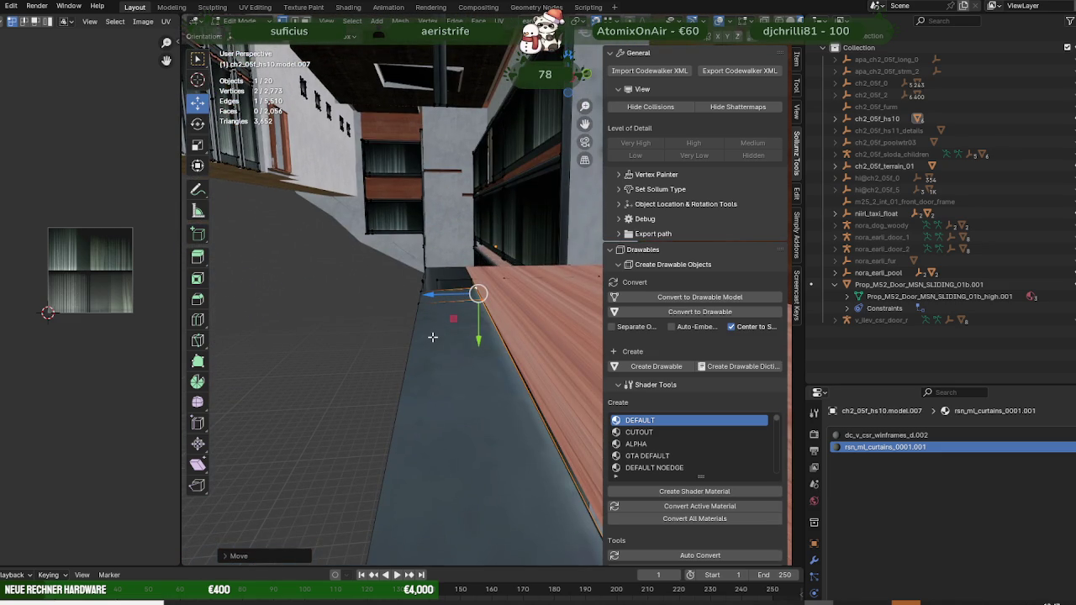
key("ctrl+z")
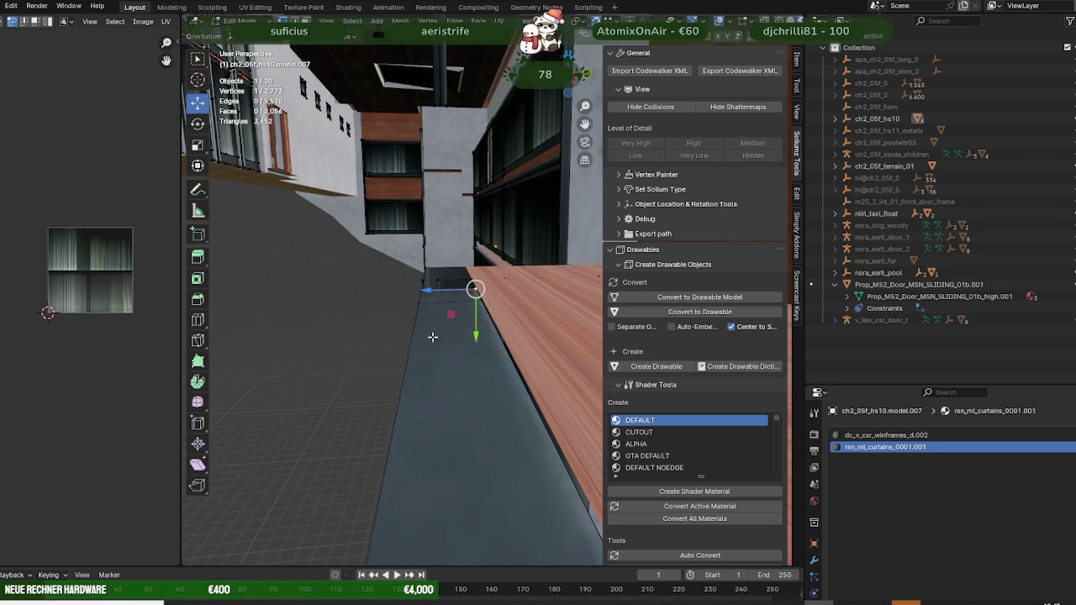
- Move the wooden plank's corner vertex along Y and Z so it meets the frame flush
key("l")
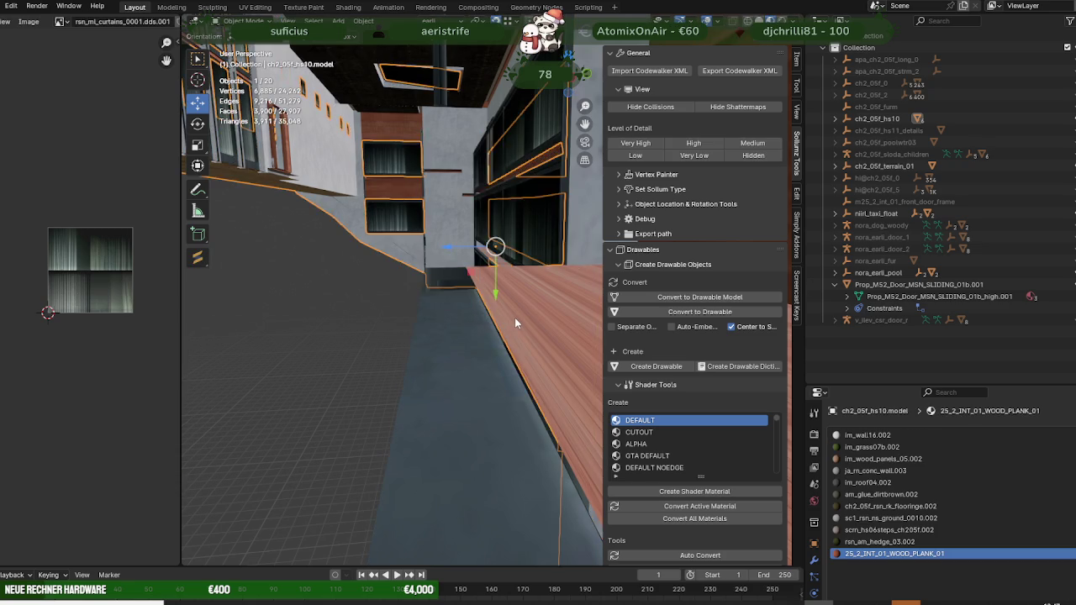
left_click(465, 262)
middle_click_drag(465, 264, 429, 290)
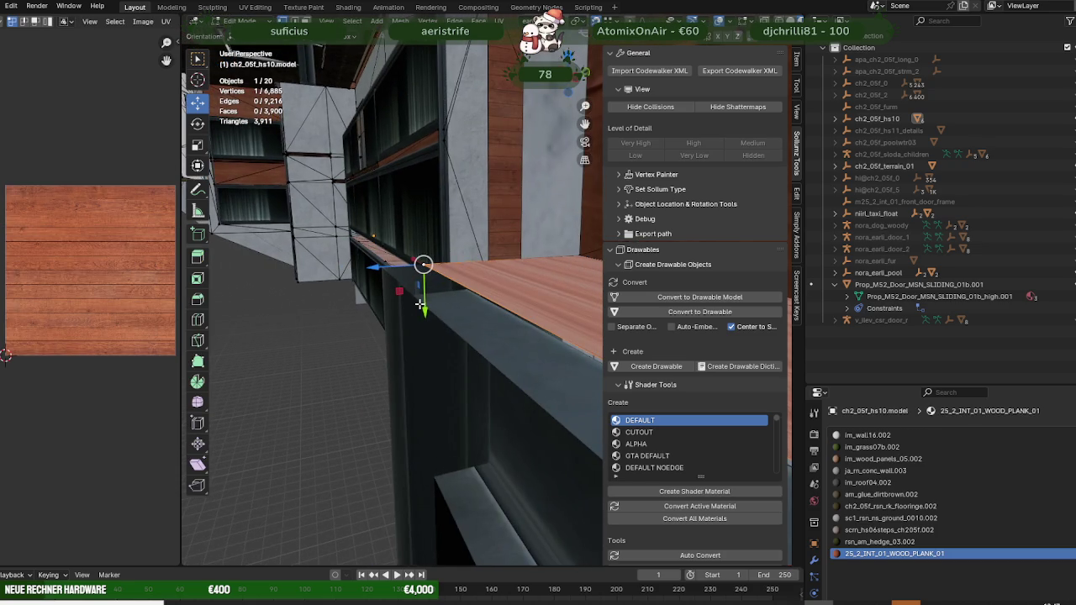
mouse_move(424, 295)
left_mouse_down()
mouse_move(471, 288)
mouse_move(404, 278)
mouse_move(469, 288)
left_mouse_up()
mouse_move(470, 289)
middle_mouse_down()
mouse_move(372, 326)
mouse_move(315, 364)
mouse_move(442, 317)
middle_mouse_up()
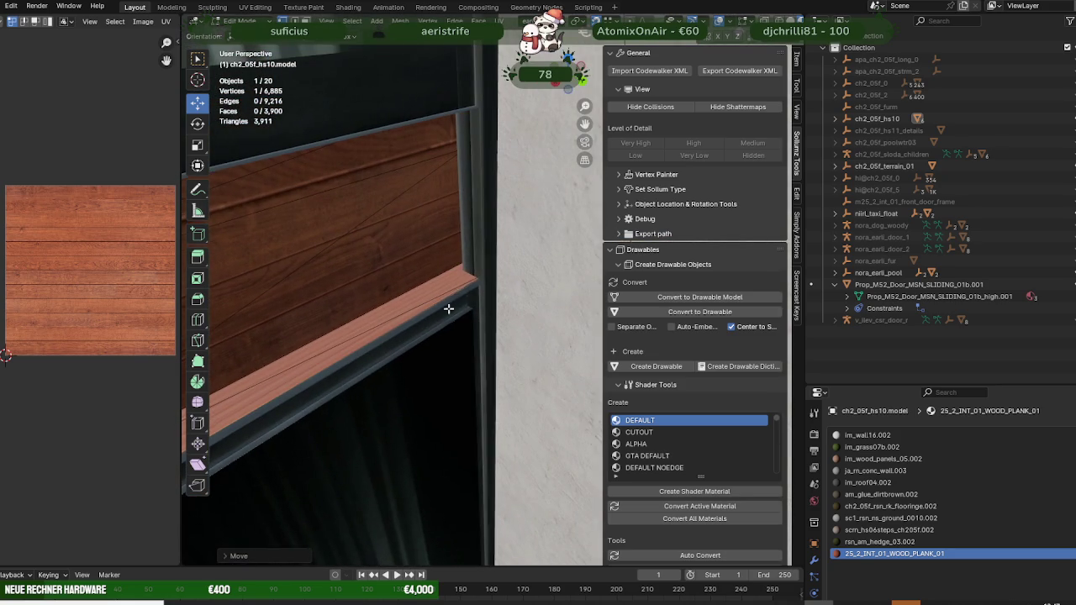
mouse_move(475, 274)
middle_mouse_down()
mouse_move(464, 331)
mouse_move(439, 351)
mouse_move(439, 335)
mouse_move(488, 350)
middle_mouse_up()
left_click_drag(494, 337, 426, 360)
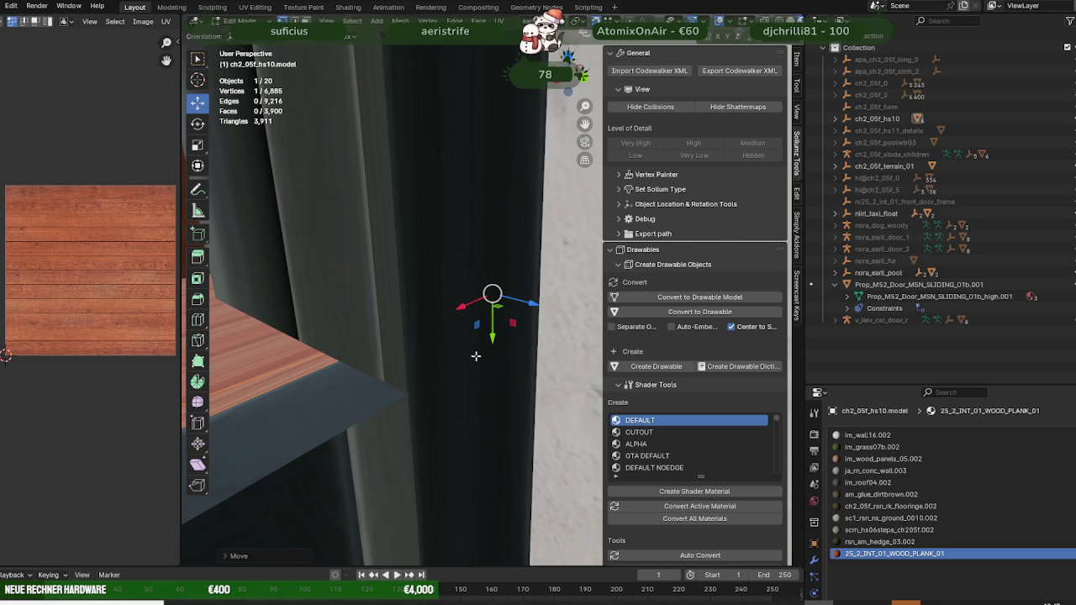
left_click_drag(534, 304, 530, 304)
mouse_move(530, 303)
middle_mouse_down()
mouse_move(360, 361)
mouse_move(367, 330)
mouse_move(471, 347)
mouse_move(495, 337)
mouse_move(305, 291)
mouse_move(401, 301)
mouse_move(398, 281)
mouse_move(387, 294)
middle_mouse_up()
- Return to Object Mode and select the curtain window object
key("Tab")
scroll(385, 304, "up", 3)
scroll(375, 269, "up", 1)
left_click(364, 228)
- Check the snapping options and move the curtain's edge vertex along Z flush against the wall
key("Tab")
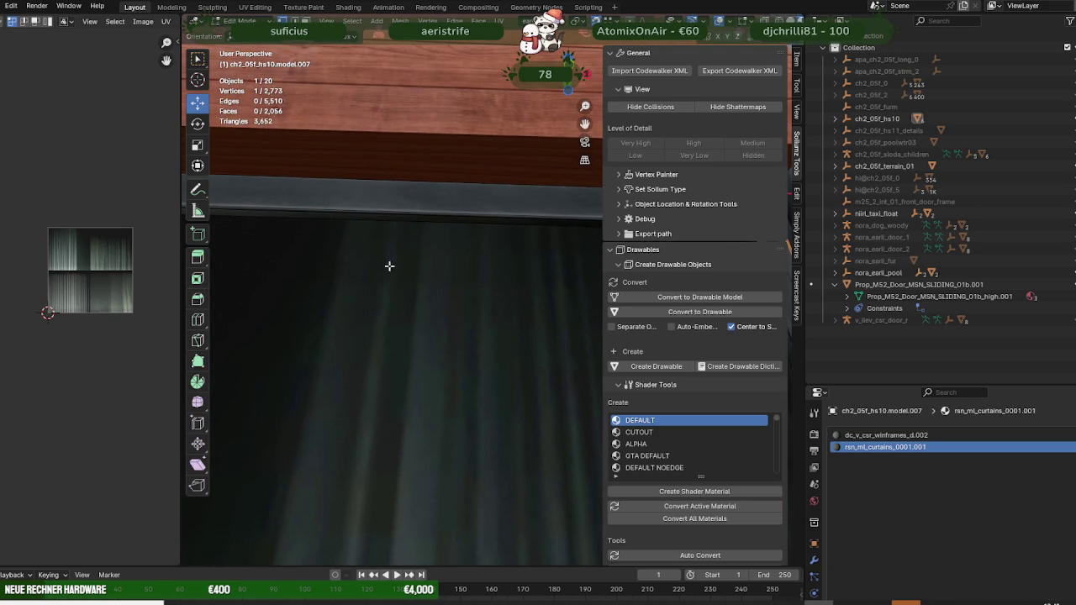
scroll(261, 243, "down", 3)
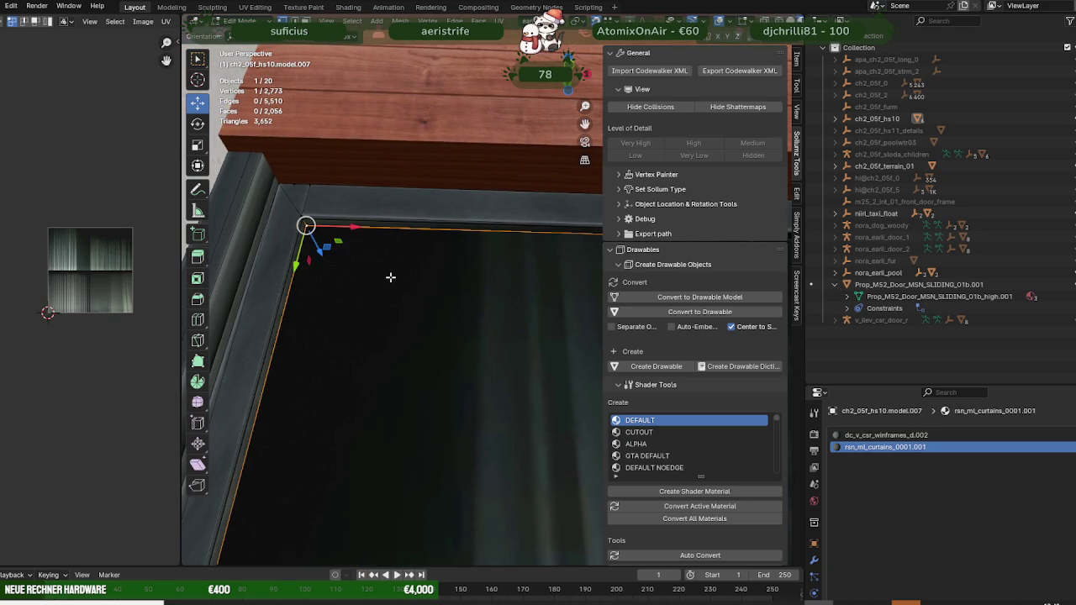
key("KP_Decimal")
mouse_move(390, 277)
middle_mouse_down()
mouse_move(499, 329)
mouse_move(392, 315)
mouse_move(505, 356)
mouse_move(395, 311)
middle_mouse_up()
mouse_move(296, 218)
middle_mouse_down()
mouse_move(392, 290)
mouse_move(418, 302)
mouse_move(463, 296)
mouse_move(451, 333)
middle_mouse_up()
right_click(594, 60)
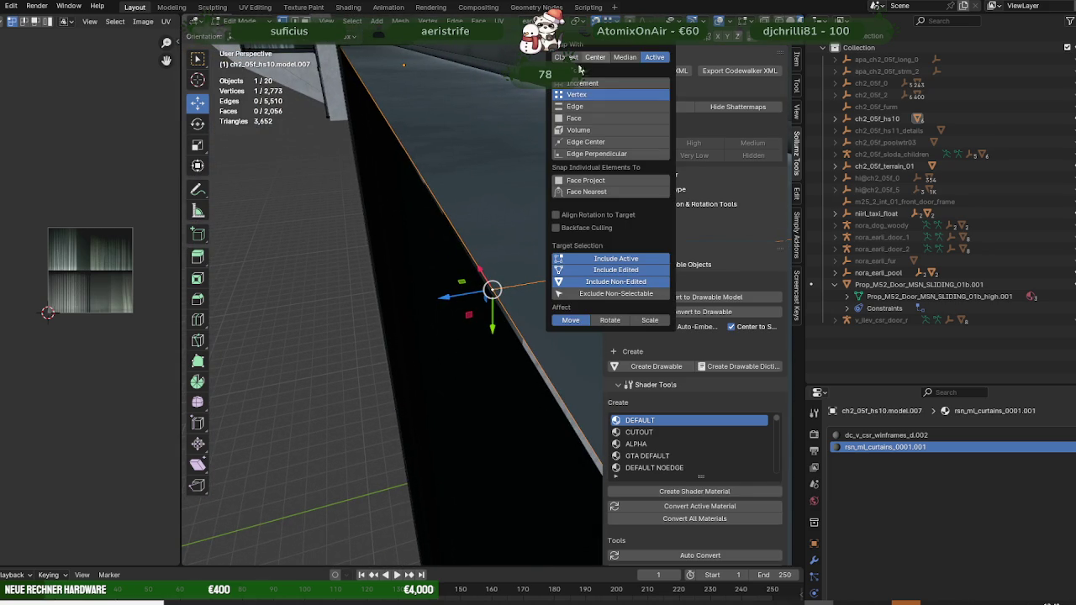
left_click_drag(445, 295, 493, 310)
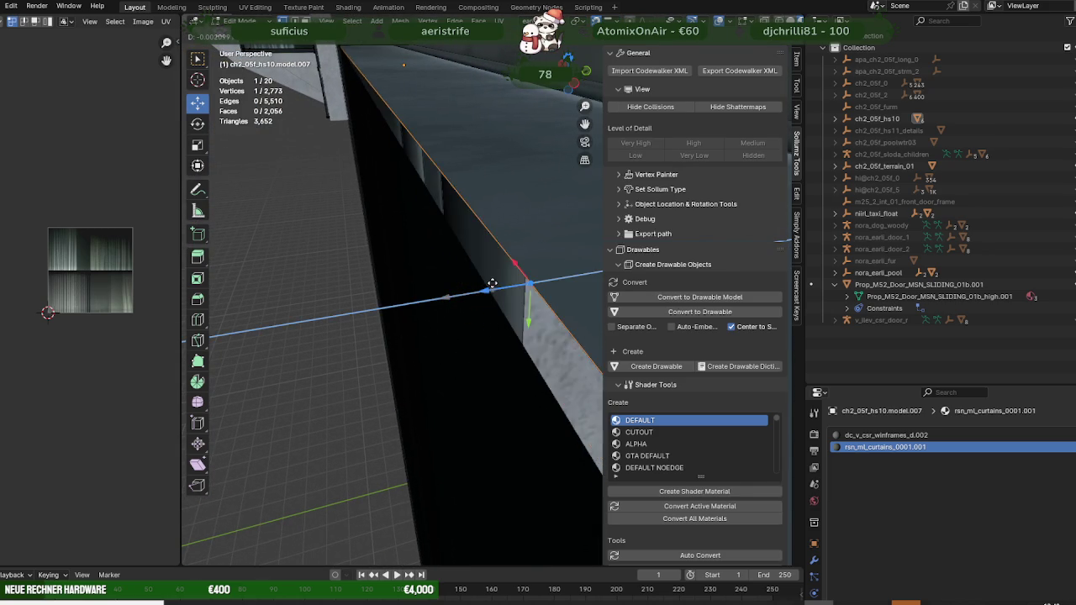
mouse_move(493, 311)
middle_mouse_down()
mouse_move(481, 316)
mouse_move(503, 338)
mouse_move(430, 249)
mouse_move(433, 265)
mouse_move(493, 288)
mouse_move(510, 324)
mouse_move(518, 290)
middle_mouse_up()
key("Tab")
- Dissolve the extra ledge edges on the curtain mesh and return to Object Mode
scroll(452, 280, "down", 3)
key("Tab")
left_click(521, 284)
right_click(516, 288)
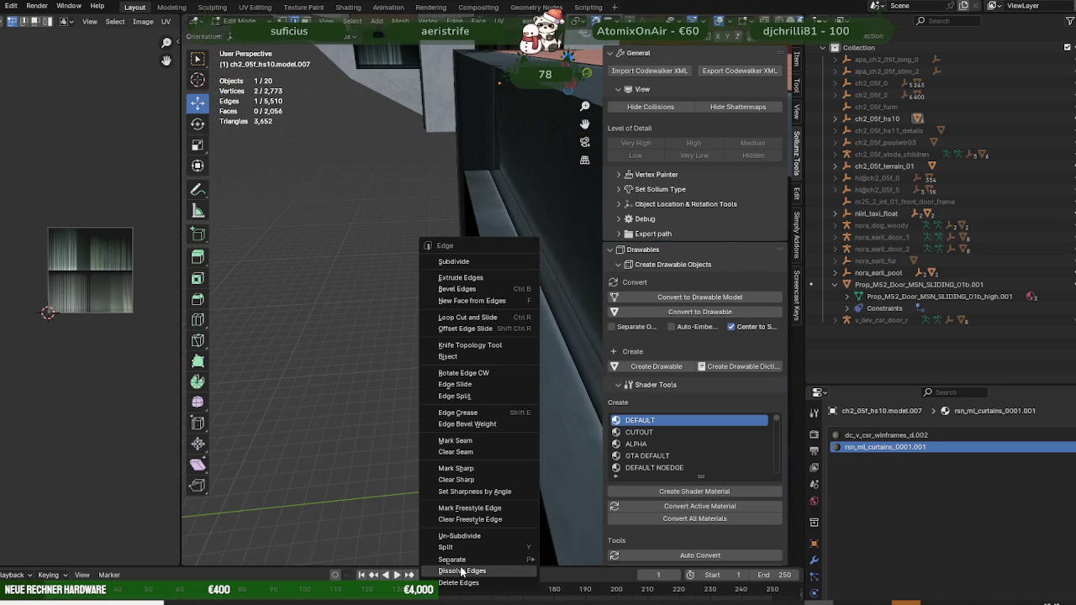
left_click(461, 572)
mouse_move(504, 353)
middle_mouse_down()
mouse_move(512, 329)
mouse_move(456, 216)
mouse_move(425, 261)
mouse_move(437, 244)
mouse_move(327, 120)
middle_mouse_up()
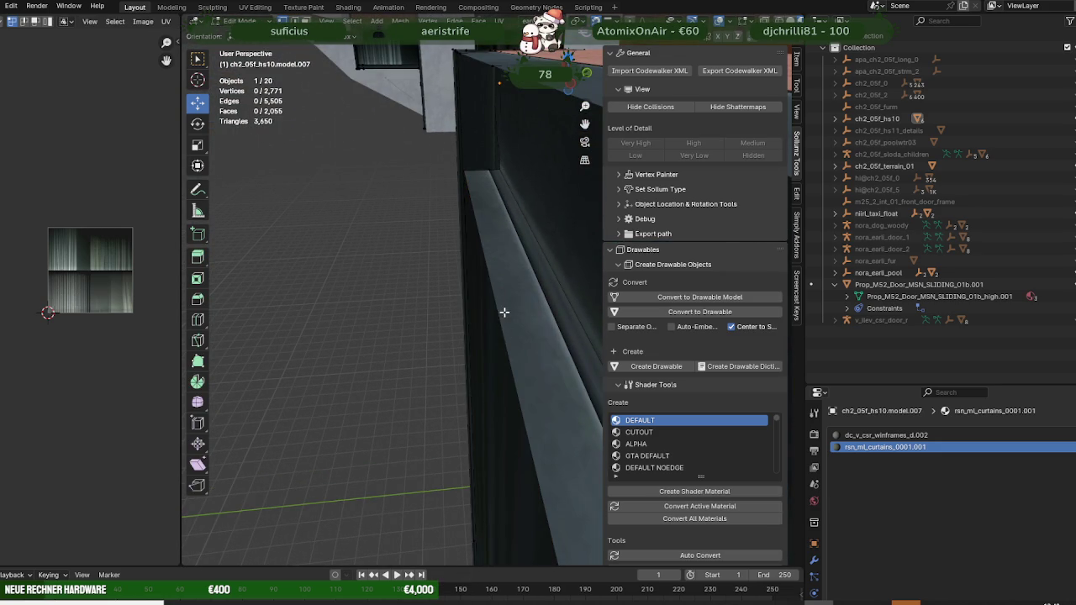
key("Tab")
- Deselect everything and zoom in for a close-up of the wooden plank
scroll(469, 258, "down", 2)
scroll(425, 261, "down", 2)
key("alt+a")
scroll(366, 209, "up", 3)
mouse_move(366, 209)
middle_mouse_down()
mouse_move(412, 180)
mouse_move(427, 214)
mouse_move(395, 173)
mouse_move(342, 195)
mouse_move(428, 269)
mouse_move(485, 272)
mouse_move(387, 284)
mouse_move(442, 349)
mouse_move(349, 303)
mouse_move(481, 310)
mouse_move(431, 319)
middle_mouse_up()
scroll(430, 319, "down", 5)
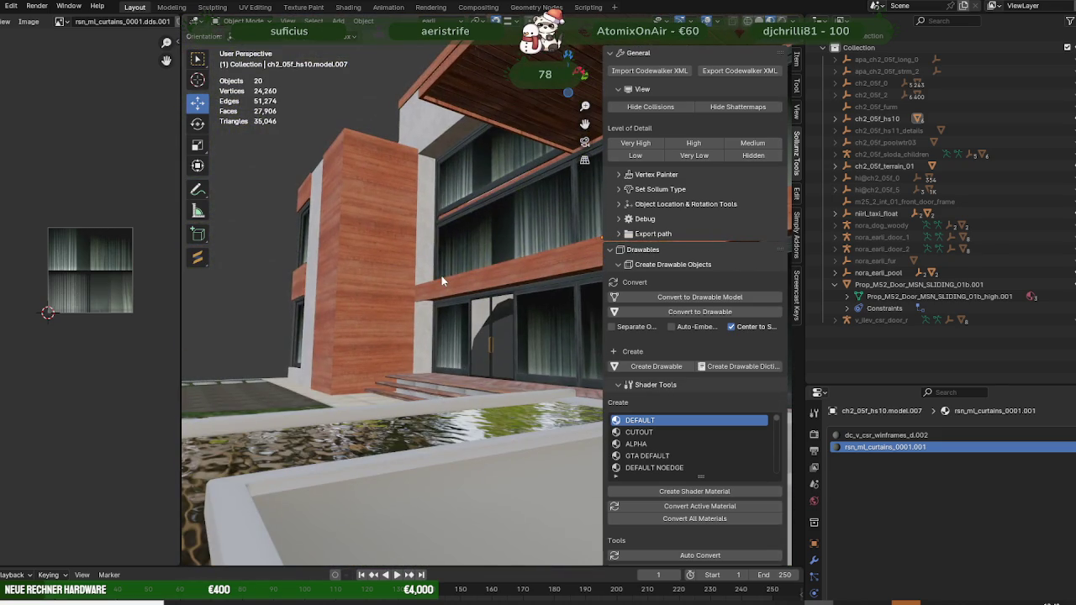
- Select the pool object beside the villa building and enter Edit Mode on its mesh
left_click(440, 277)
mouse_move(441, 277)
middle_mouse_down()
mouse_move(468, 303)
mouse_move(405, 316)
mouse_move(444, 335)
mouse_move(413, 381)
middle_mouse_up()
scroll(446, 310, "up", 3)
scroll(429, 311, "up", 3)
scroll(405, 316, "down", 1)
scroll(433, 328, "down", 4)
scroll(453, 340, "up", 2)
scroll(432, 364, "up", 4)
left_click(413, 386)
key("Tab")
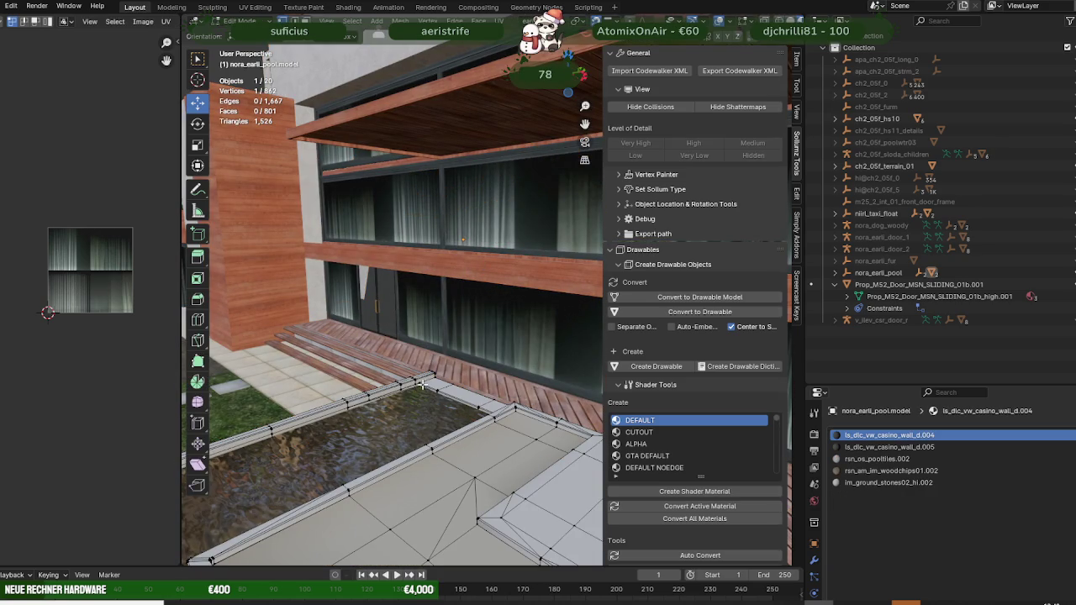
- Shift the pool rim strip and try a vertex move along Z in wireframe, then undo it
scroll(519, 451, "up", 3)
mouse_move(478, 425)
middle_mouse_down()
mouse_move(532, 242)
mouse_move(492, 290)
middle_mouse_up()
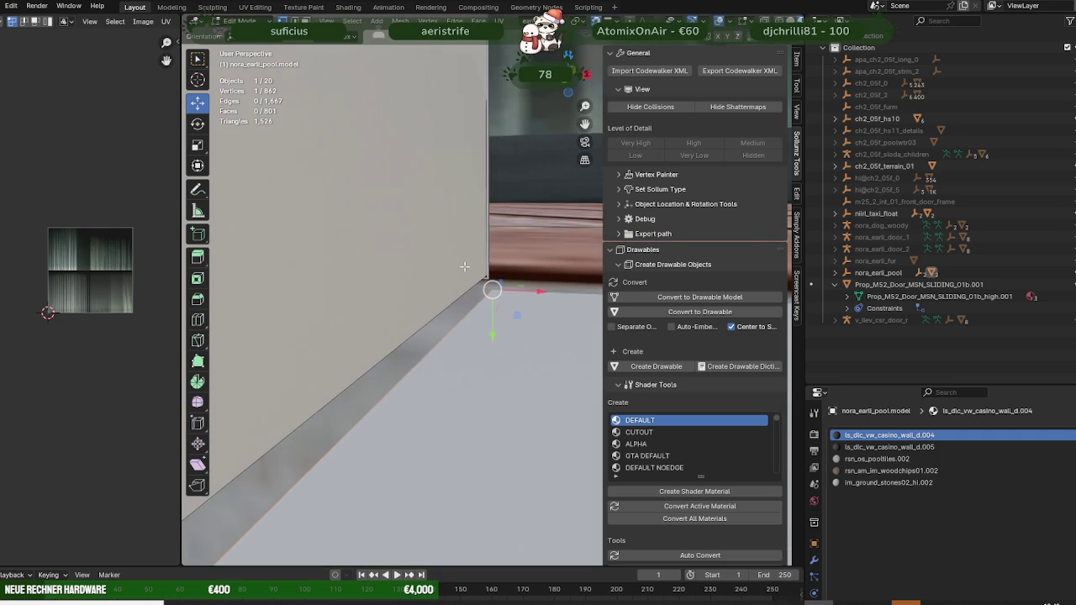
left_click_drag(493, 290, 490, 267)
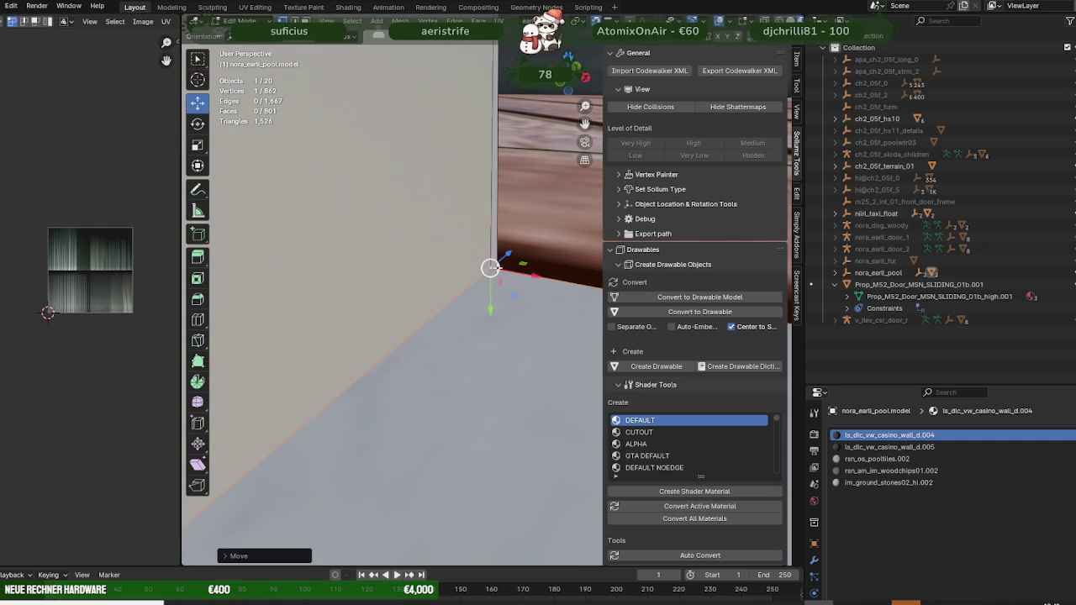
left_click(612, 19)
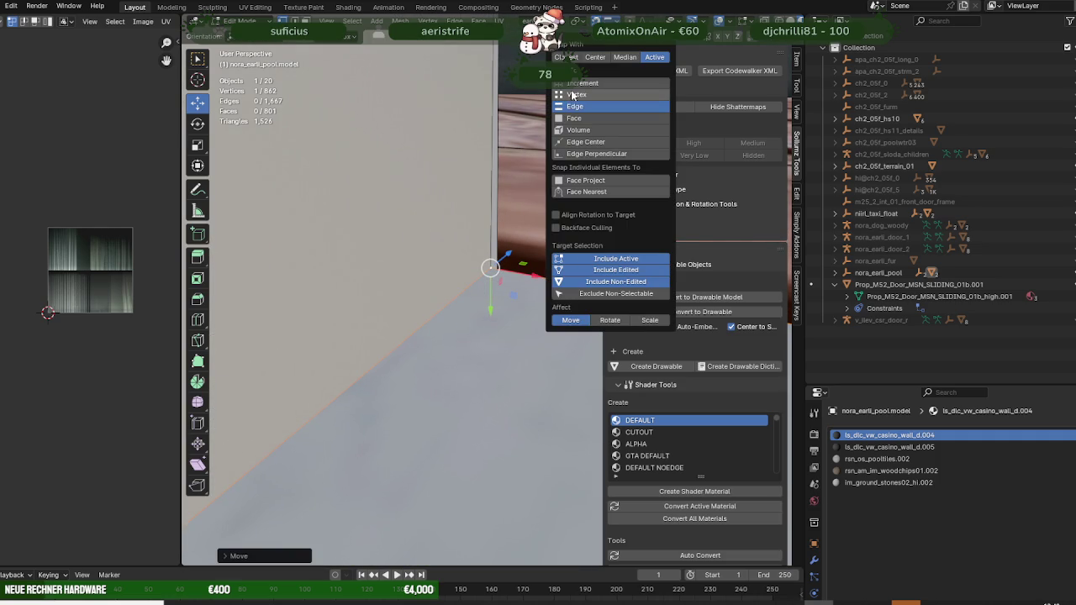
mouse_move(538, 268)
middle_mouse_down()
mouse_move(496, 220)
mouse_move(538, 260)
mouse_move(493, 269)
mouse_move(494, 259)
middle_mouse_up()
key("shift+z")
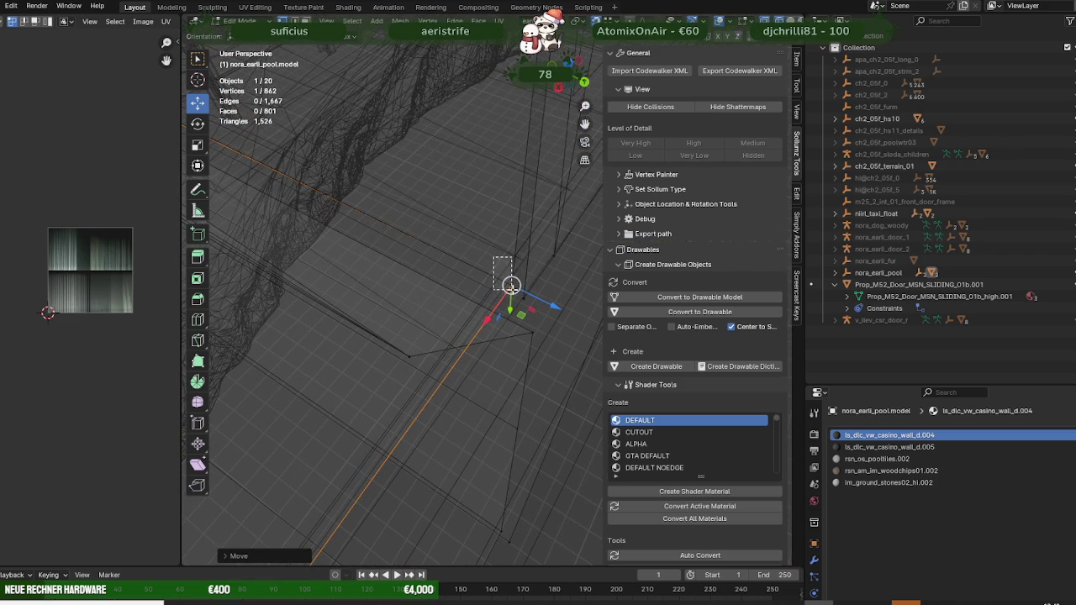
left_click_drag(551, 303, 526, 292)
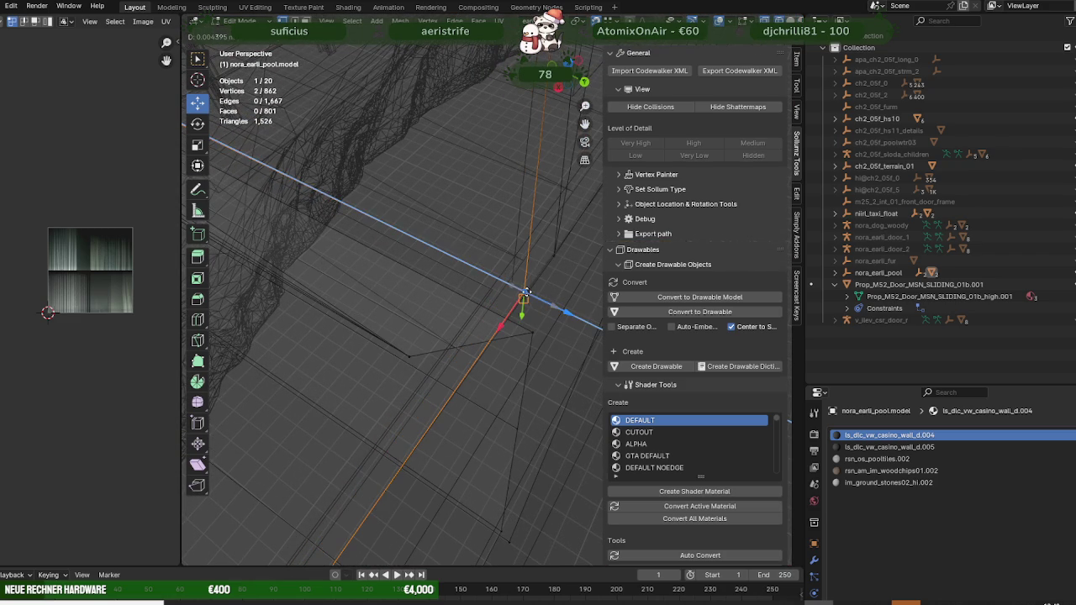
mouse_move(555, 285)
middle_mouse_down()
mouse_move(489, 216)
mouse_move(481, 242)
middle_mouse_up()
key("shift+z")
key("e")
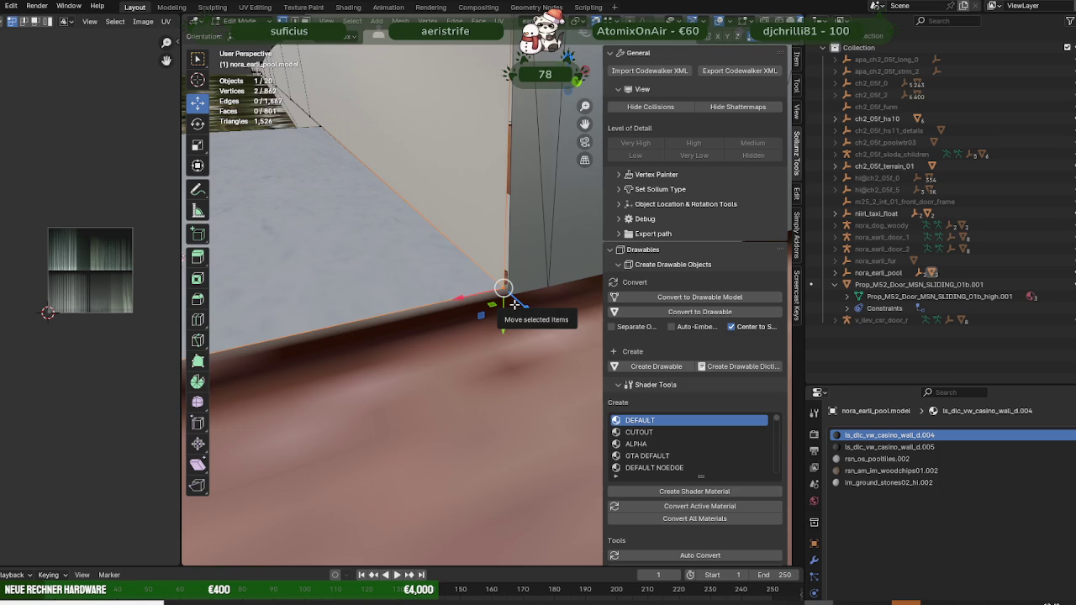
- Move the selected vertices toward the wall corner and snap the vertex onto it to merge
key("shift+z")
left_click_drag(514, 304, 508, 300)
key("shift+z")
mouse_move(481, 253)
middle_mouse_down()
mouse_move(469, 239)
mouse_move(505, 278)
mouse_move(501, 299)
mouse_move(504, 231)
middle_mouse_up()
scroll(513, 290, "up", 3)
scroll(525, 300, "up", 2)
scroll(525, 300, "down", 2)
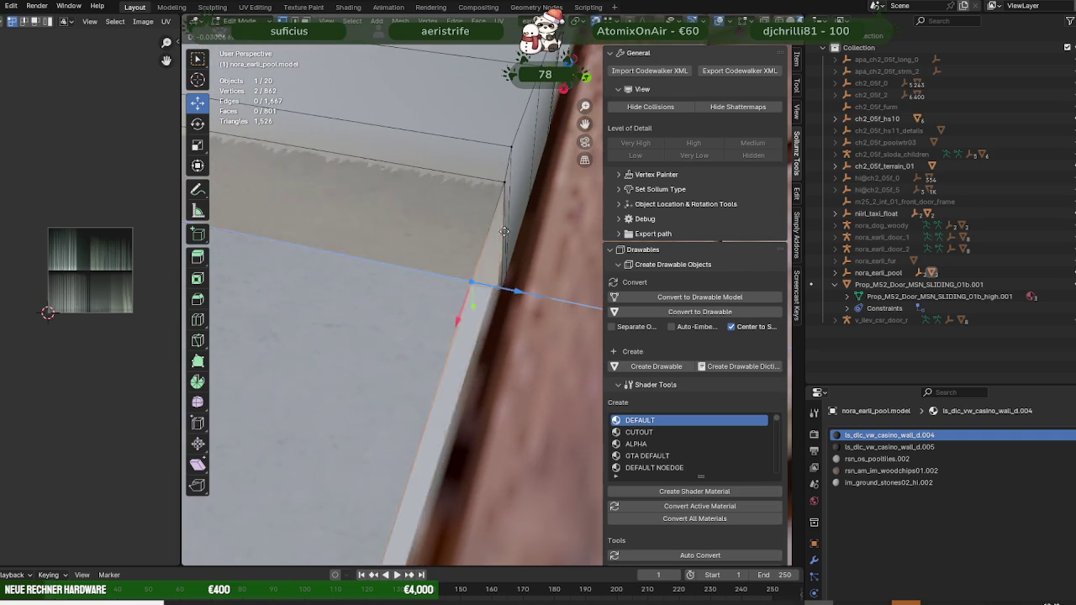
left_click(502, 185)
middle_click_drag(502, 185, 443, 193)
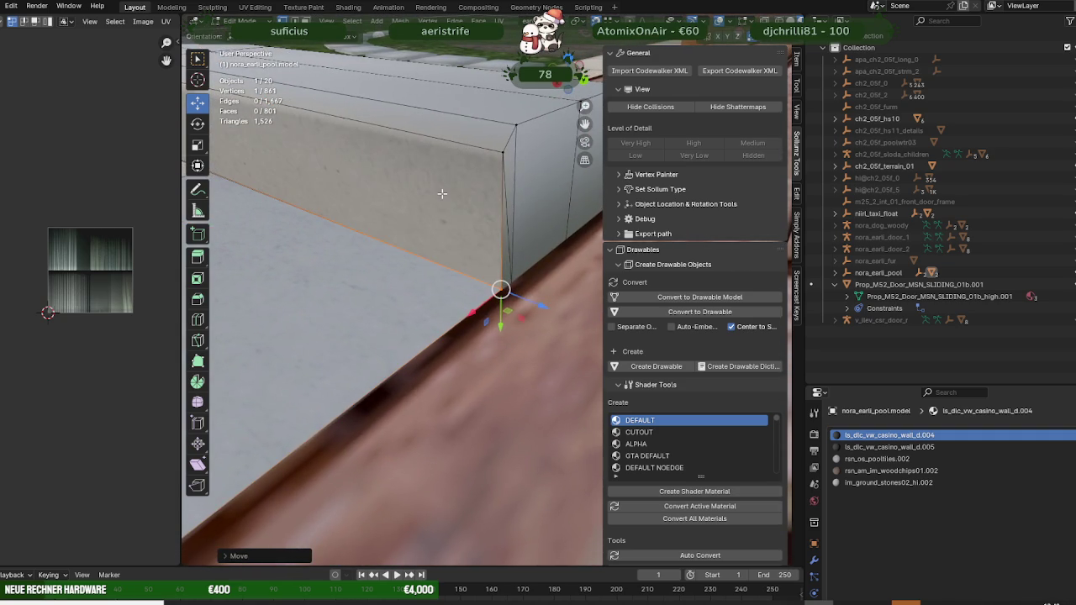
- Hide the pool rim's wall face, then view the corner in wireframe and pick the concrete floor
key("3")
left_click(440, 179)
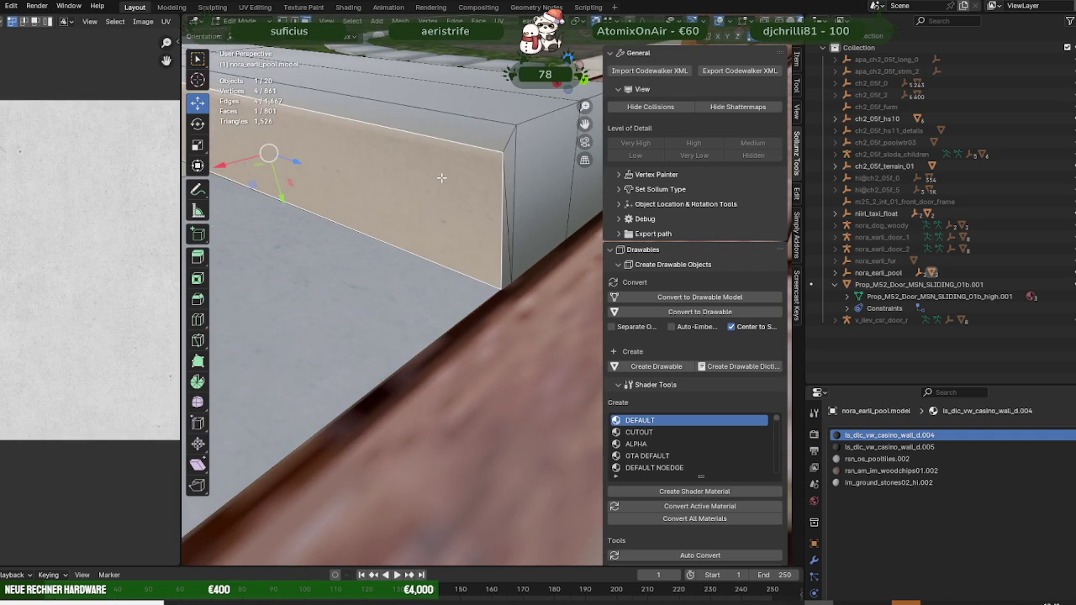
key("h")
key("alt+h")
scroll(444, 185, "down", 3)
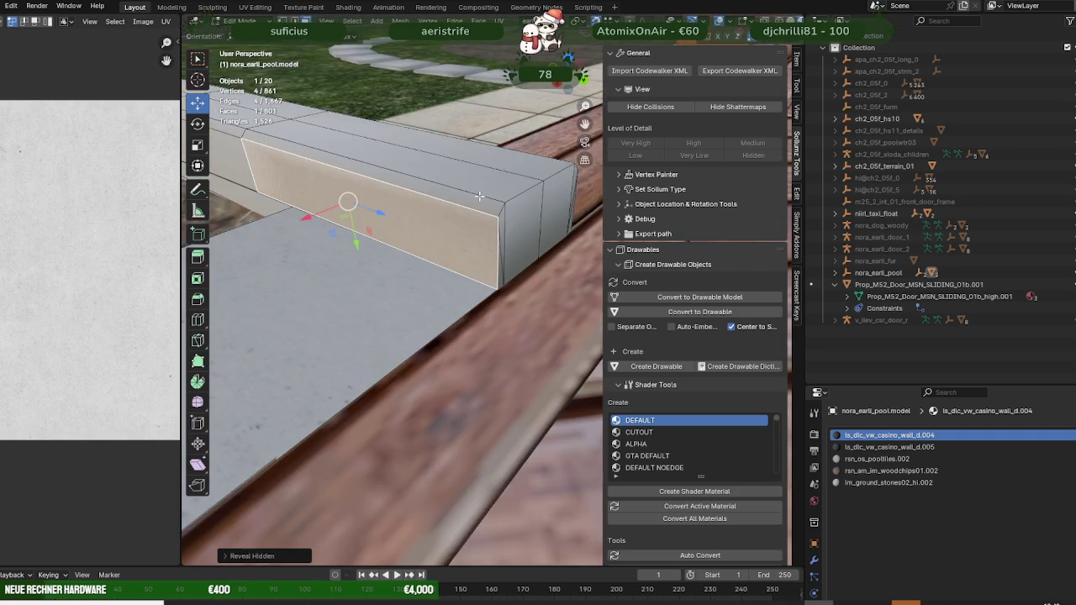
scroll(449, 197, "down", 2)
key("ctrl+z")
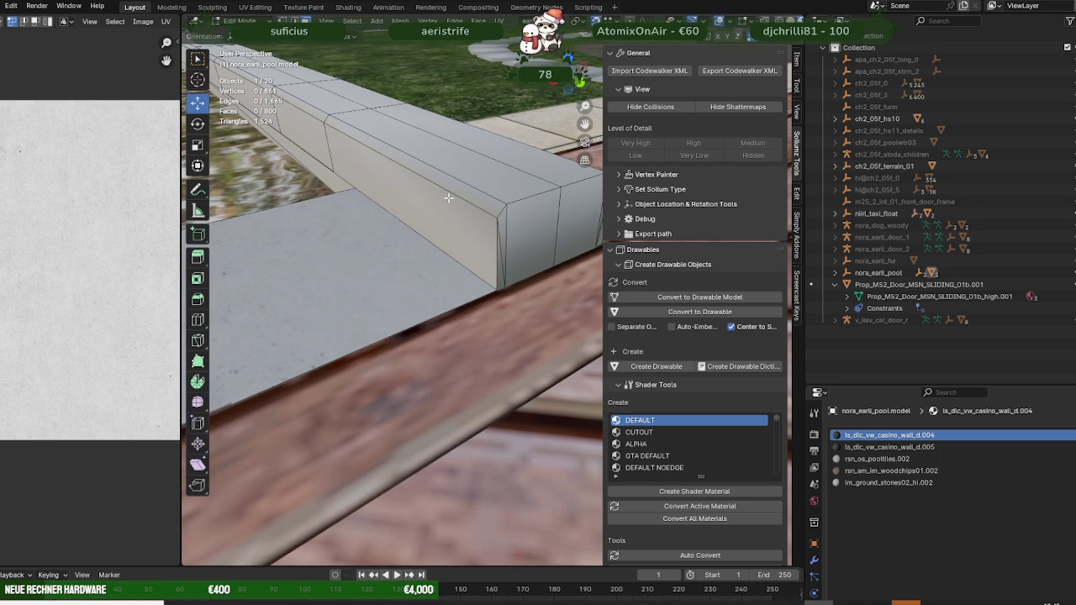
scroll(449, 197, "up", 3)
scroll(521, 295, "up", 2)
middle_click_drag(511, 292, 513, 291)
key("shift+z")
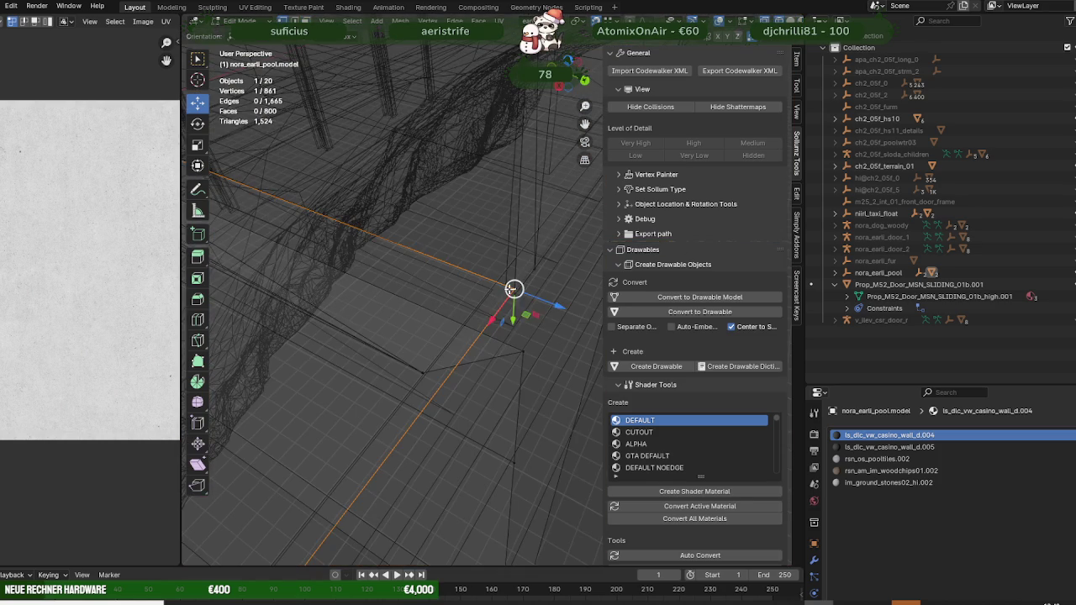
left_click(521, 267)
- Pick a corner vertex of the concrete floor and nudge it toward the pool wall
key("ctrl+l")
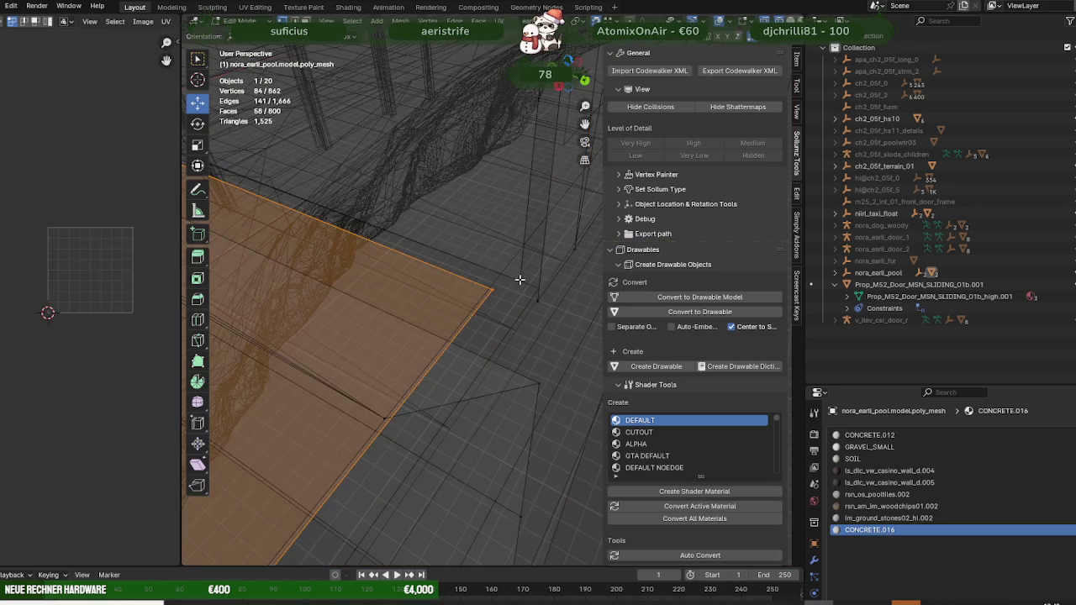
left_click(519, 279)
mouse_move(516, 283)
middle_mouse_down()
mouse_move(516, 305)
mouse_move(493, 290)
middle_mouse_up()
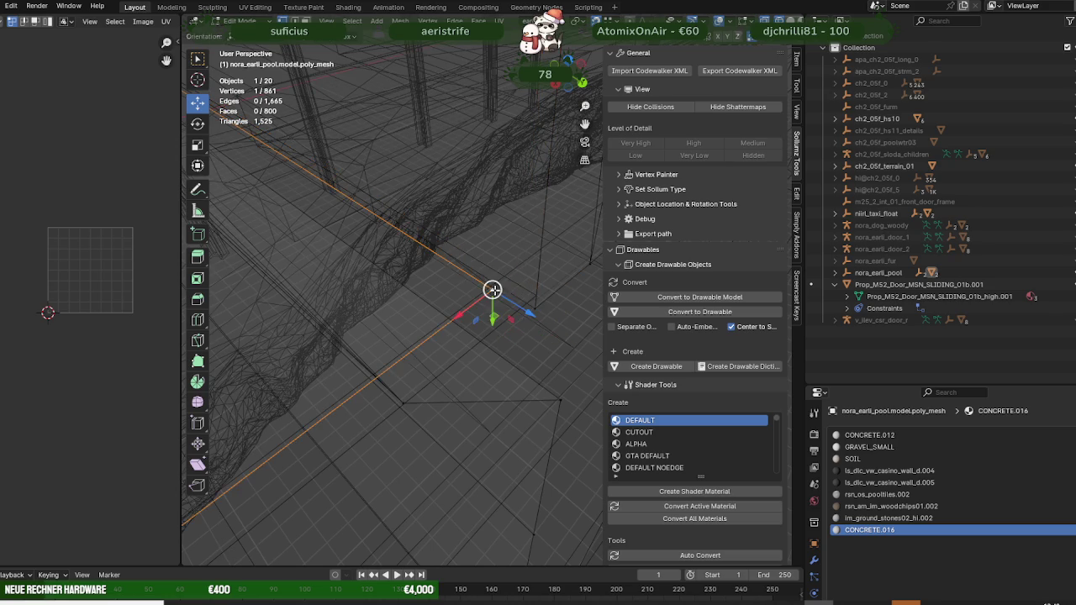
left_click_drag(493, 290, 524, 305)
mouse_move(523, 306)
middle_mouse_down()
mouse_move(443, 219)
mouse_move(395, 293)
mouse_move(539, 296)
middle_mouse_up()
key("shift+z")
mouse_move(579, 325)
middle_mouse_down()
mouse_move(381, 320)
mouse_move(448, 296)
middle_mouse_up()
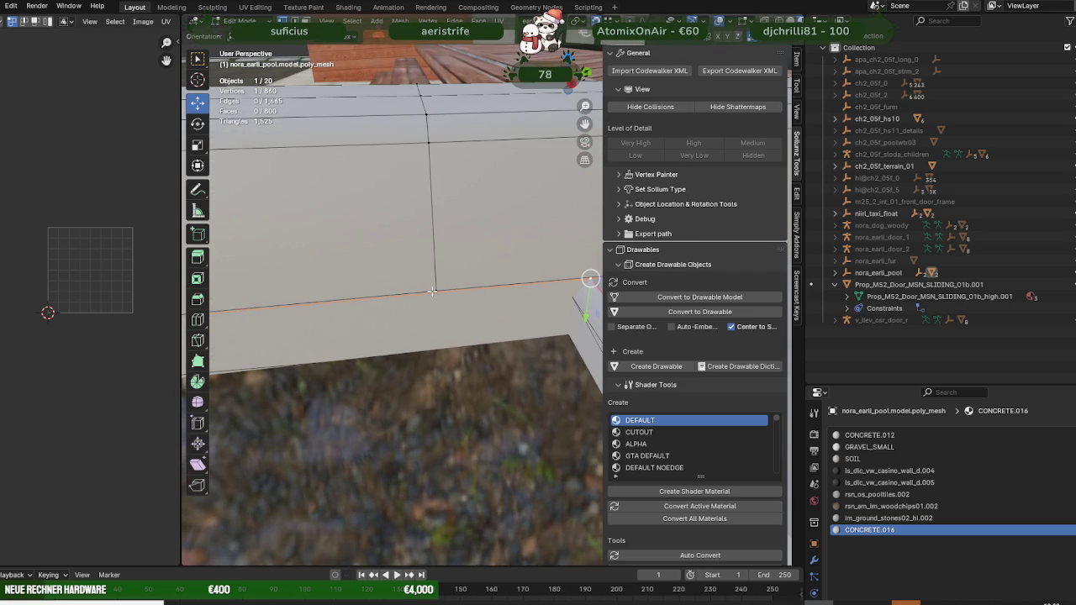
mouse_move(461, 335)
middle_mouse_down()
mouse_move(581, 281)
mouse_move(565, 288)
middle_mouse_up()
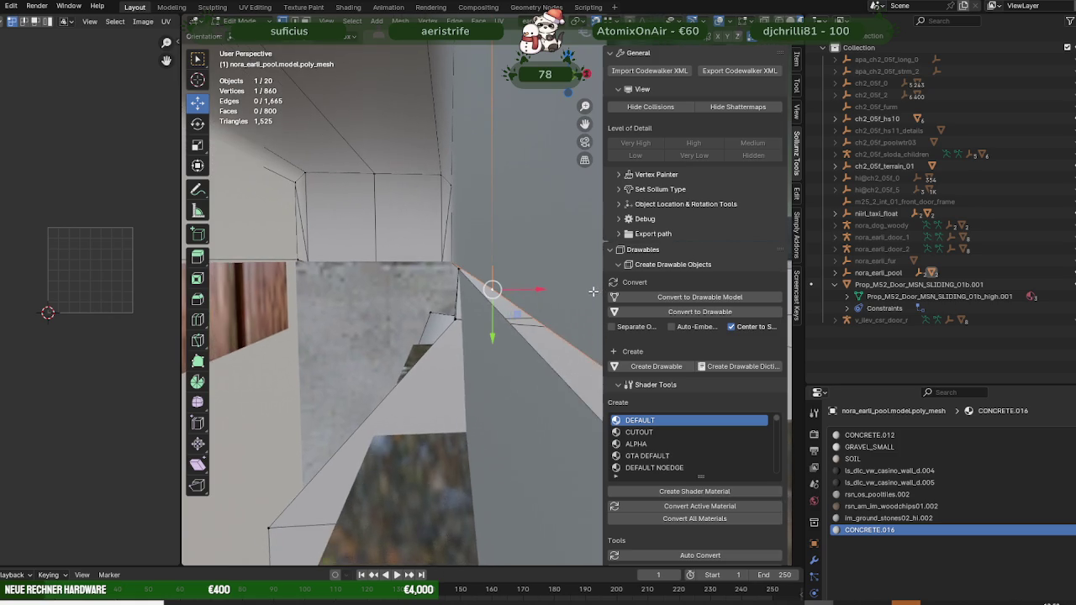
- Snap the concrete corner vertex down onto the pool wall edge using vertex snapping
key("g")
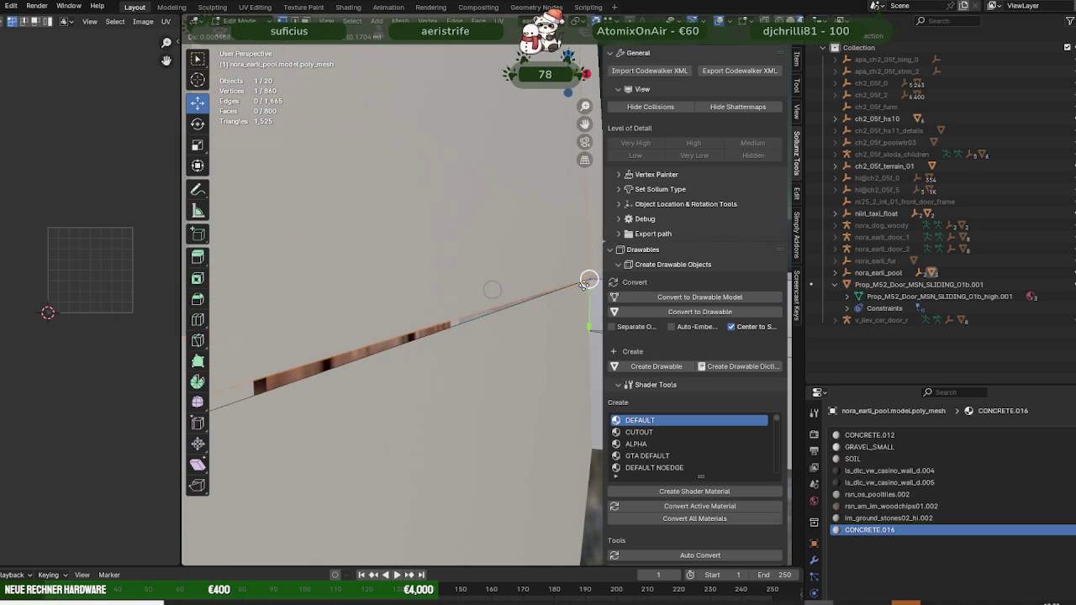
left_click(589, 280)
mouse_move(588, 280)
middle_mouse_down()
mouse_move(558, 310)
mouse_move(385, 343)
mouse_move(537, 328)
mouse_move(475, 296)
middle_mouse_up()
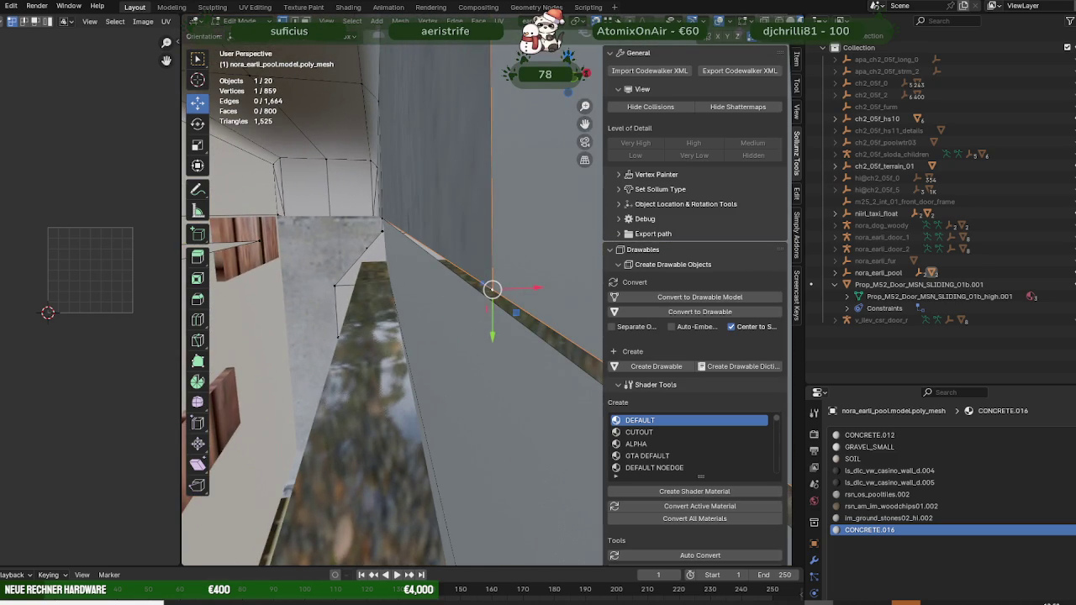
left_click(608, 21)
left_click_drag(492, 289, 492, 300)
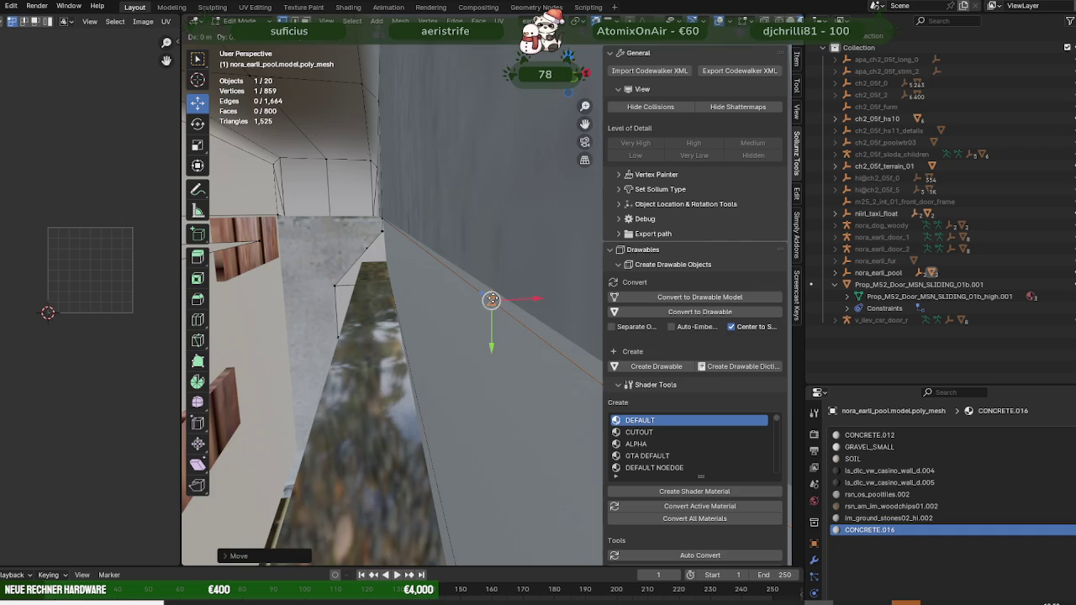
scroll(493, 300, "up", 5)
middle_click_drag(461, 282, 504, 305)
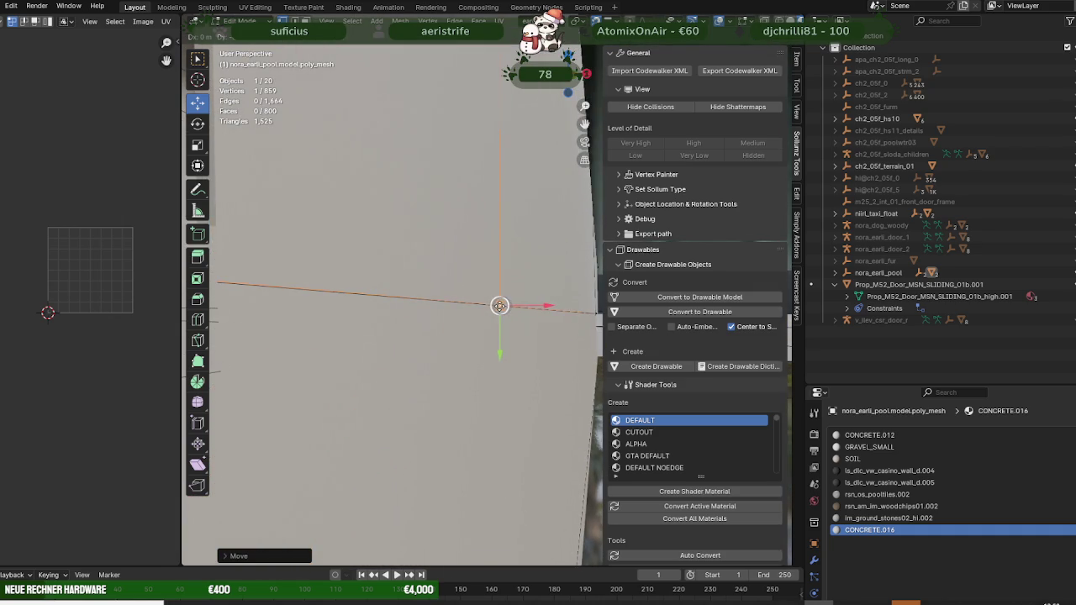
scroll(346, 318, "down", 1)
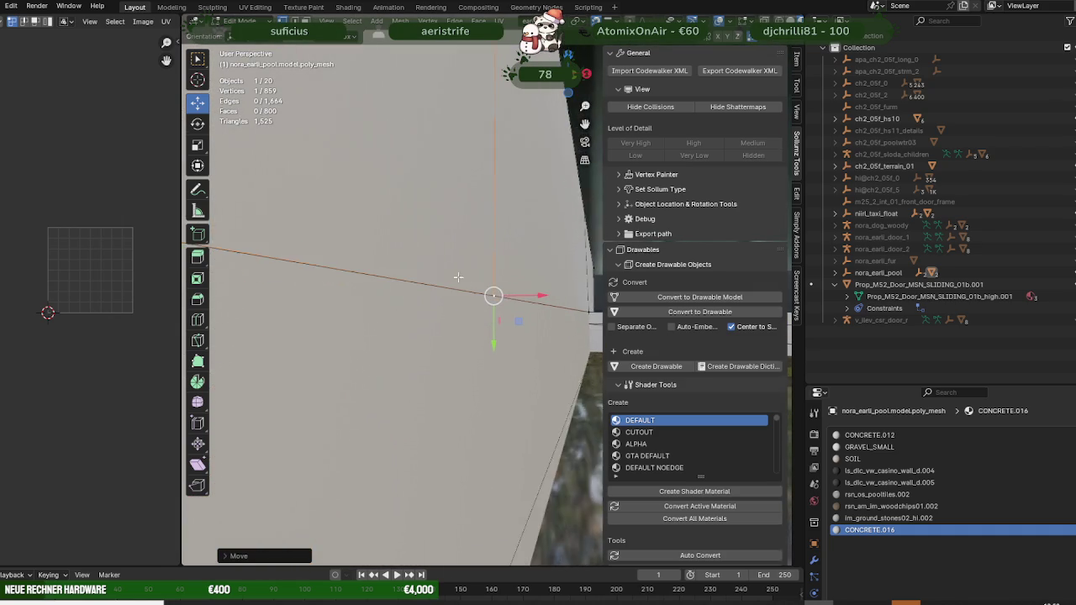
scroll(346, 319, "down", 2)
scroll(345, 319, "down", 2)
scroll(346, 318, "down", 2)
middle_click_drag(346, 319, 373, 333)
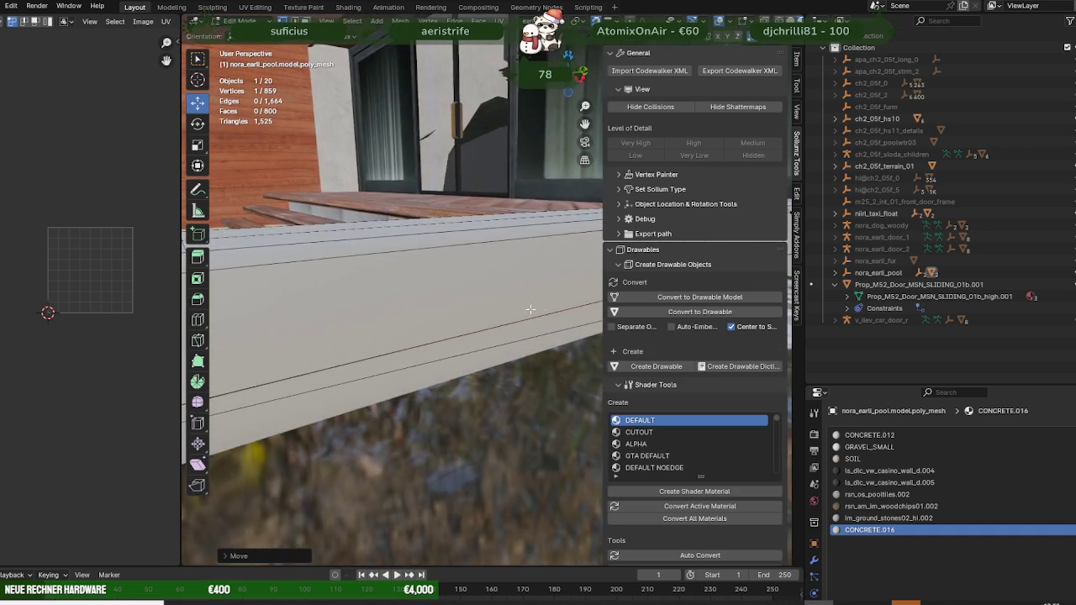
- Slide the snapped vertex along the wall and select a pool wall face
key("KP_Divide")
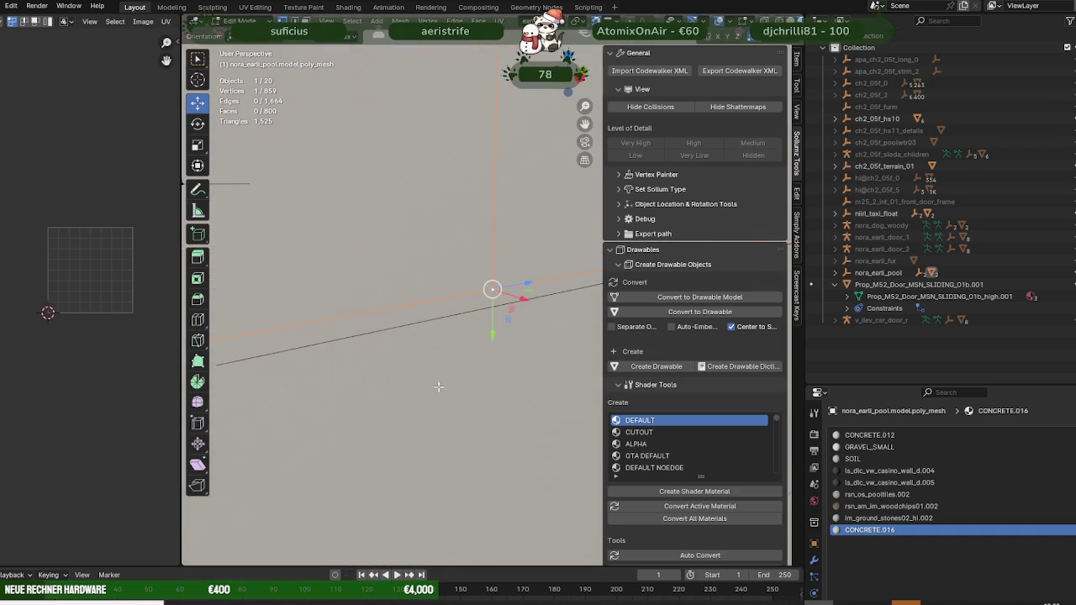
key("KP_Divide")
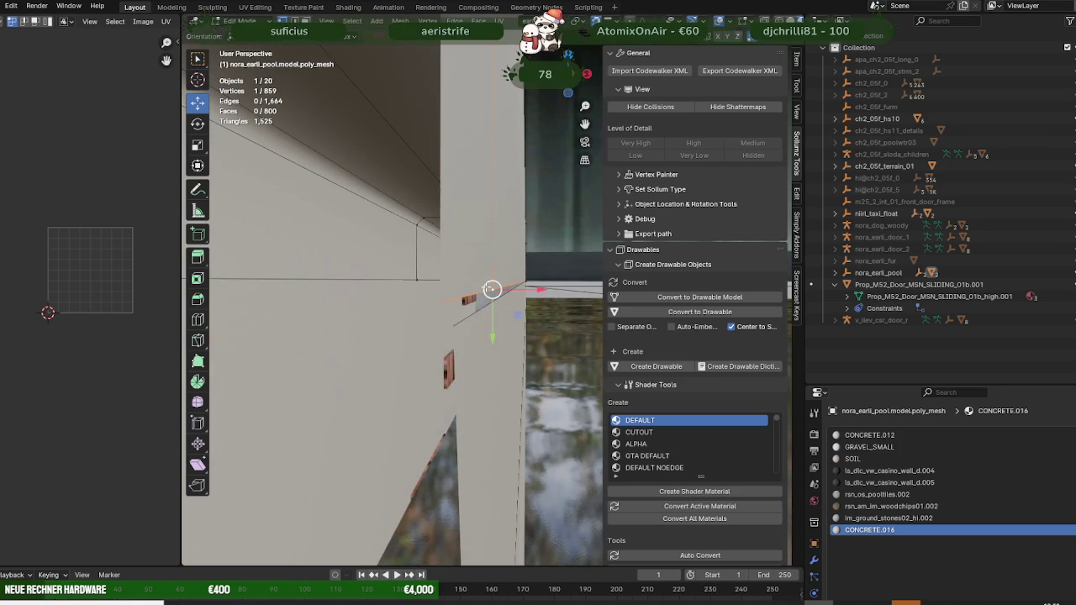
left_click_drag(493, 290, 496, 296)
middle_click_drag(495, 294, 514, 280)
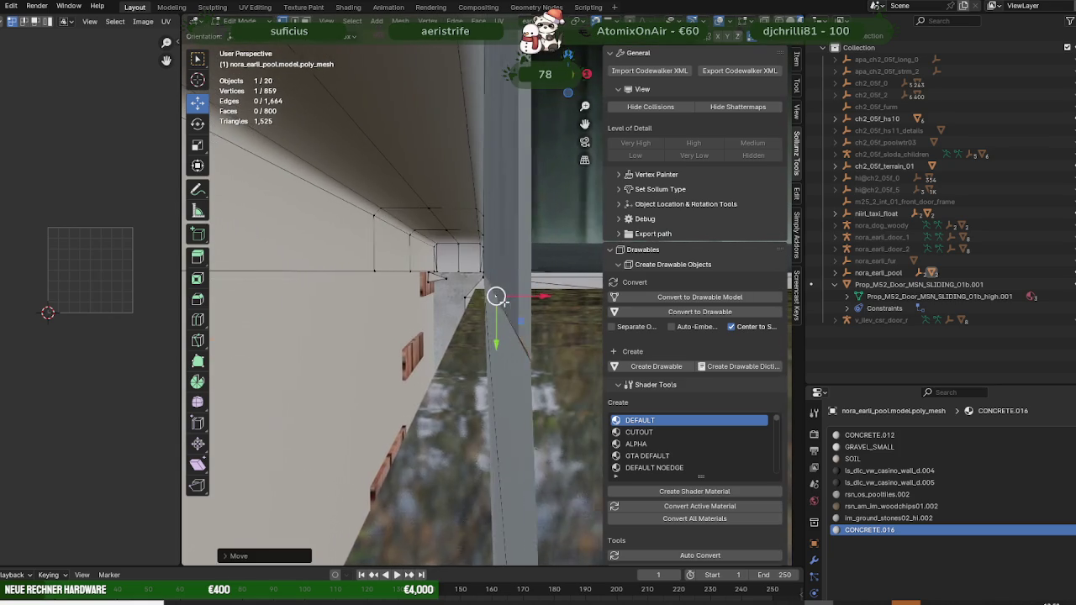
left_click(522, 239)
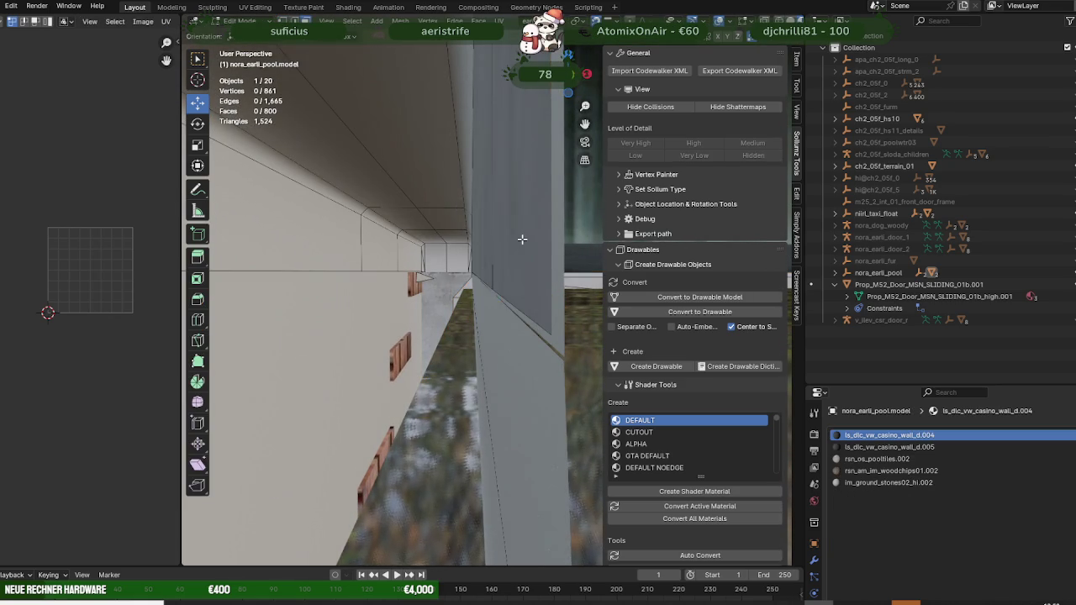
- Select the ls_dlc_vw_casino_wall_d.004 faces and hide them, then reveal them again
scroll(942, 492, "down", 3)
scroll(996, 513, "down", 2)
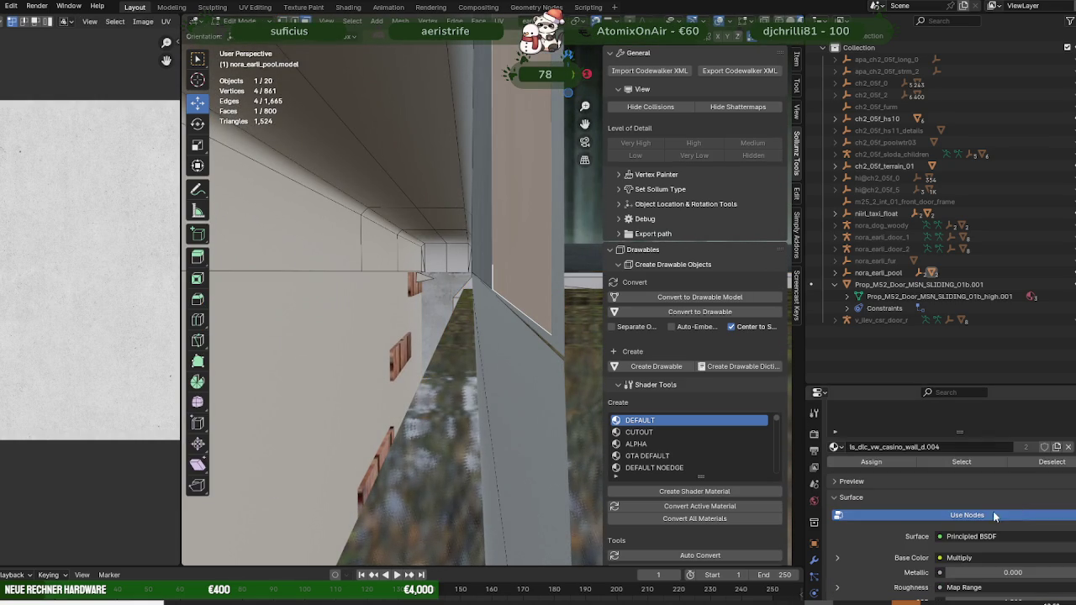
left_click(974, 461)
mouse_move(505, 294)
middle_mouse_down()
mouse_move(516, 306)
mouse_move(488, 321)
mouse_move(511, 301)
middle_mouse_up()
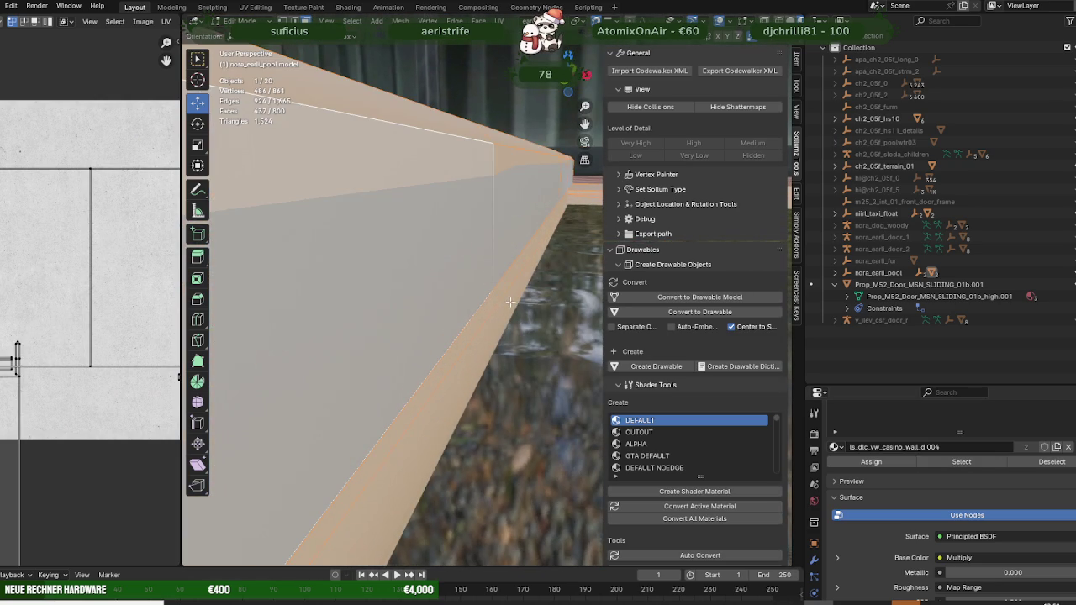
key("h")
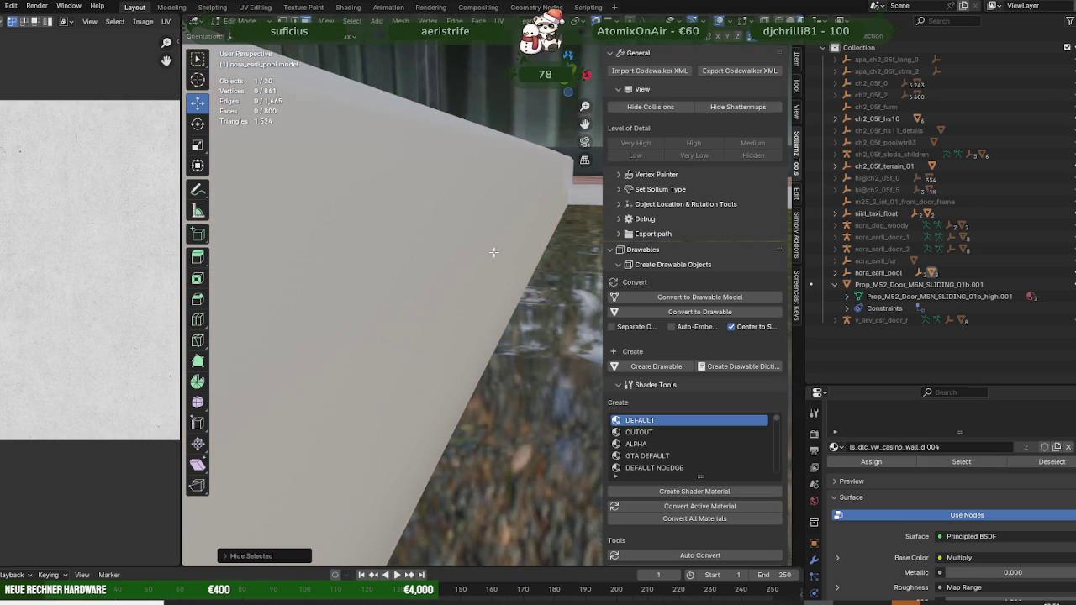
middle_click_drag(493, 247, 503, 284)
key("ctrl+h")
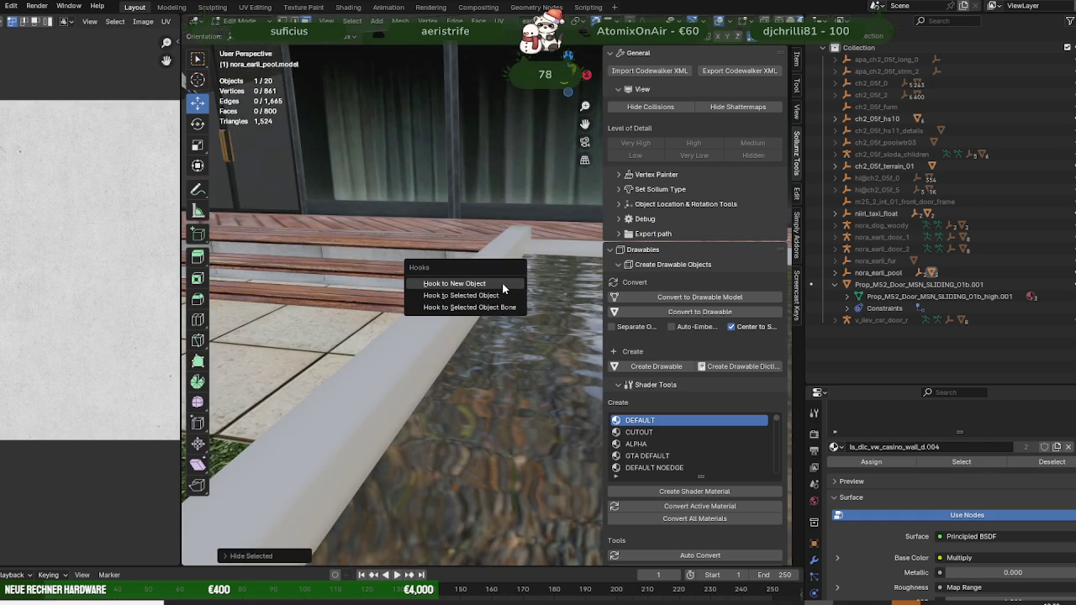
key("Escape")
key("alt+h")
- Inspect the pool in wireframe and hide the casino wall faces for good
scroll(502, 284, "down", 3)
middle_click_drag(502, 285, 413, 307)
scroll(413, 306, "down", 5)
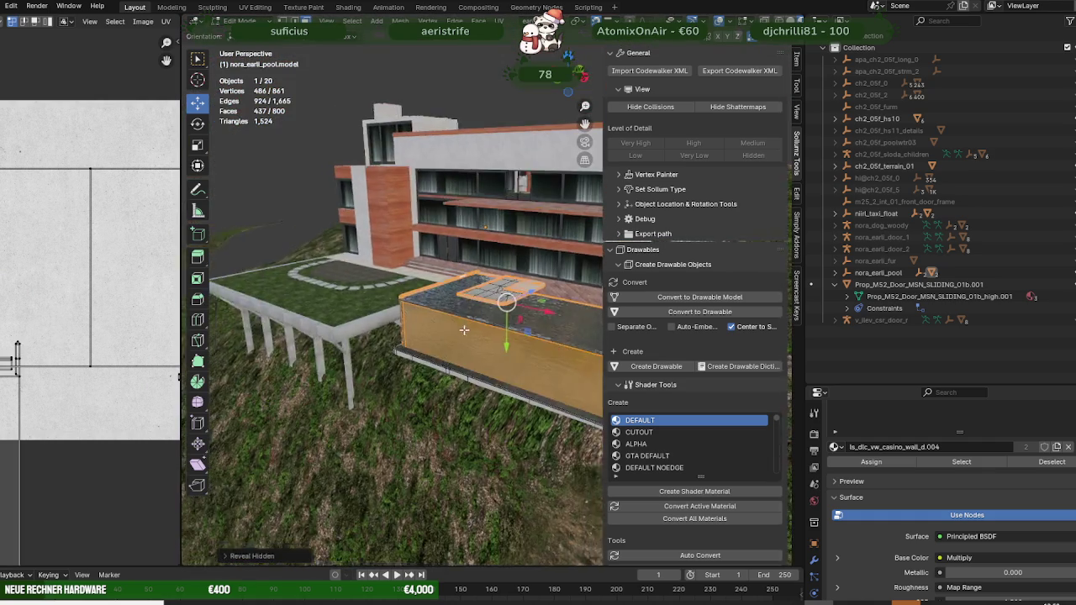
key("shift+z")
scroll(442, 332, "down", 2)
scroll(443, 332, "up", 3)
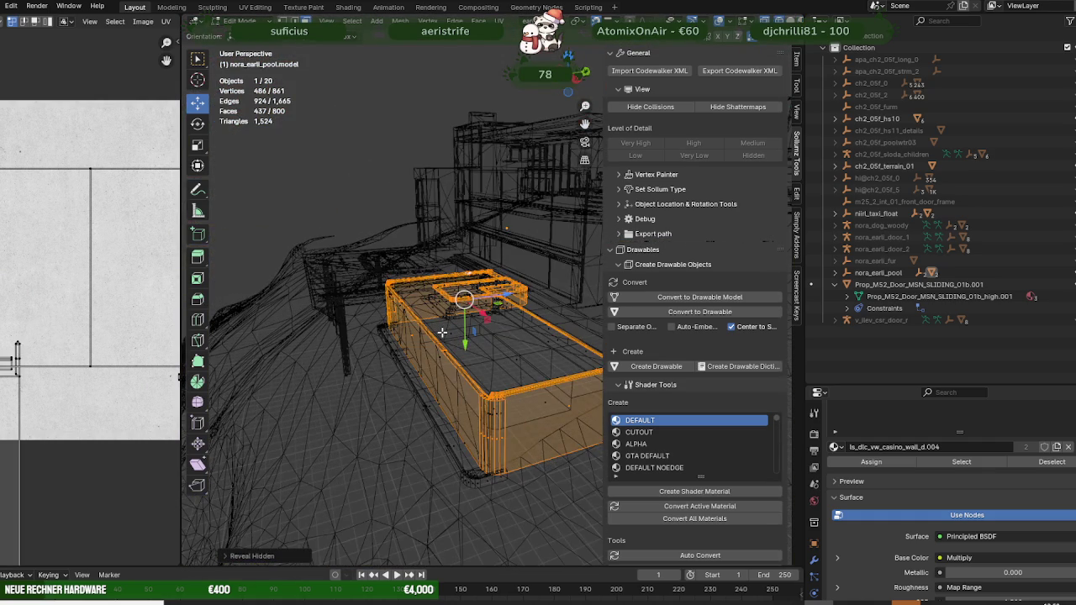
key("h")
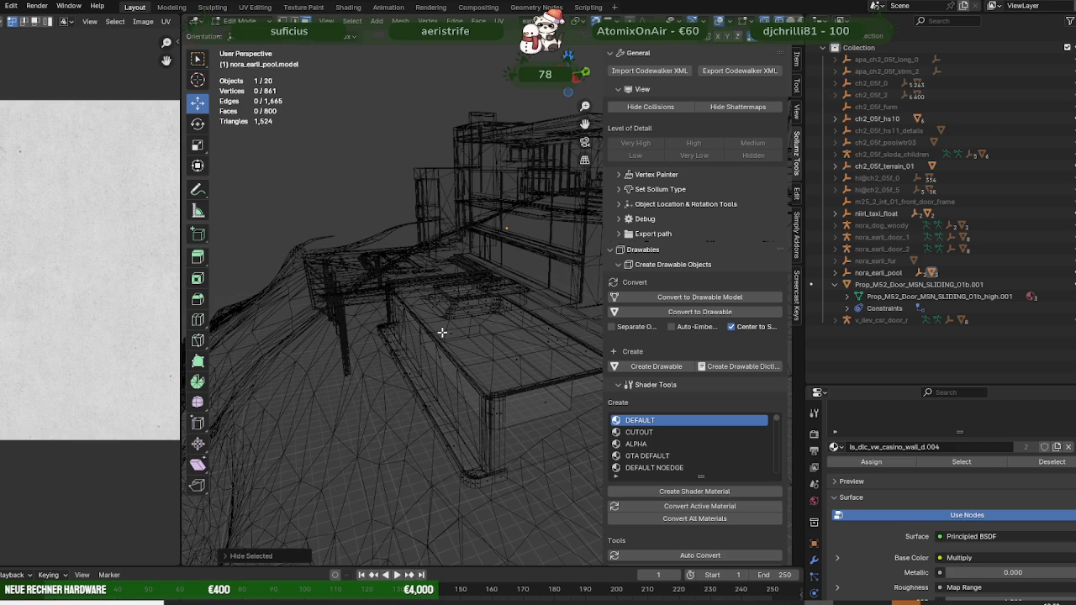
key("alt+h")
mouse_move(488, 363)
middle_mouse_down()
mouse_move(464, 363)
mouse_move(461, 354)
middle_mouse_up()
key("shift+z")
scroll(460, 349, "up", 3)
scroll(458, 346, "up", 2)
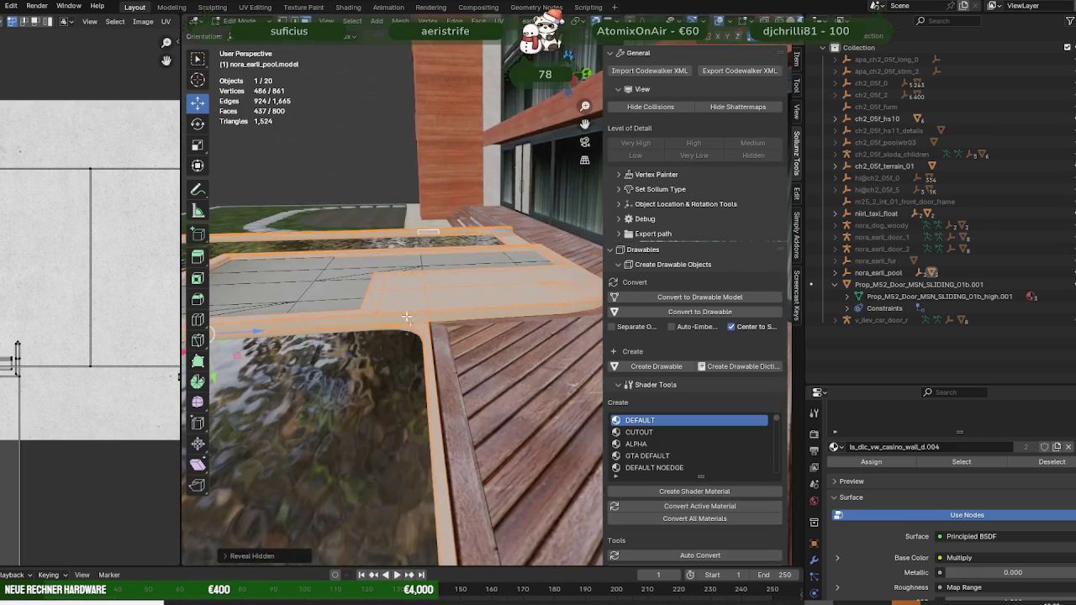
scroll(457, 344, "up", 2)
key("h")
- Switch to editing the poly_mesh concrete deck and select its rim corner face
key("Tab")
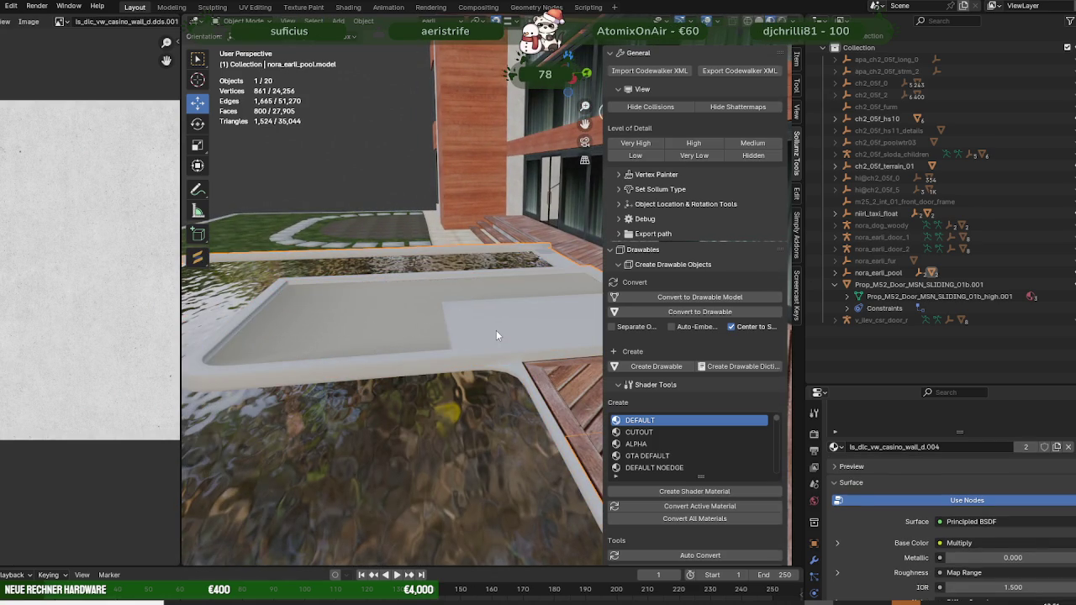
key("Tab")
left_click(496, 333)
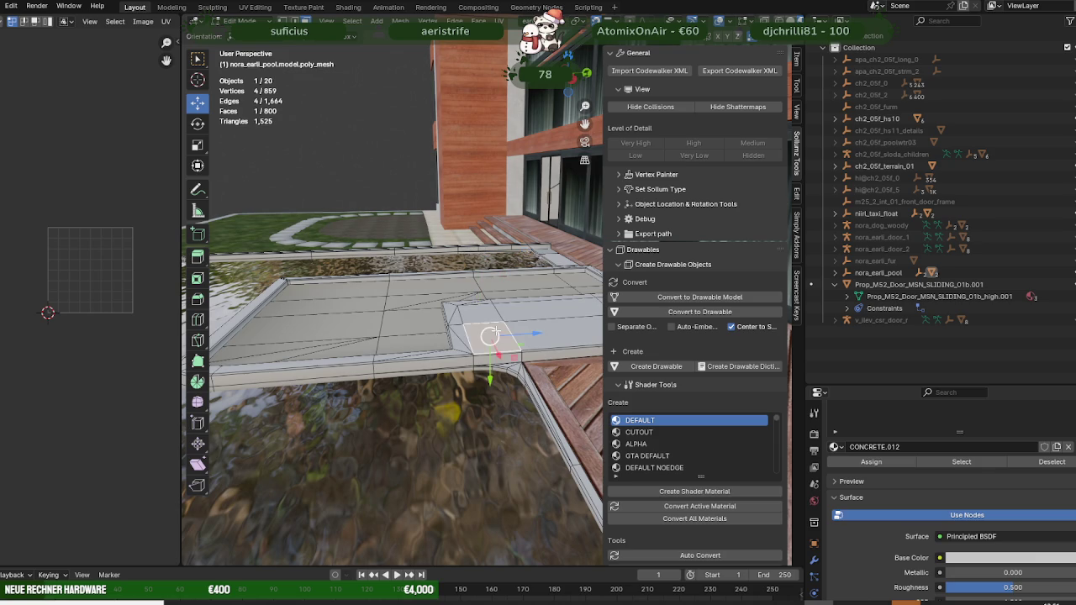
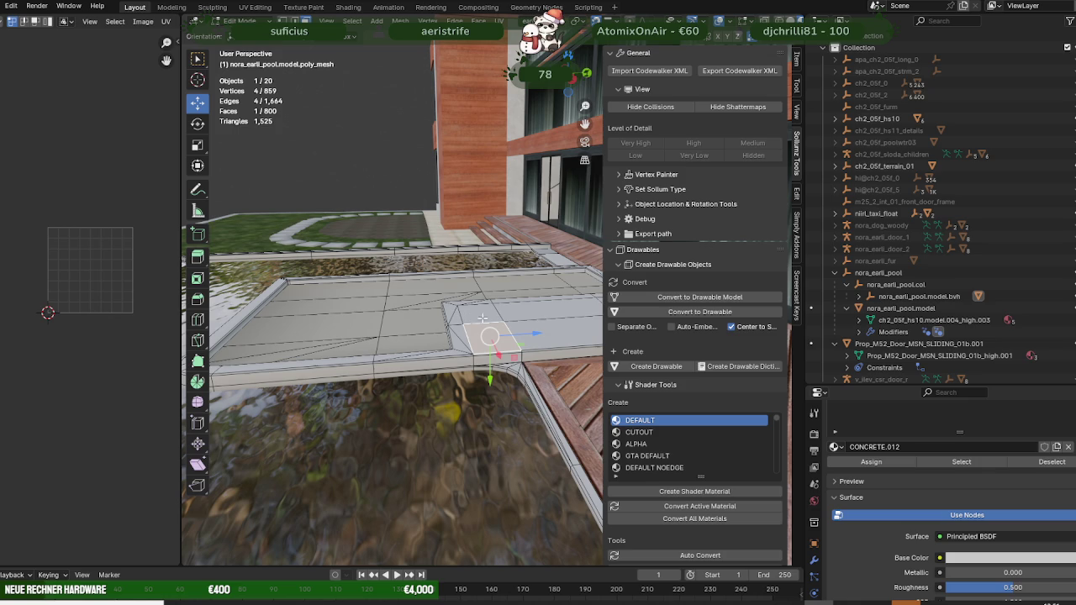
- Hide most of the pool mesh faces to expose a single pool wall face
left_click_drag(504, 325, 497, 313)
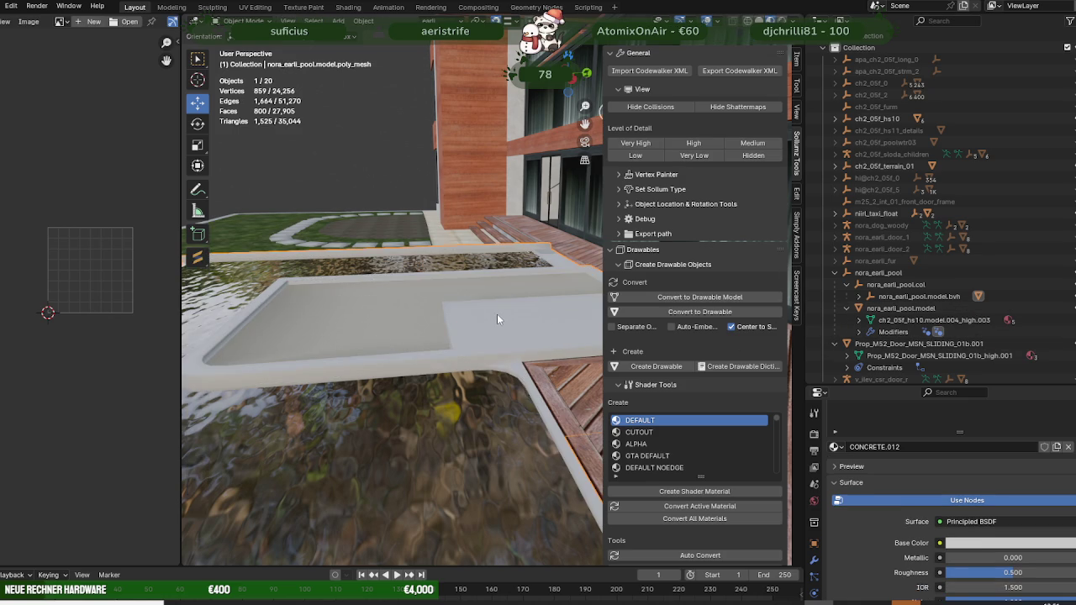
left_click(962, 463)
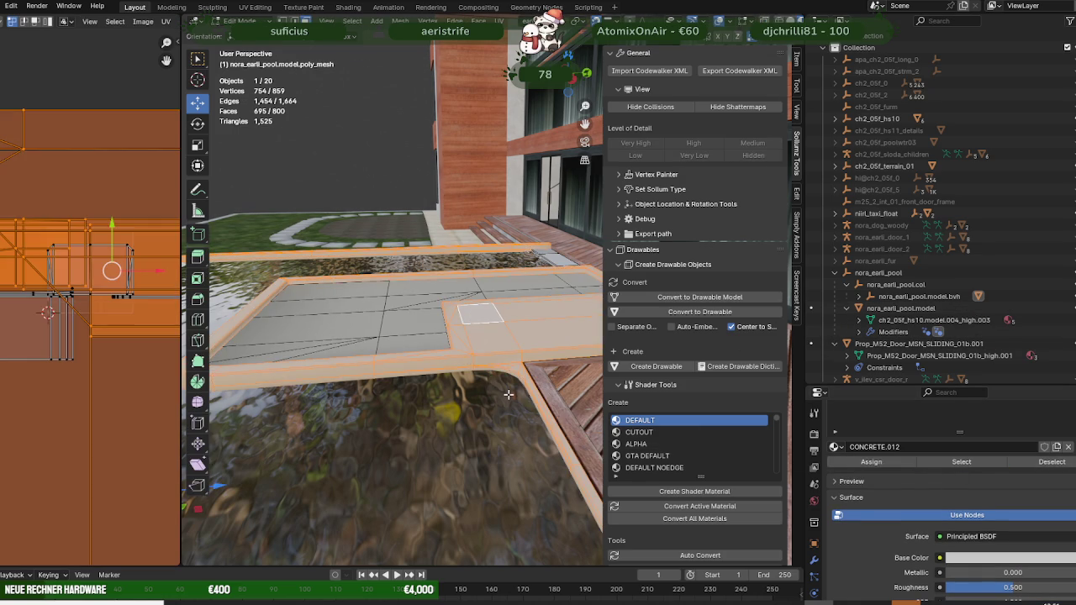
key("h")
mouse_move(507, 395)
middle_mouse_down()
mouse_move(512, 368)
mouse_move(456, 351)
mouse_move(480, 348)
mouse_move(464, 375)
middle_mouse_up()
left_click(430, 328)
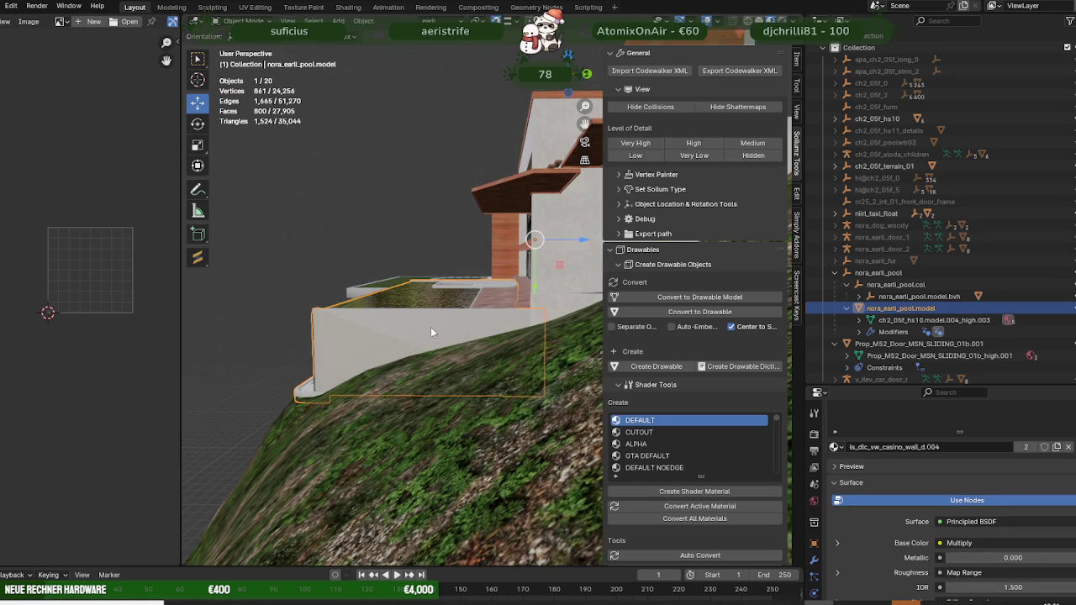
middle_click_drag(420, 328, 437, 421)
key("Tab")
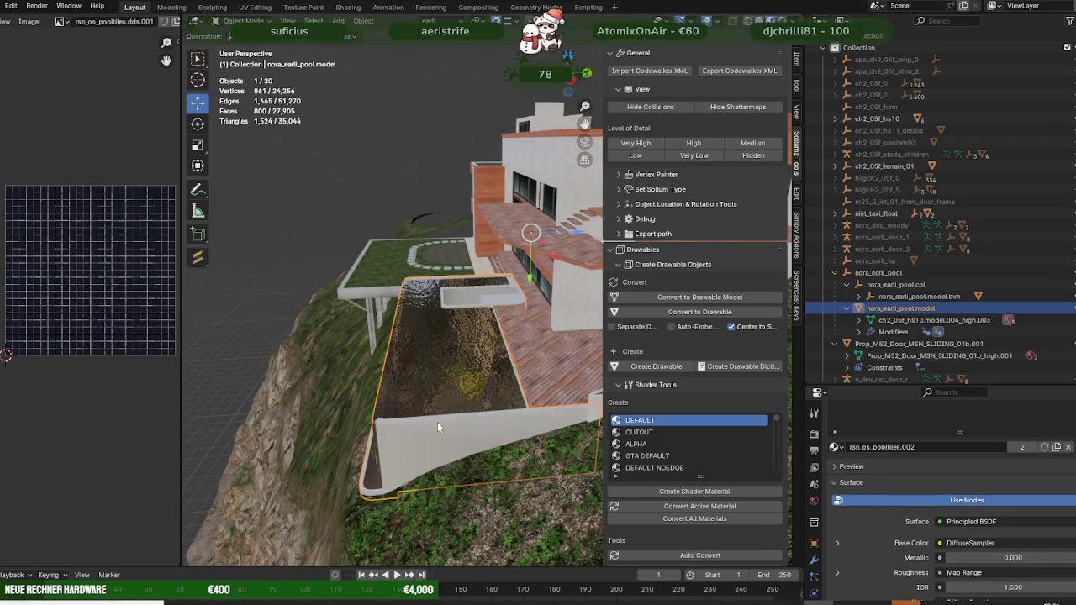
- Hide the pool collision collection and reveal the hidden pool faces again
left_click(1071, 285)
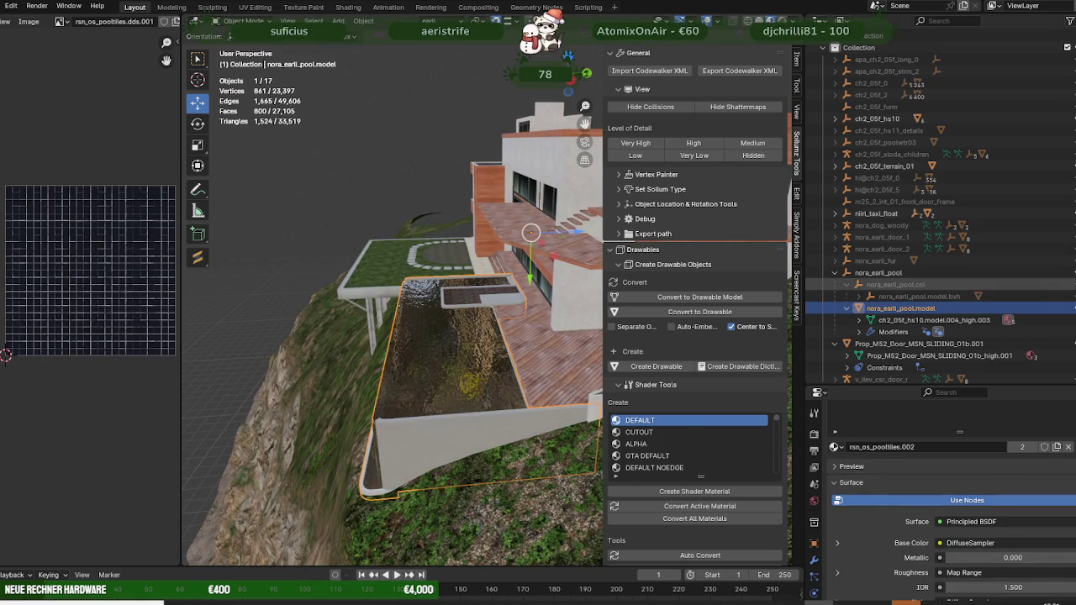
scroll(418, 367, "up", 2)
key("Tab")
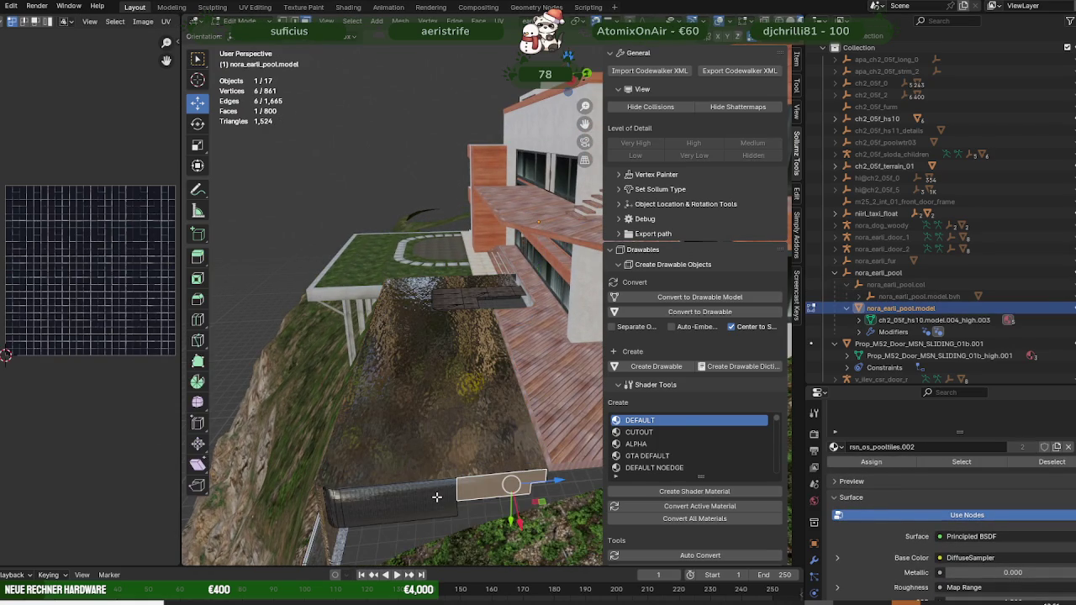
key("alt+h")
scroll(455, 336, "up", 2)
scroll(463, 367, "up", 2)
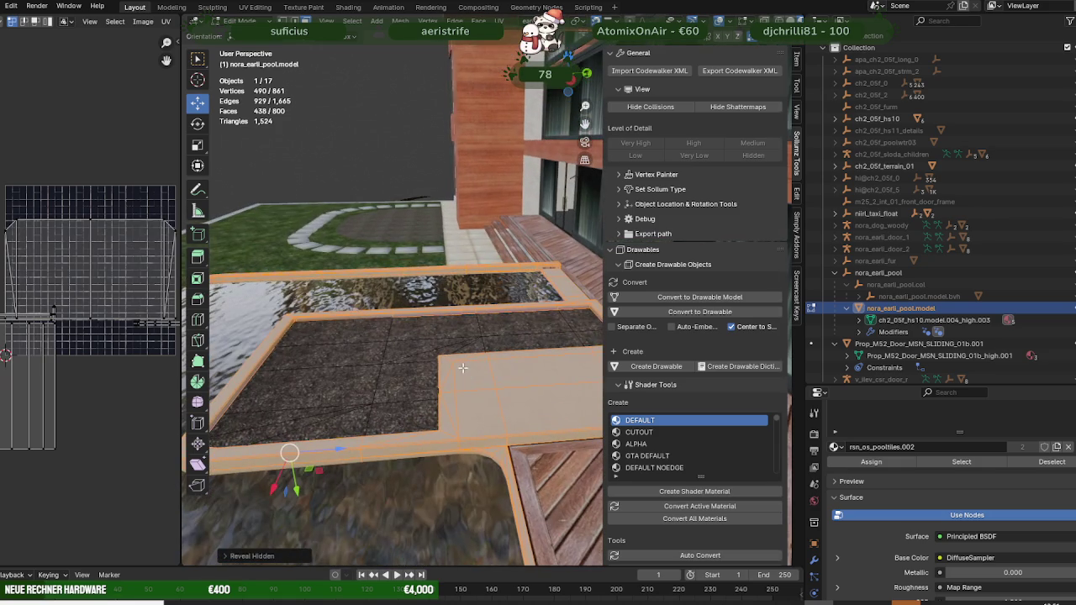
middle_click_drag(473, 396, 468, 402)
scroll(468, 401, "down", 3)
- Select the linked rim faces and separate them into nora_earli_pool.model.001
left_click(471, 382)
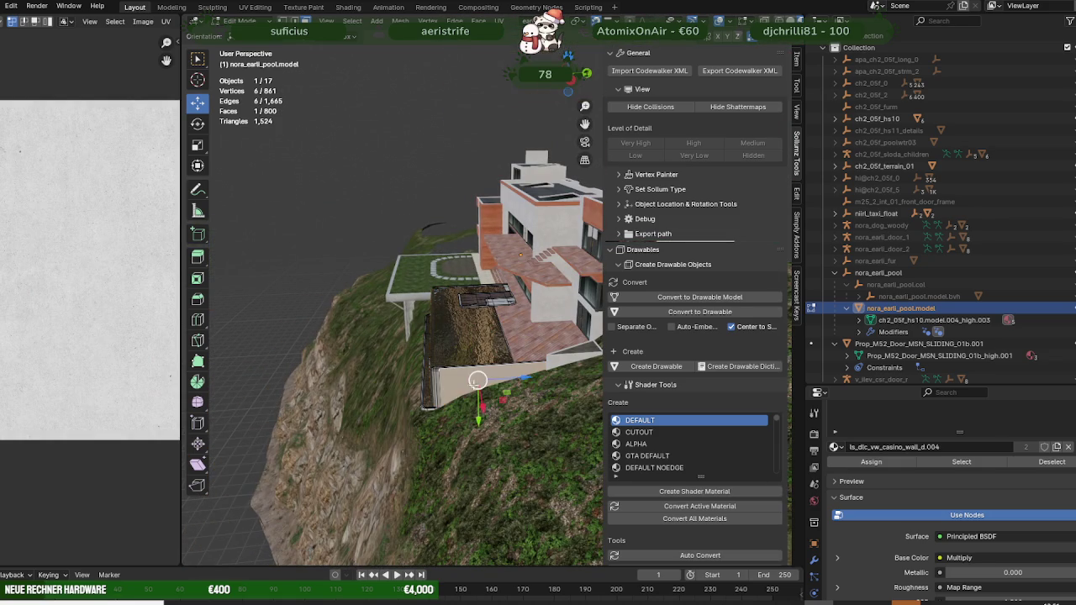
key("ctrl+l")
scroll(511, 379, "up", 2)
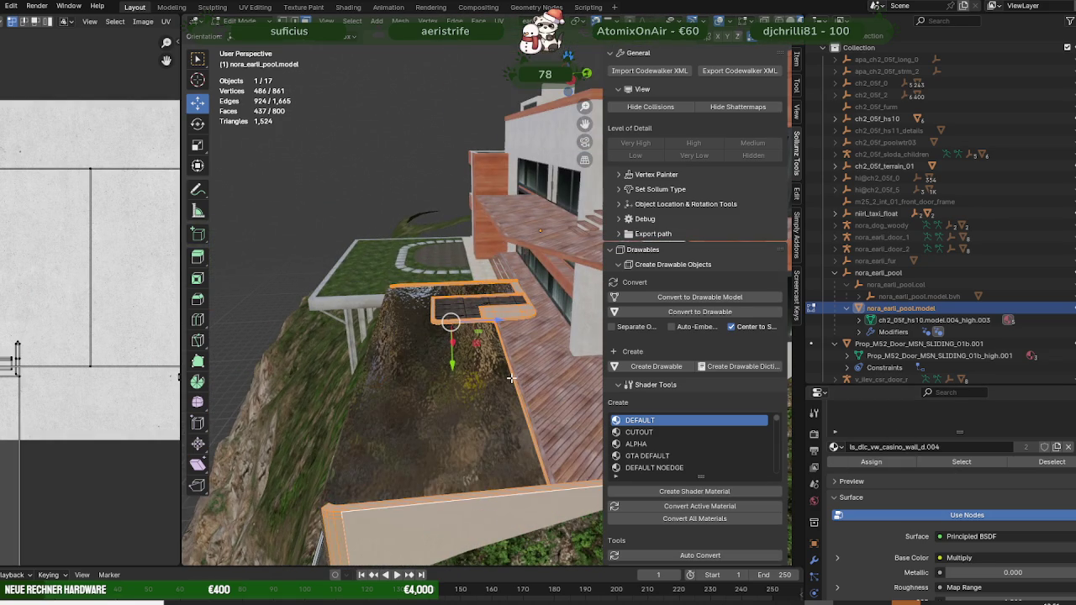
key("ctrl+f")
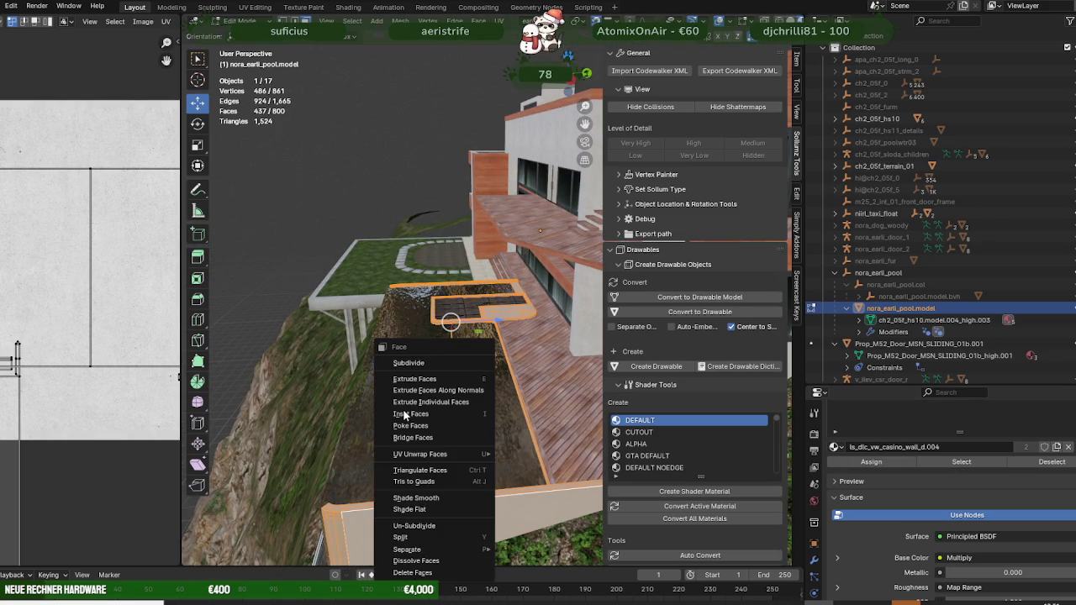
mouse_move(407, 549)
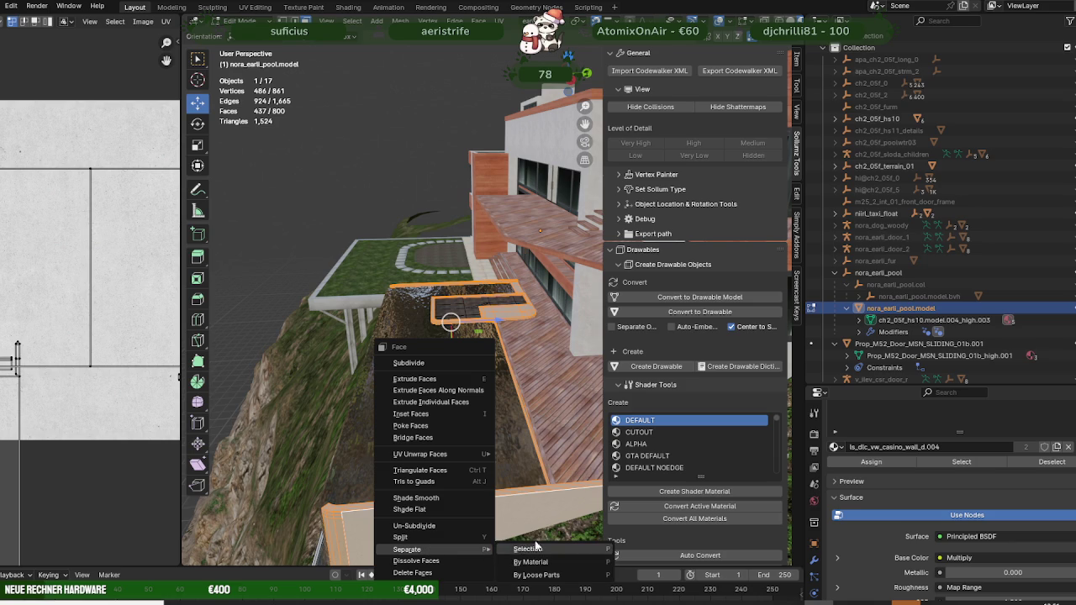
left_click(525, 550)
mouse_move(488, 368)
middle_mouse_down()
mouse_move(477, 324)
mouse_move(562, 314)
middle_mouse_up()
key("Tab")
scroll(563, 315, "up", 3)
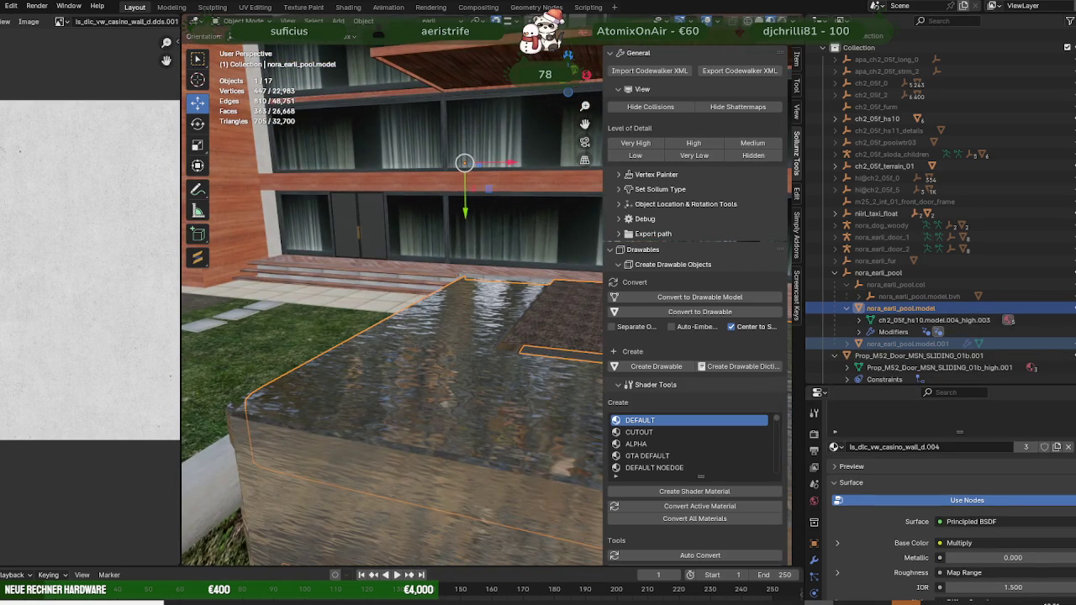
- Inspect the separated rim object nora_earli_pool.model.001 by hiding and revealing its faces
scroll(466, 343, "up", 3)
left_click(313, 340)
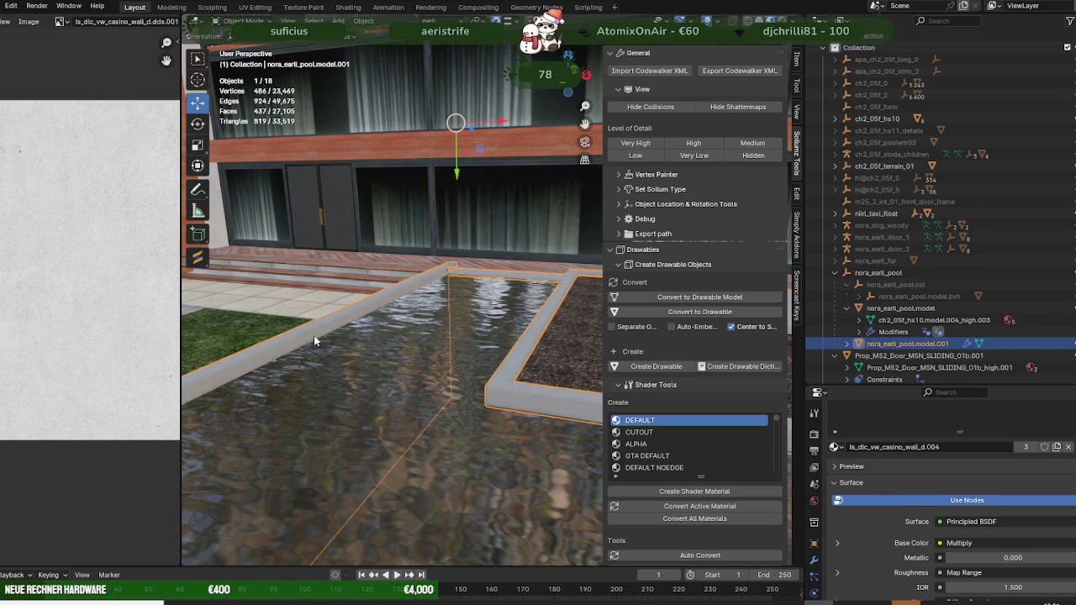
key("Tab")
left_click(314, 338)
left_click(988, 458)
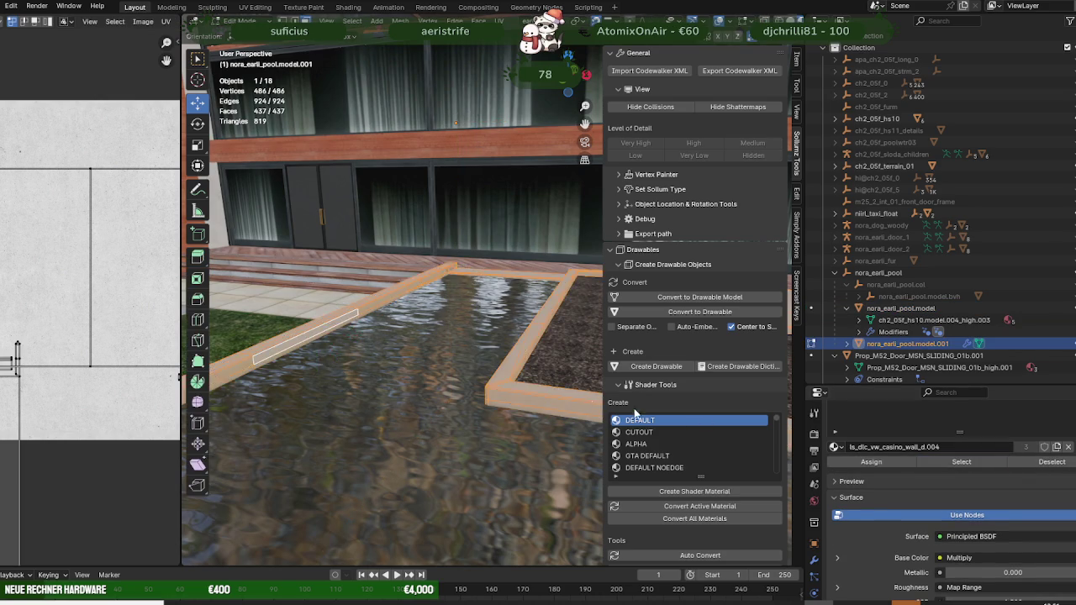
mouse_move(421, 336)
middle_mouse_down()
mouse_move(450, 368)
mouse_move(503, 352)
mouse_move(504, 312)
mouse_move(471, 312)
middle_mouse_up()
key("h")
scroll(505, 312, "up", 3)
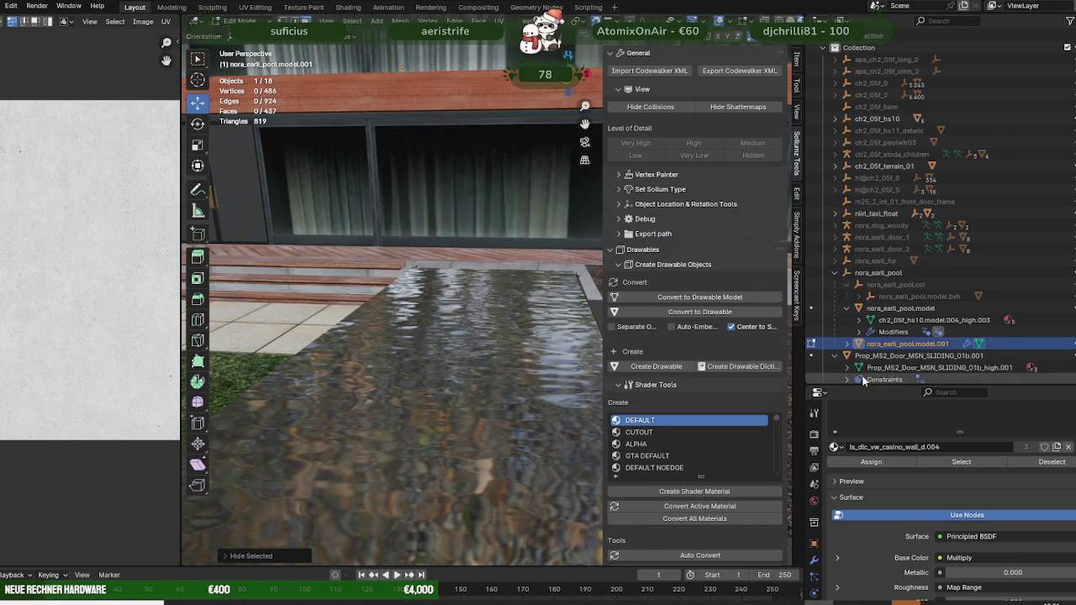
key("alt+h")
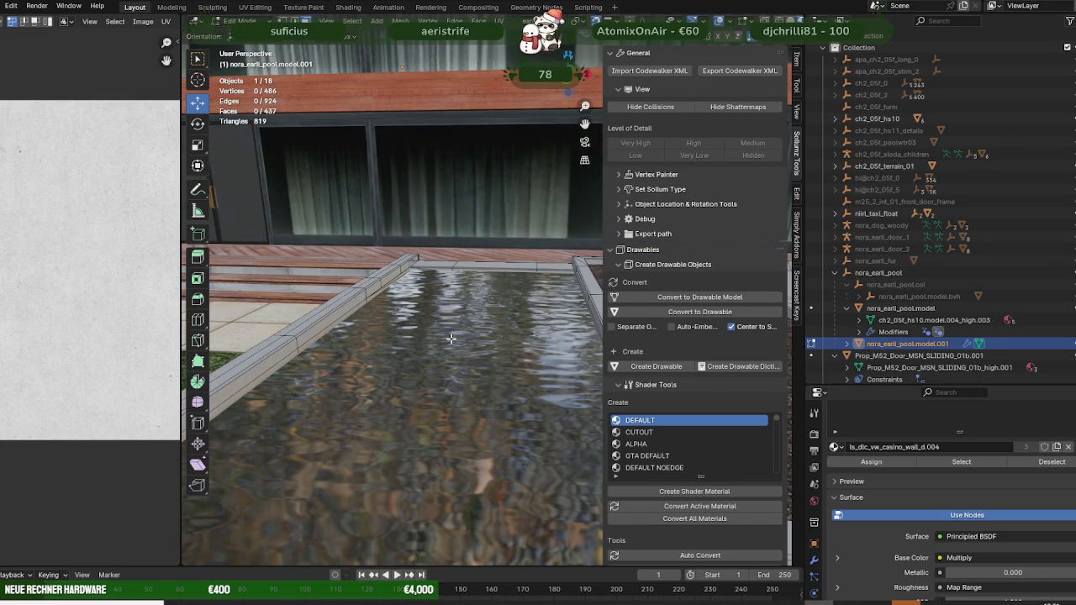
- Join the rim into nora_earli_pool.model and frame a corner face of the joined mesh
key("Tab")
left_click(451, 338, "shift")
key("ctrl+j")
key("Tab")
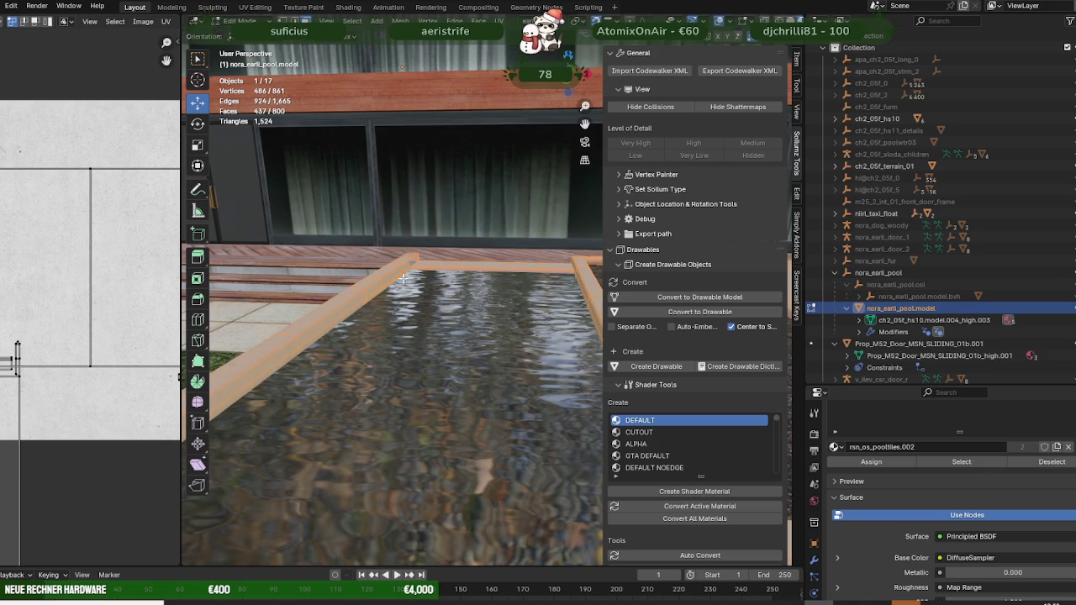
left_click(403, 269)
key("KP_Decimal")
middle_click_drag(493, 291, 373, 364)
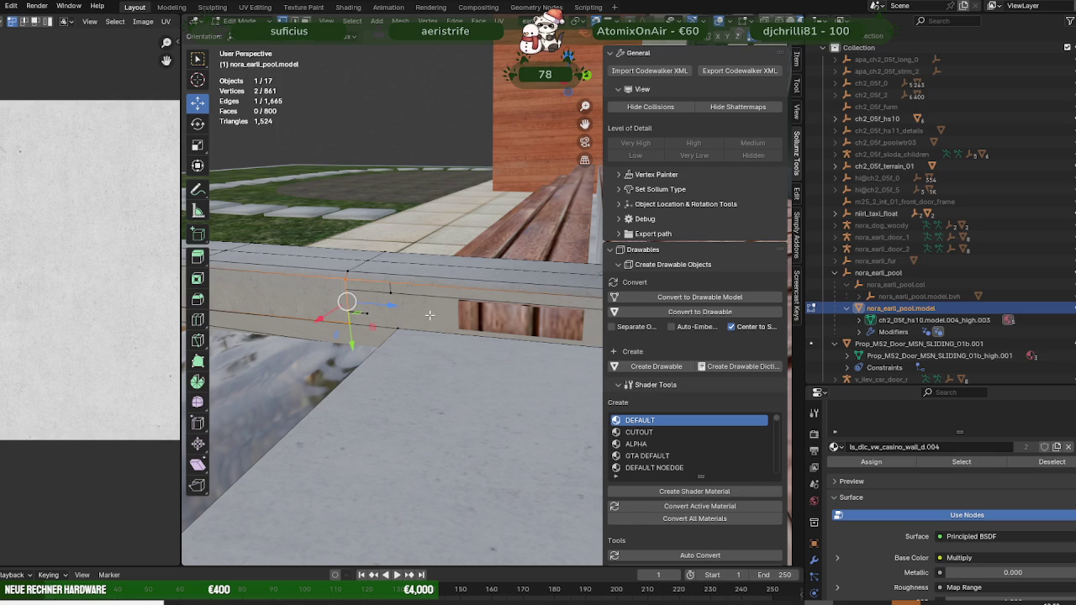
- Add a loop cut along the wall and extrude the wall-top edge
middle_click_drag(430, 316, 621, 44)
left_click(611, 19)
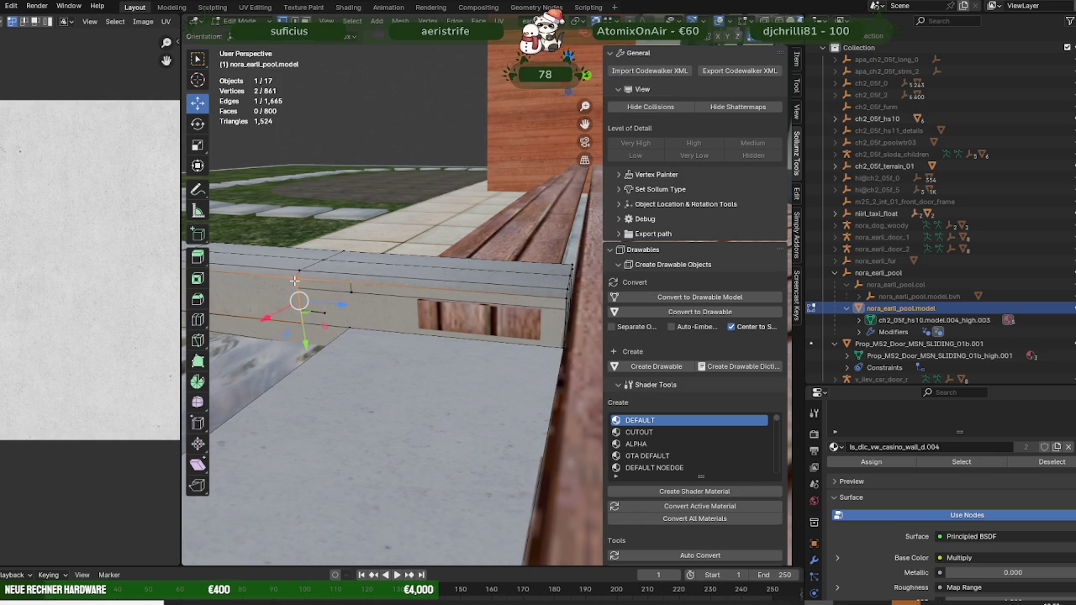
middle_click_drag(294, 280, 505, 312)
key("ctrl+r")
left_click(508, 308)
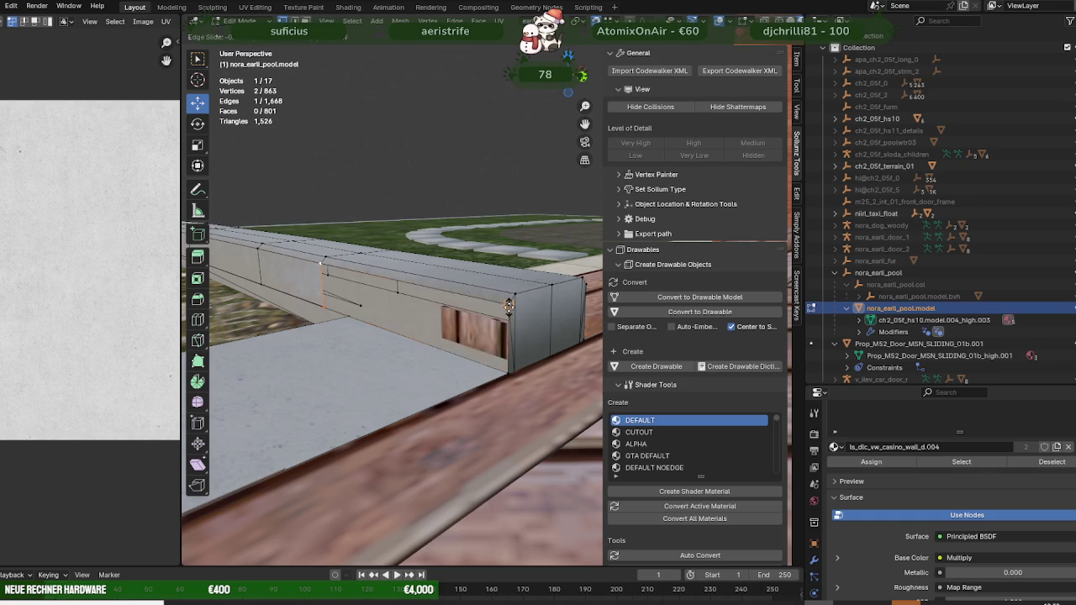
key("e")
scroll(512, 423, "up", 2)
- Move a corner vertex onto the neighbouring corner using see-through display
left_click(507, 432)
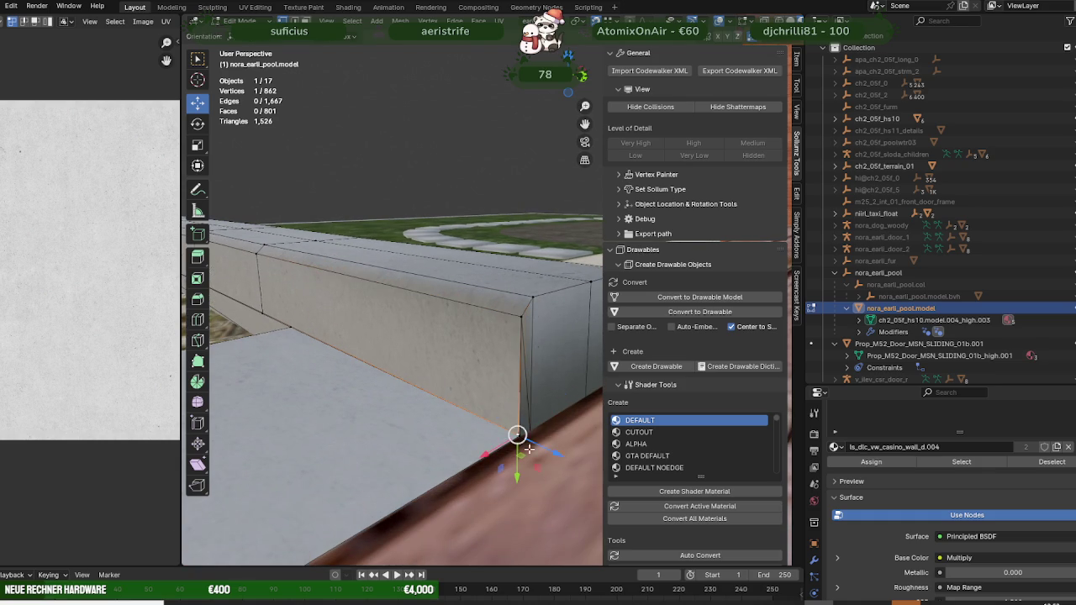
key("KP_Decimal")
middle_click_drag(507, 317, 501, 303)
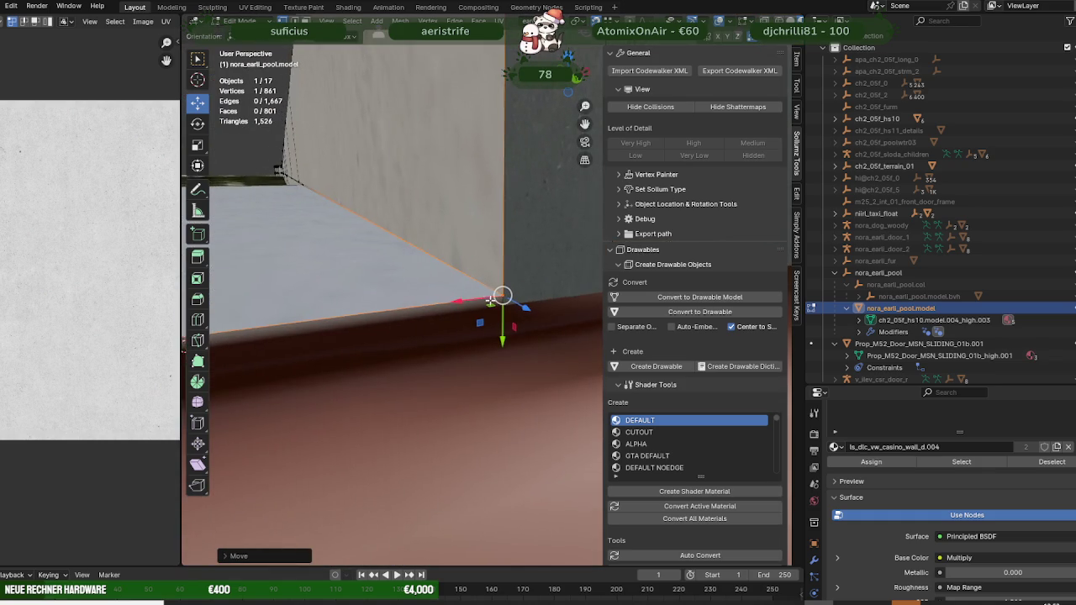
key("alt+z")
left_click_drag(501, 303, 501, 305)
mouse_move(502, 301)
middle_mouse_down()
mouse_move(548, 309)
mouse_move(493, 257)
mouse_move(459, 258)
mouse_move(530, 258)
mouse_move(453, 287)
mouse_move(497, 291)
mouse_move(540, 263)
mouse_move(362, 305)
mouse_move(355, 316)
mouse_move(375, 332)
middle_mouse_up()
key("alt+z")
- With snapping on, drag the other wall-corner vertex onto the trim edge to close the gap
left_click(453, 288)
key("g")
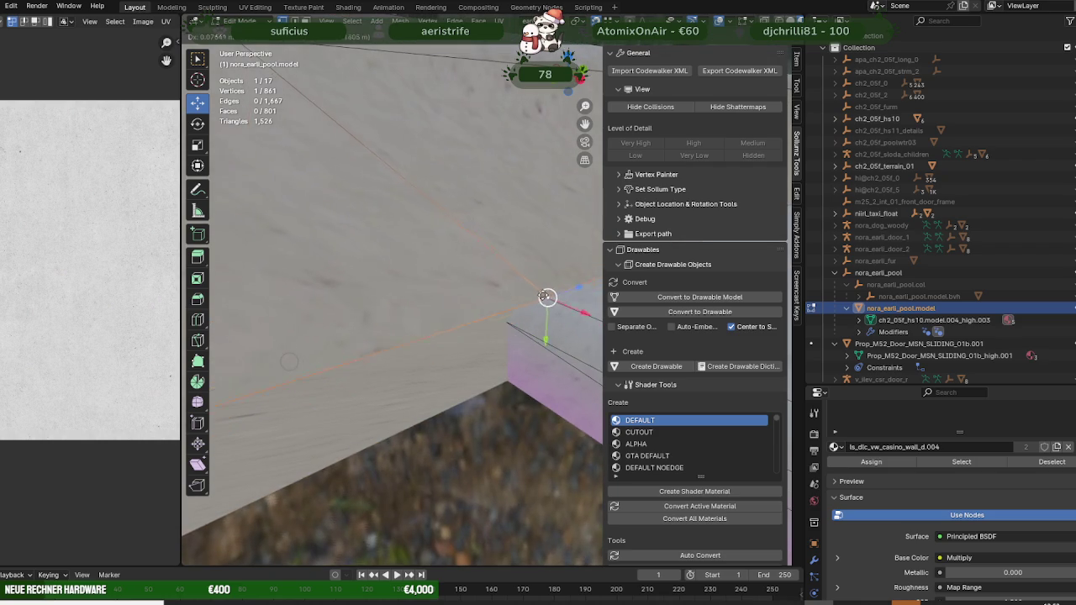
right_click(524, 289)
scroll(525, 289, "down", 3)
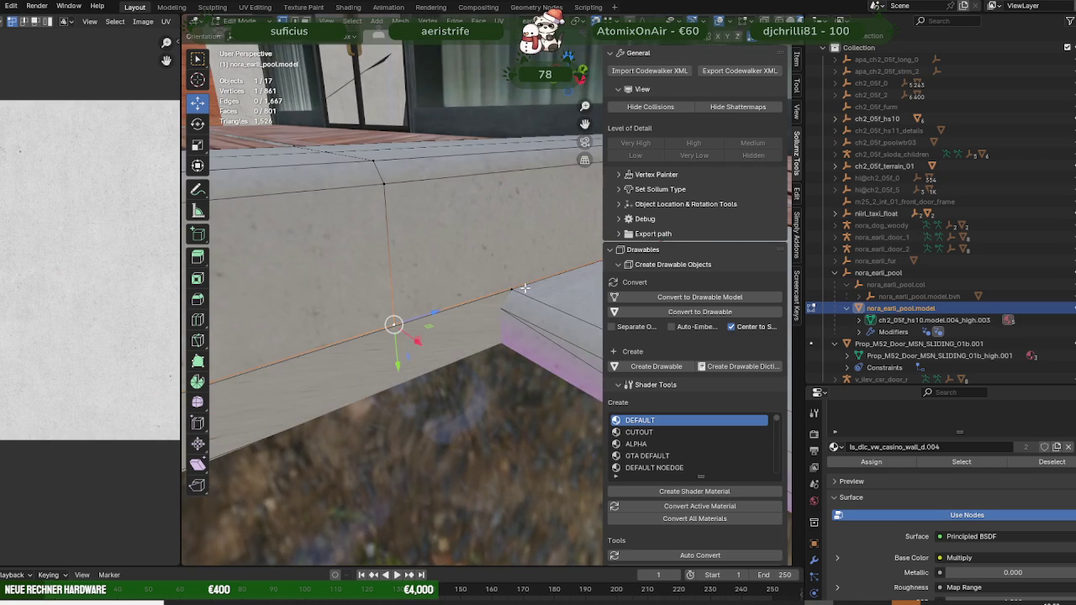
left_click(511, 290)
scroll(520, 294, "up", 3)
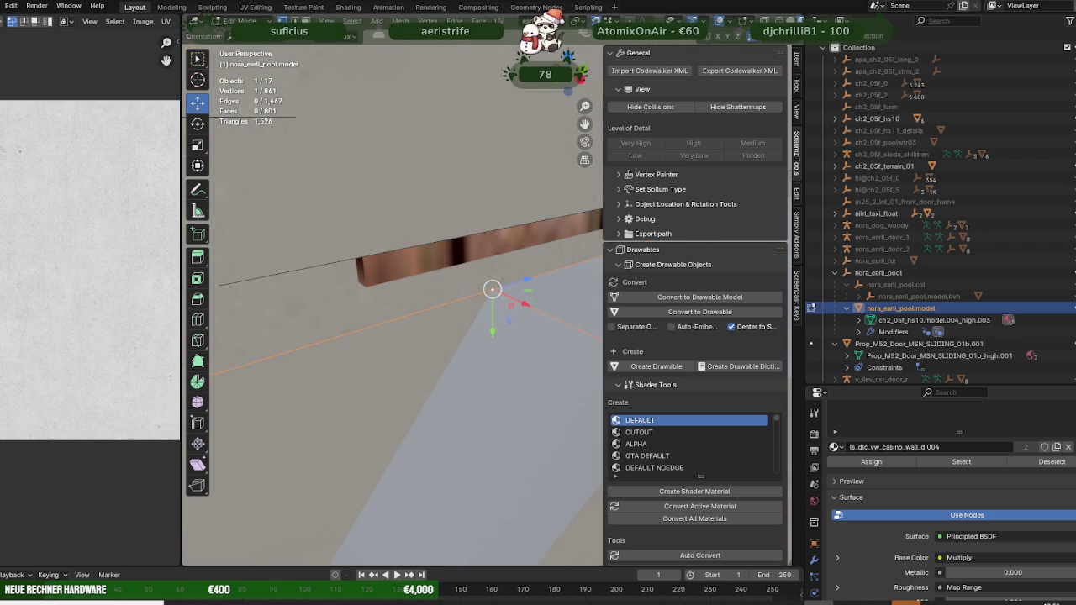
left_click(611, 20)
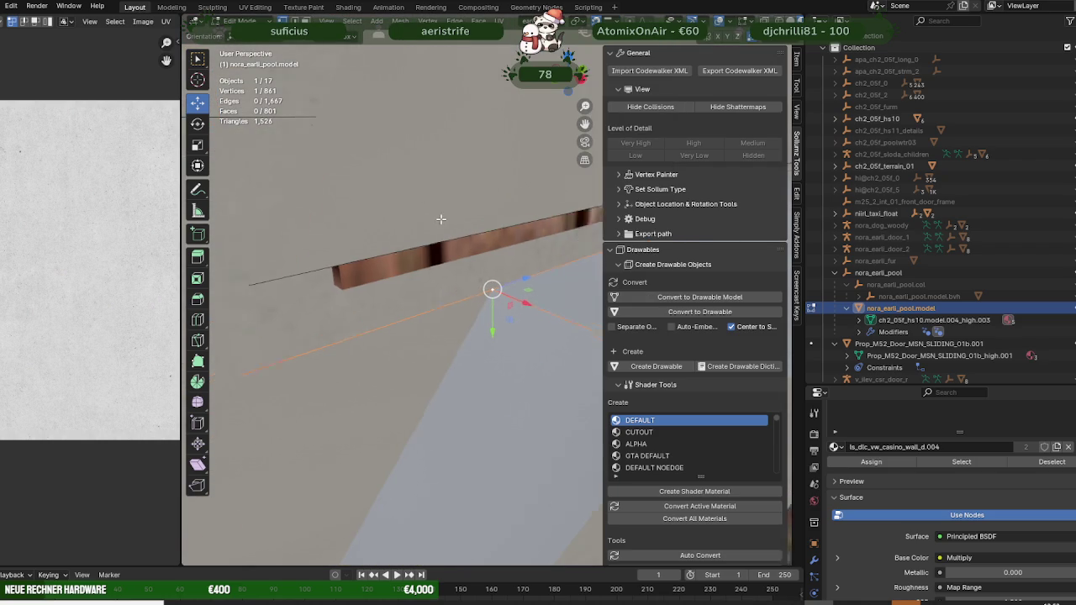
scroll(487, 313, "down", 2)
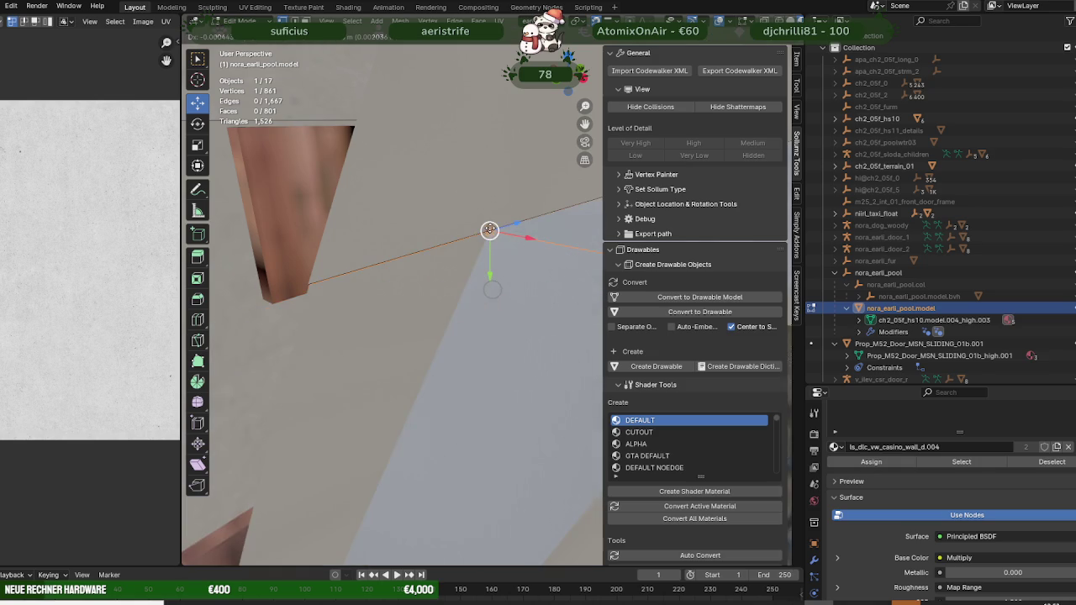
left_click_drag(492, 289, 488, 242)
mouse_move(488, 242)
middle_mouse_down()
mouse_move(525, 280)
mouse_move(495, 290)
middle_mouse_up()
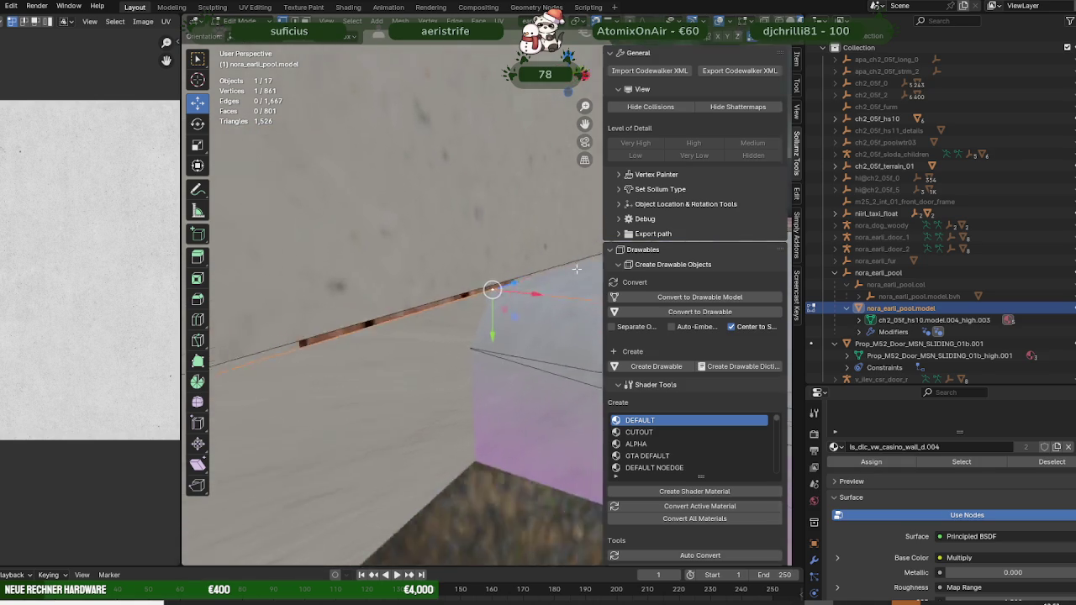
left_click_drag(493, 289, 524, 269)
mouse_move(524, 269)
middle_mouse_down()
mouse_move(511, 260)
mouse_move(484, 290)
mouse_move(489, 328)
mouse_move(492, 290)
mouse_move(421, 253)
mouse_move(432, 207)
mouse_move(427, 223)
mouse_move(458, 278)
middle_mouse_up()
- Finish the wall vertex move constrained to an axis and return to Object Mode
key("g")
key("x")
key("y")
left_click(434, 259)
key("Tab")
mouse_move(435, 259)
middle_mouse_down()
mouse_move(462, 281)
mouse_move(518, 289)
mouse_move(458, 265)
mouse_move(472, 261)
mouse_move(436, 272)
mouse_move(468, 277)
mouse_move(404, 281)
mouse_move(511, 301)
mouse_move(374, 278)
mouse_move(464, 274)
mouse_move(392, 296)
middle_mouse_up()
- Copy nora_earli_pool.ydr from the archive into the stream folder, replacing the old file
key("alt+Tab")
left_click(348, 375)
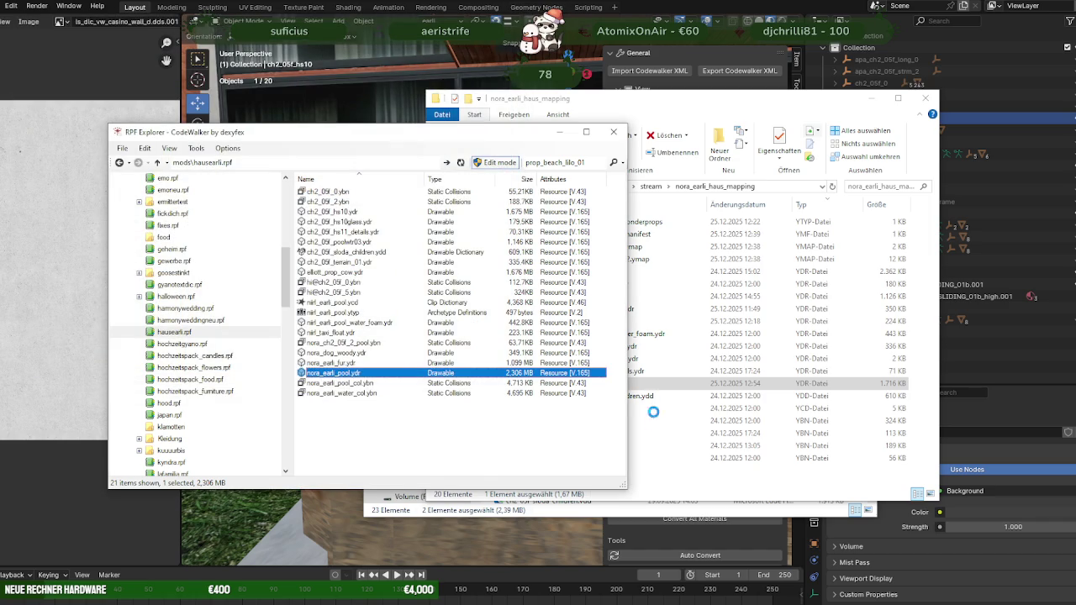
left_click_drag(348, 375, 664, 456)
left_click(508, 236)
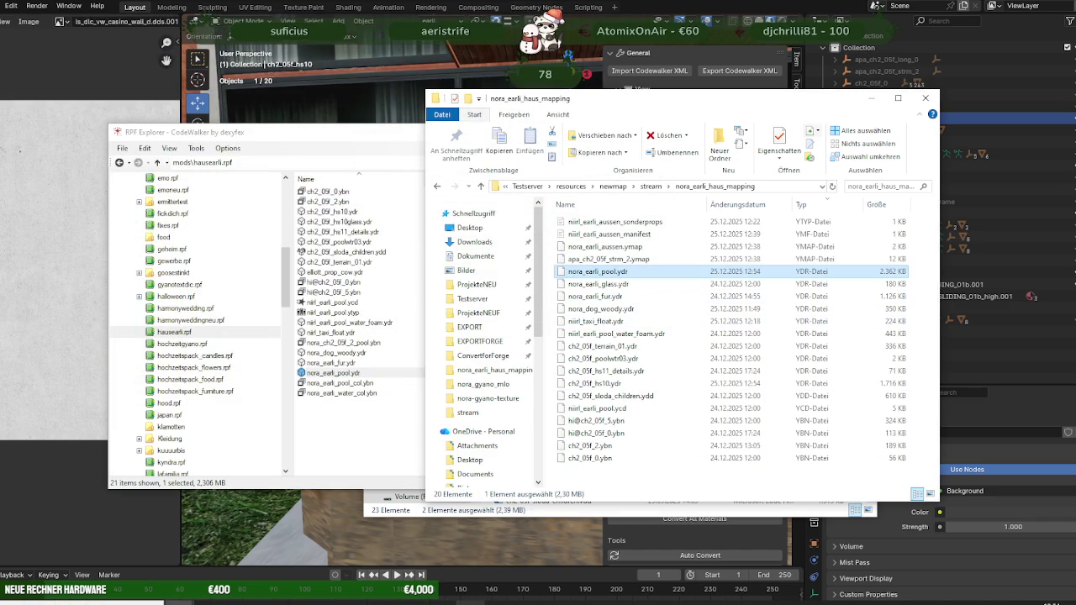
key("alt+Tab")
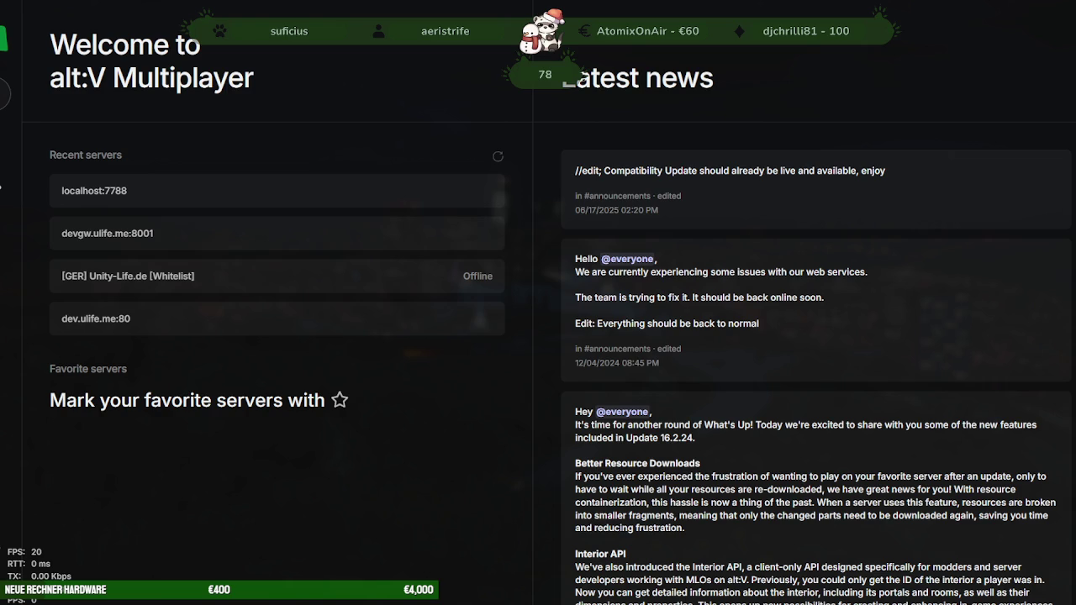
- Pick localhost:7788 from the recent servers and connect to it
left_click(202, 192)
left_click(628, 348)
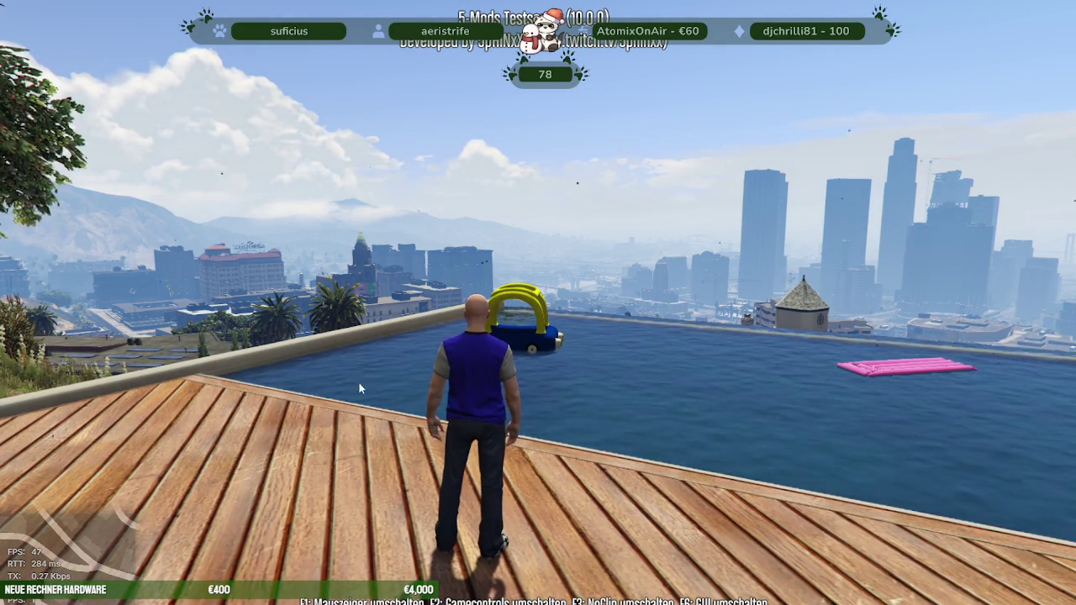
- Run the character along the wooden deck and through the garden past the palms
key("F1")
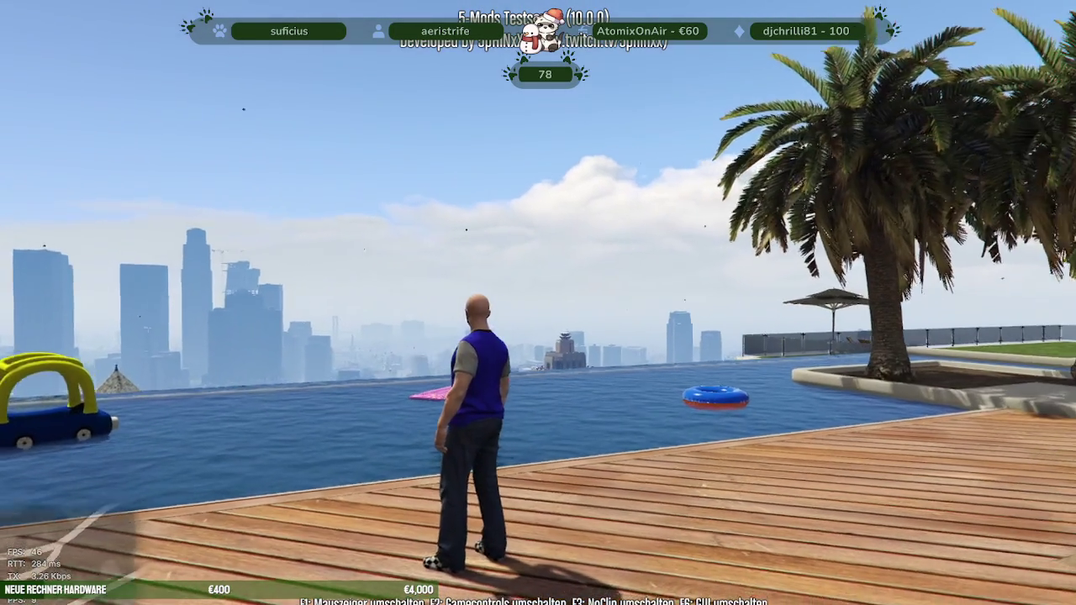
key("w")
key("a")
key("w")
key("w")
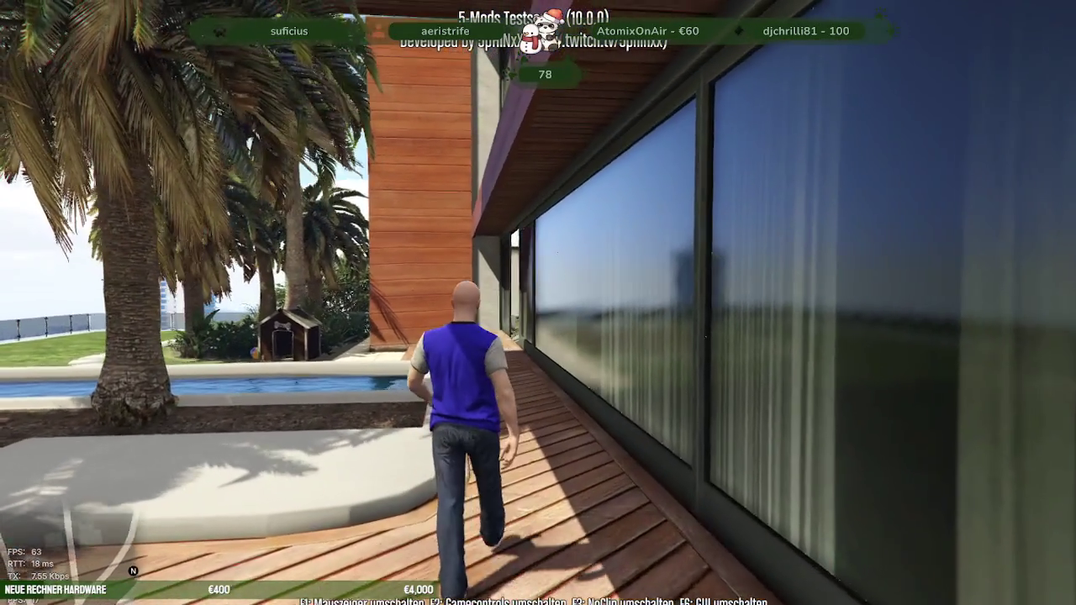
key("w")
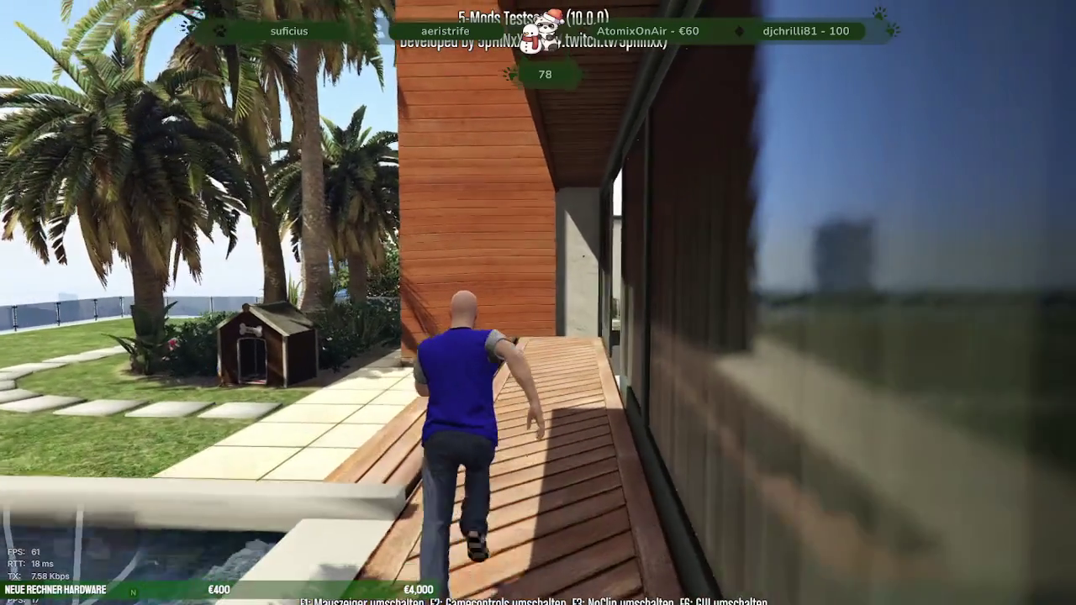
key("w")
key("w")
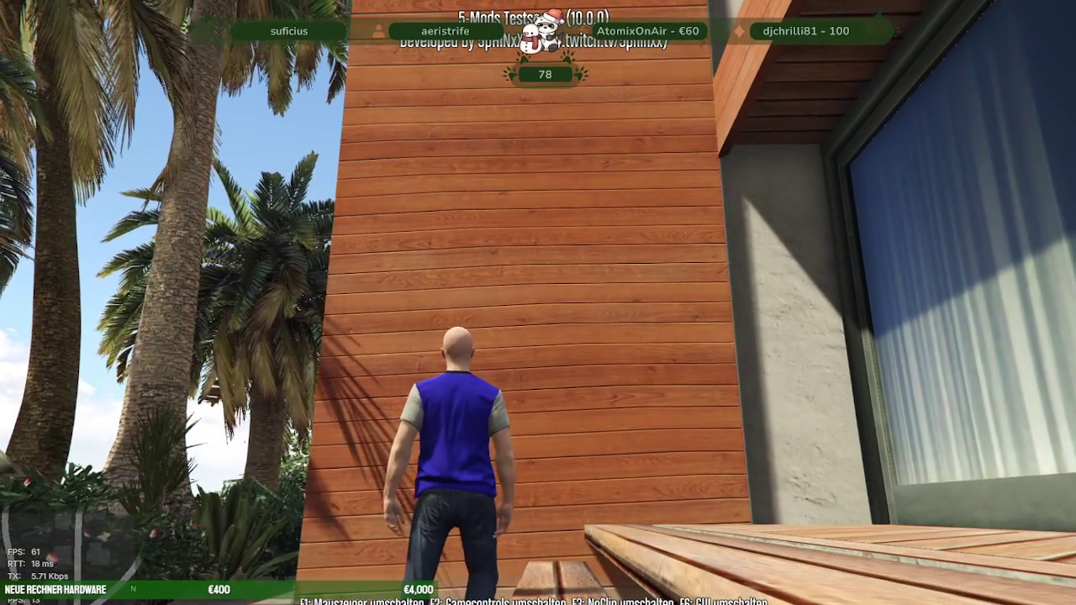
key("w")
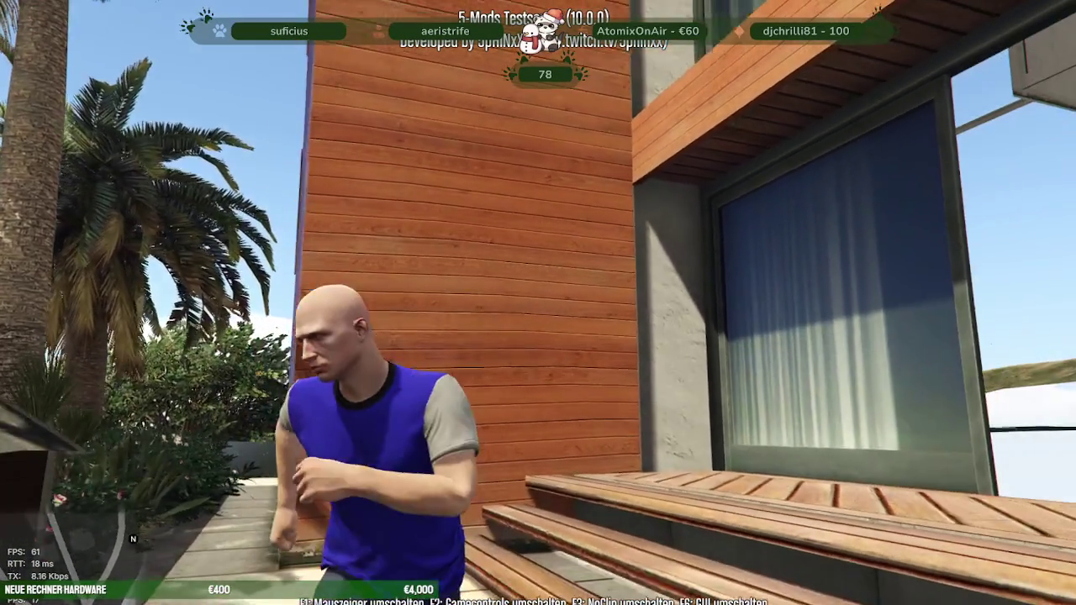
key("w")
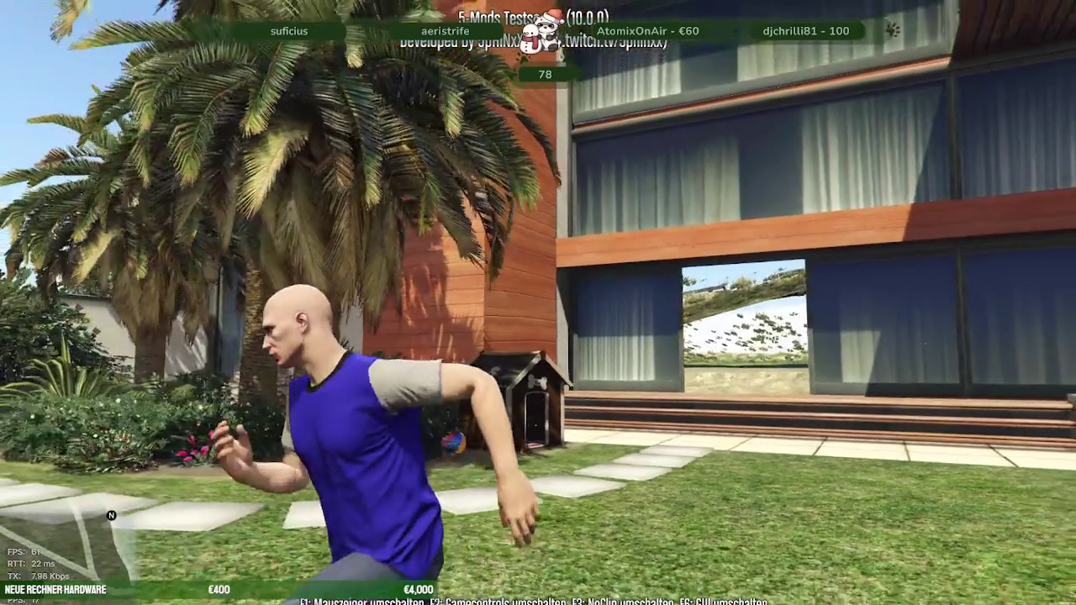
key("w")
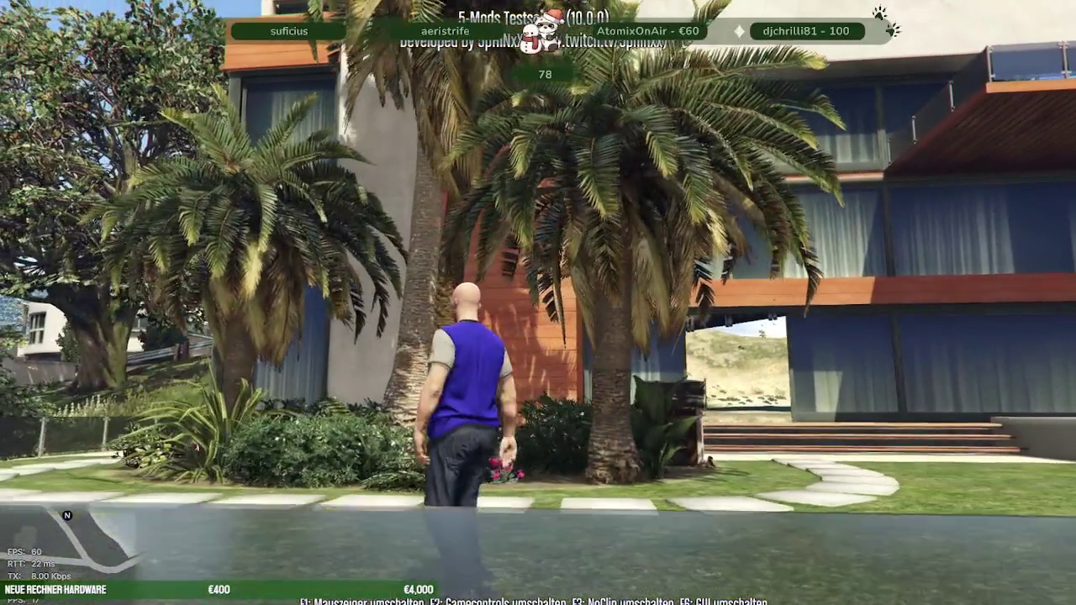
key("s")
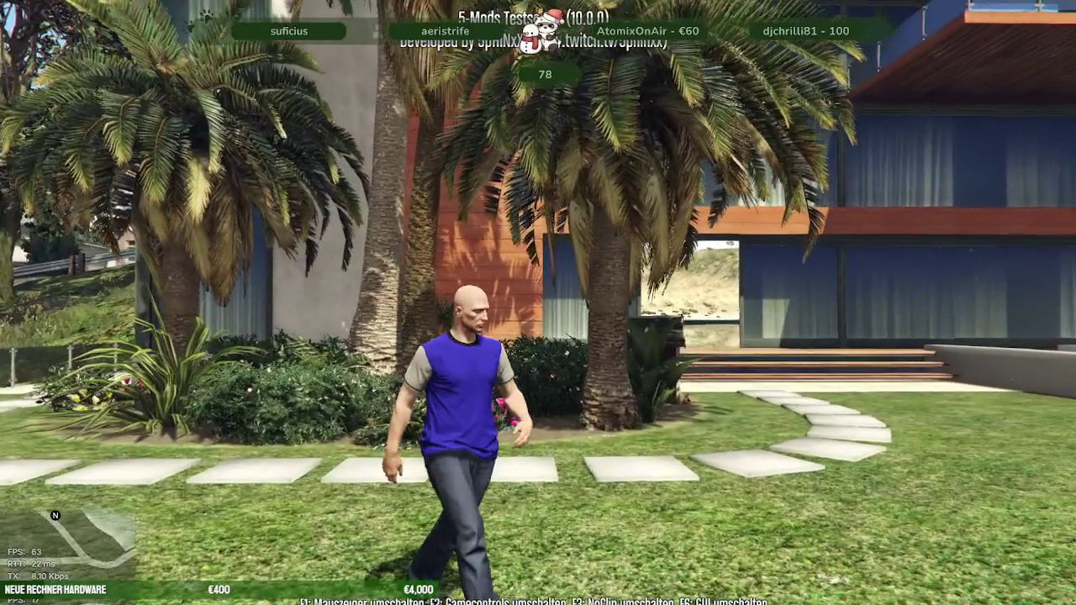
key("w")
key("shift")
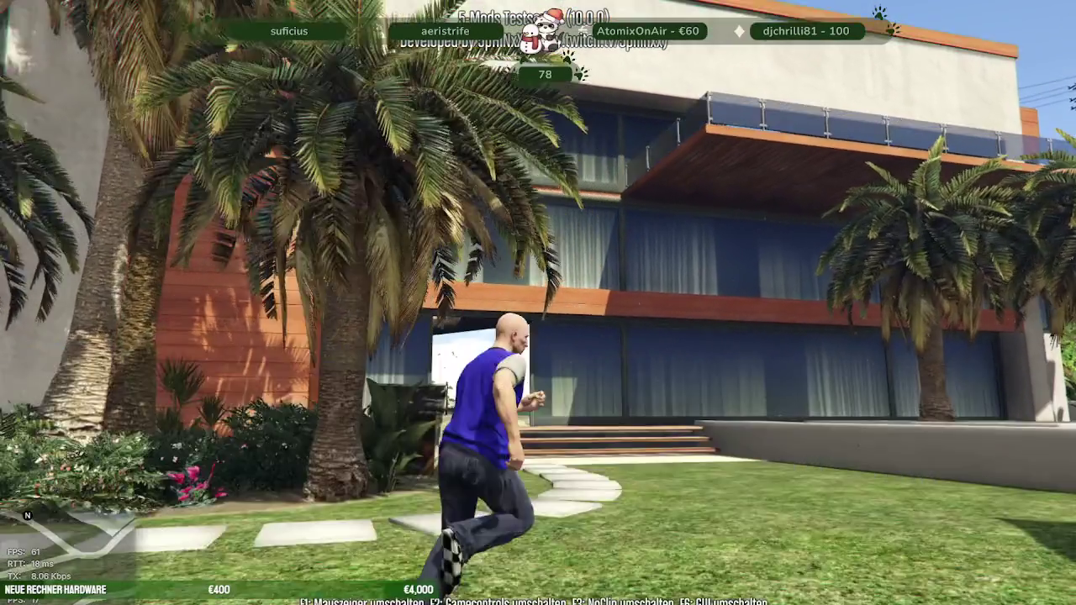
key("d")
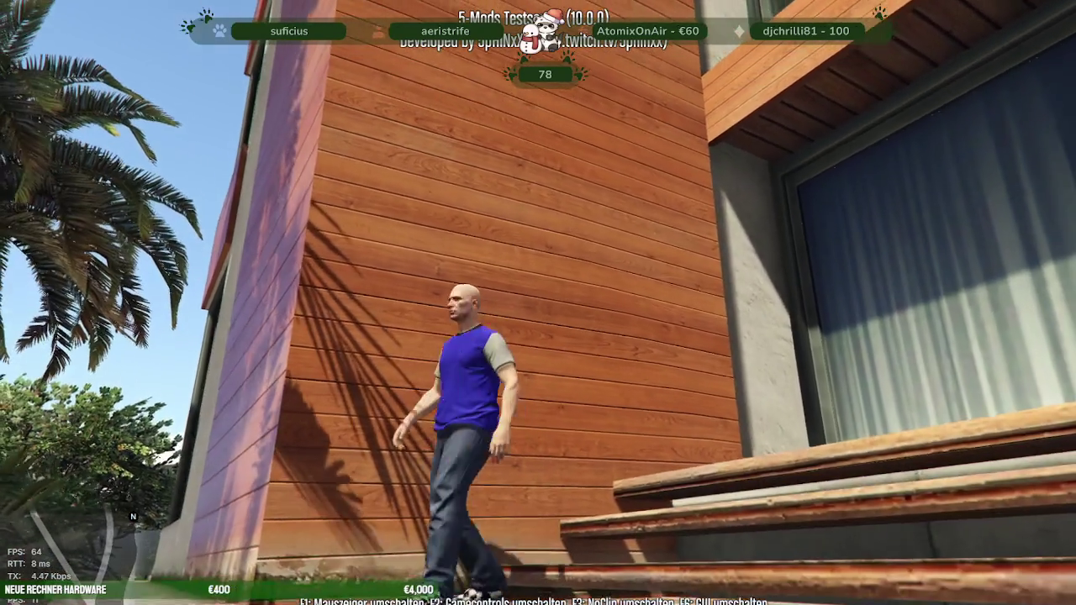
key("w")
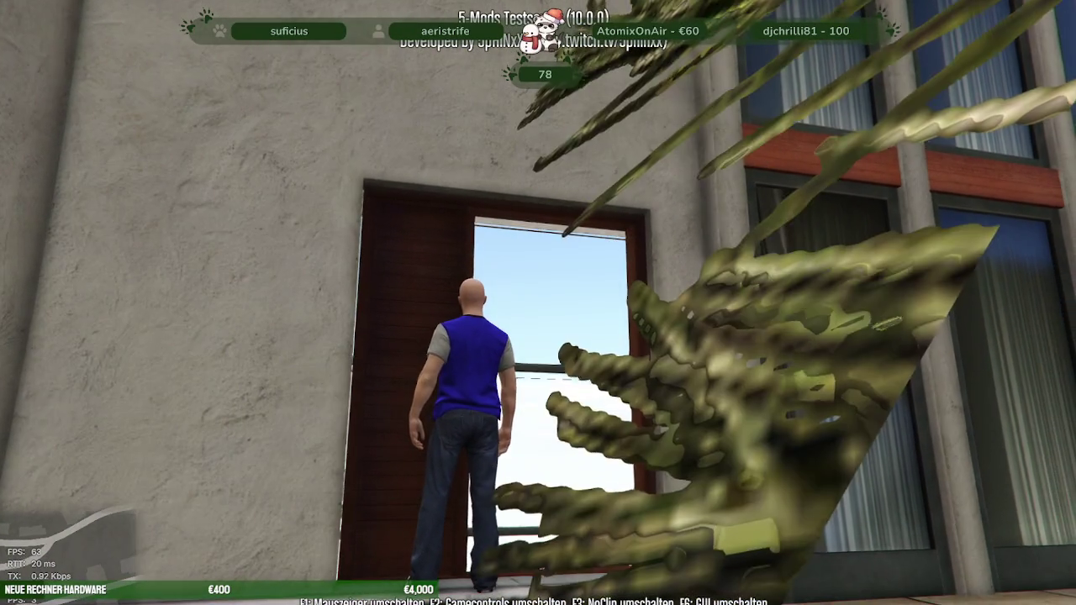
- Walk along the facade ledge by the windows and climb over the terrace wall
key("d")
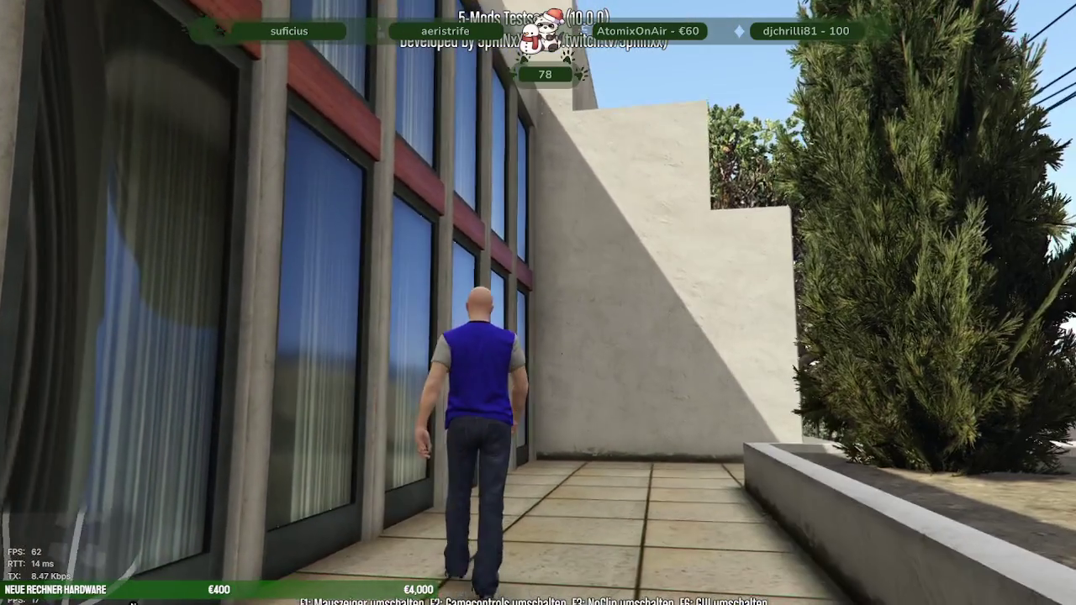
key("space")
key("s")
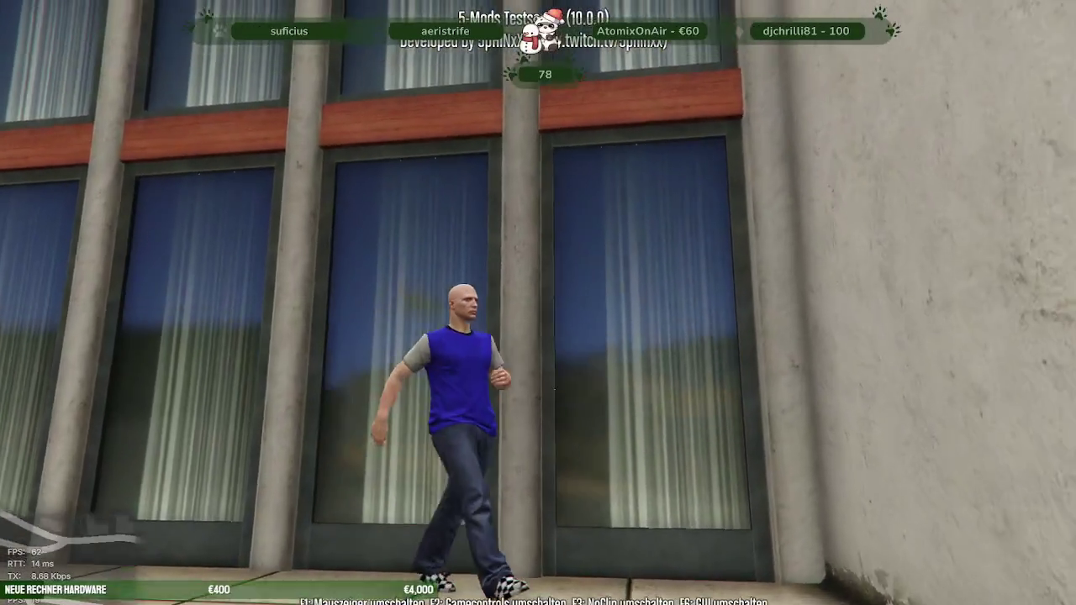
key("s")
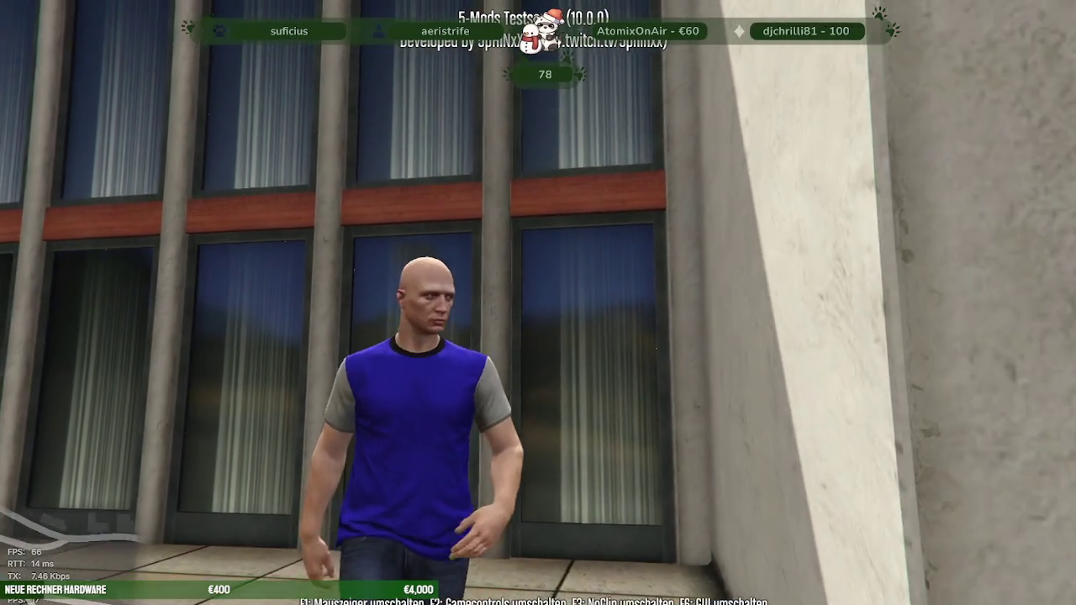
key("a")
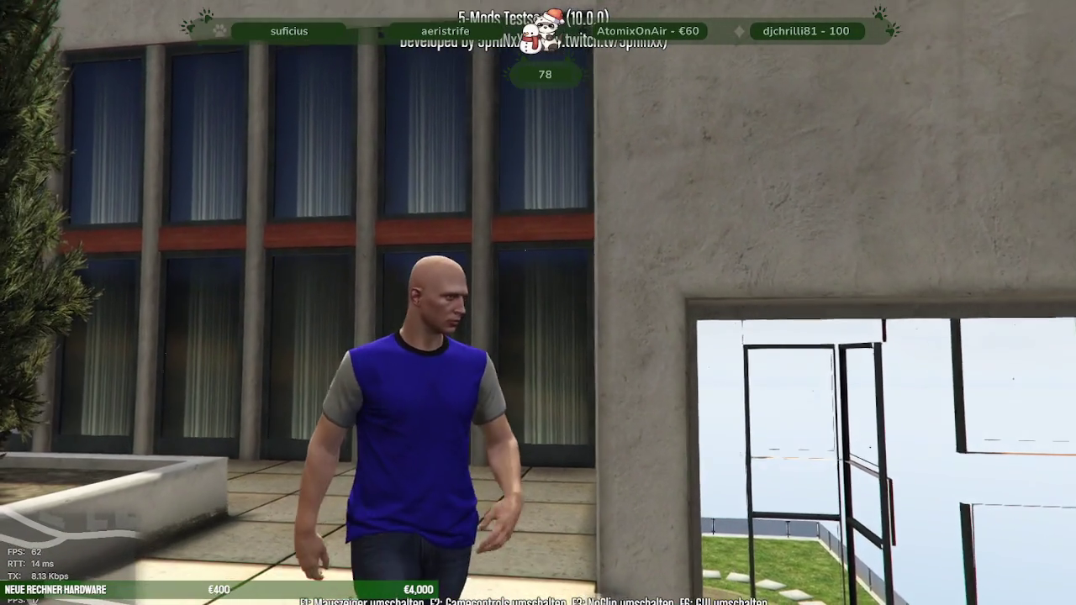
key("w")
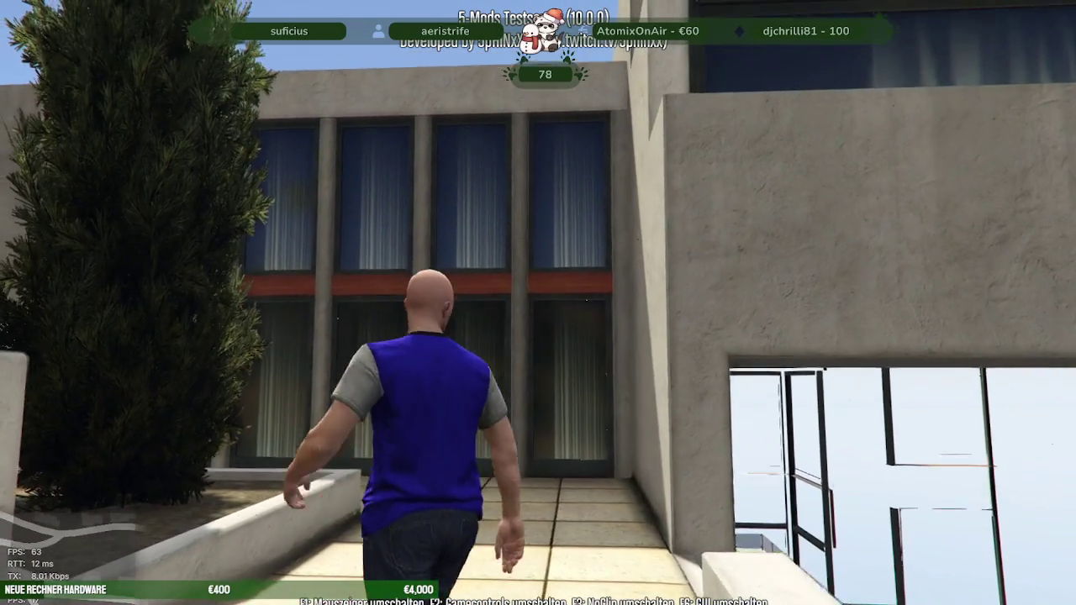
key("w")
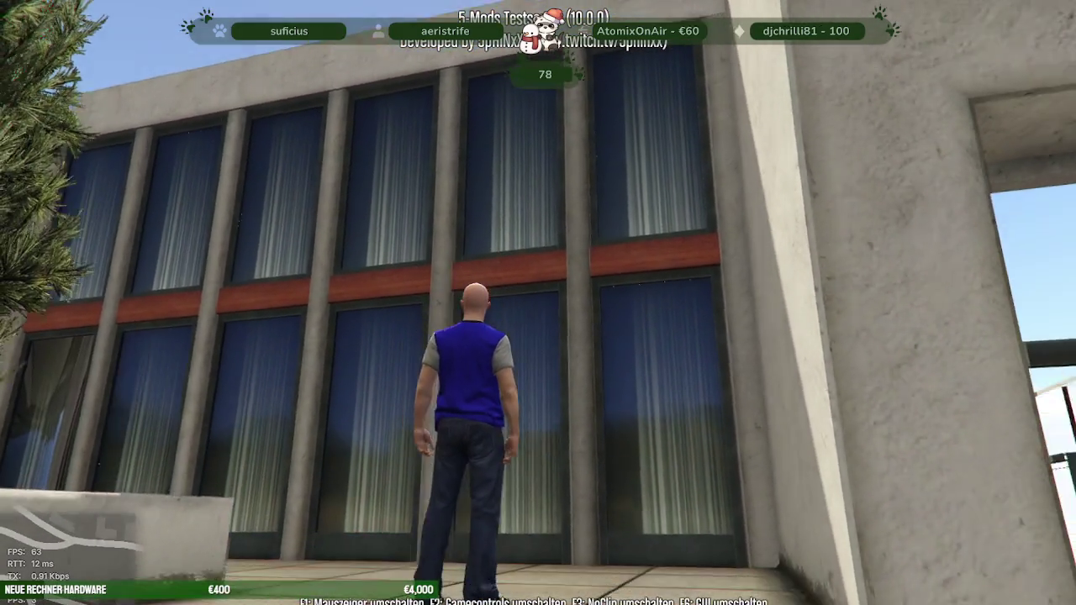
key("w")
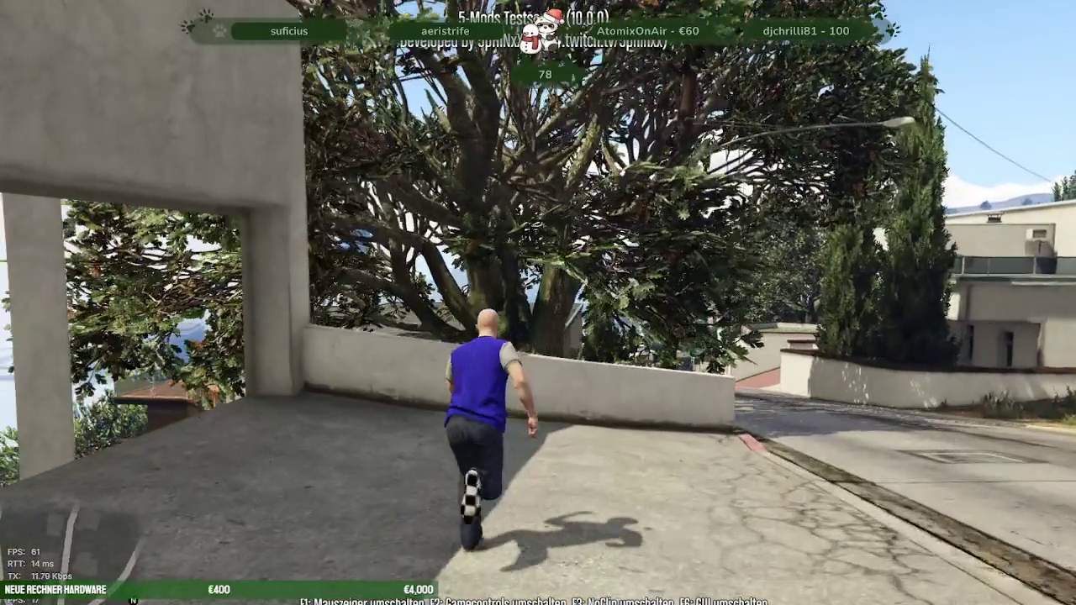
key("space")
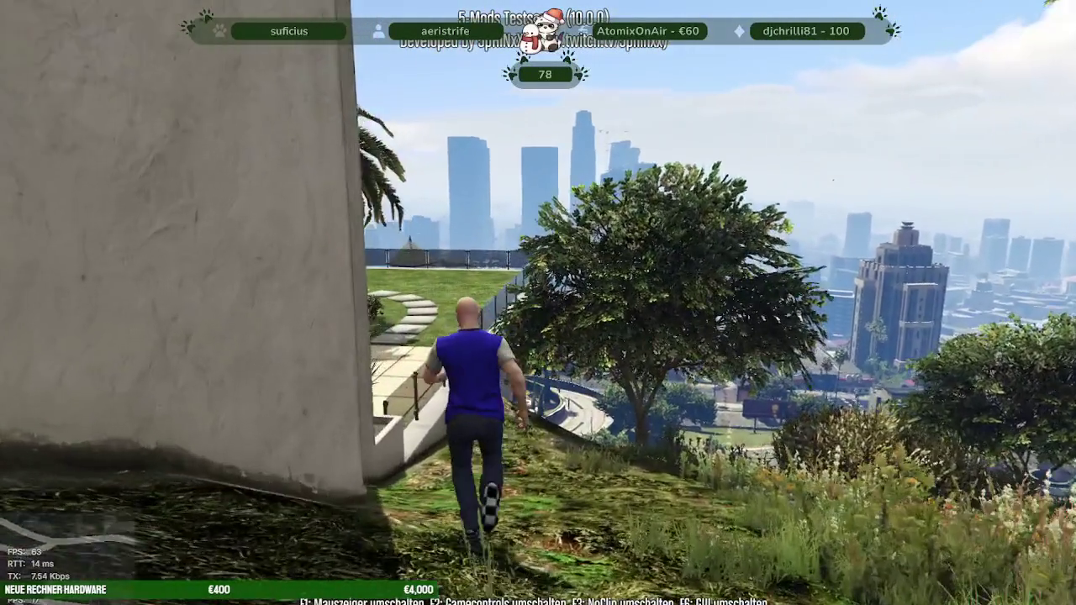
key("space")
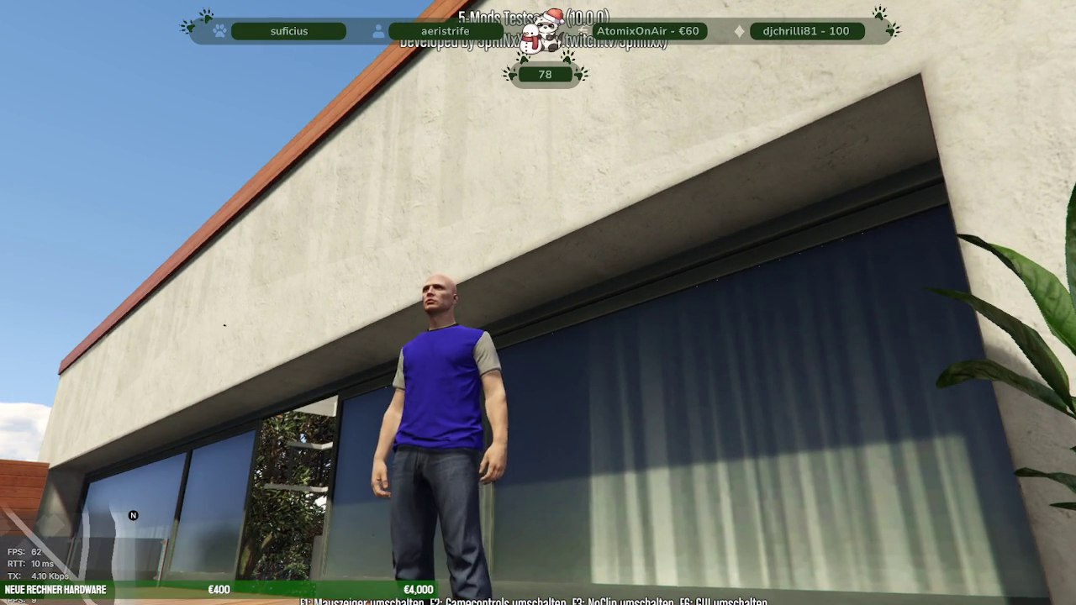
- Leave the game view for the window switcher after inspecting the pool house exterior
key("alt+Tab")
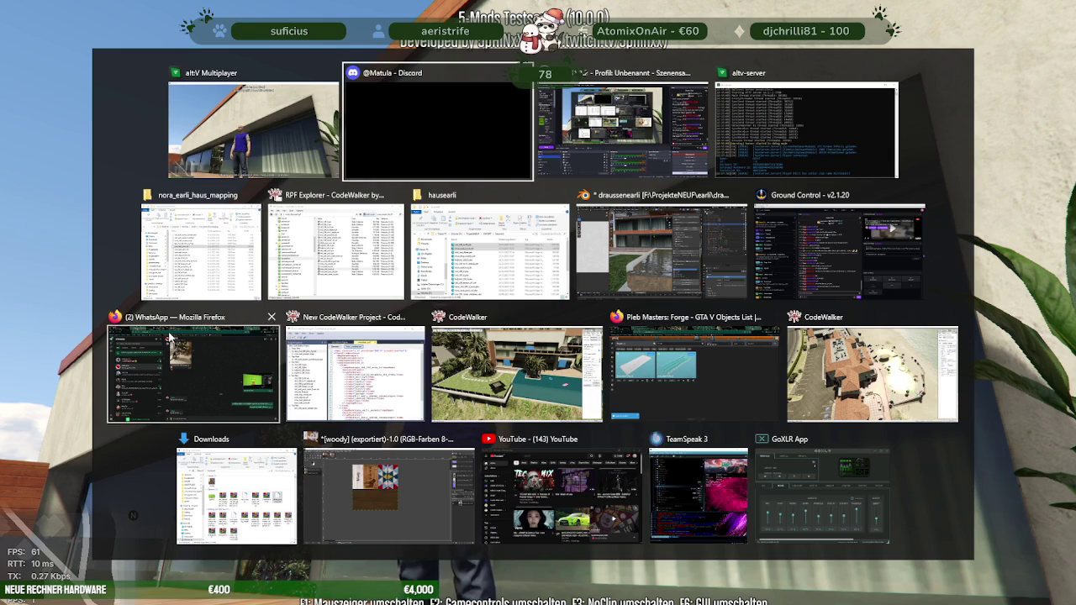
- In Blender, select a wall-edge vertex of ch2_05f_hs11_details in Edit Mode and frame it
left_click(630, 242)
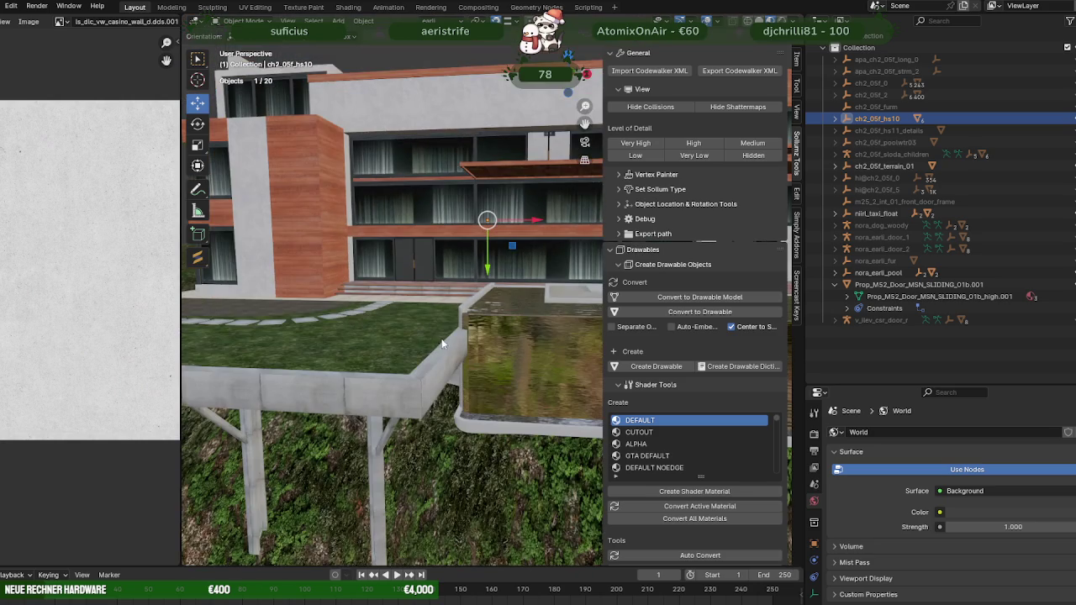
left_click(515, 132)
key("Tab")
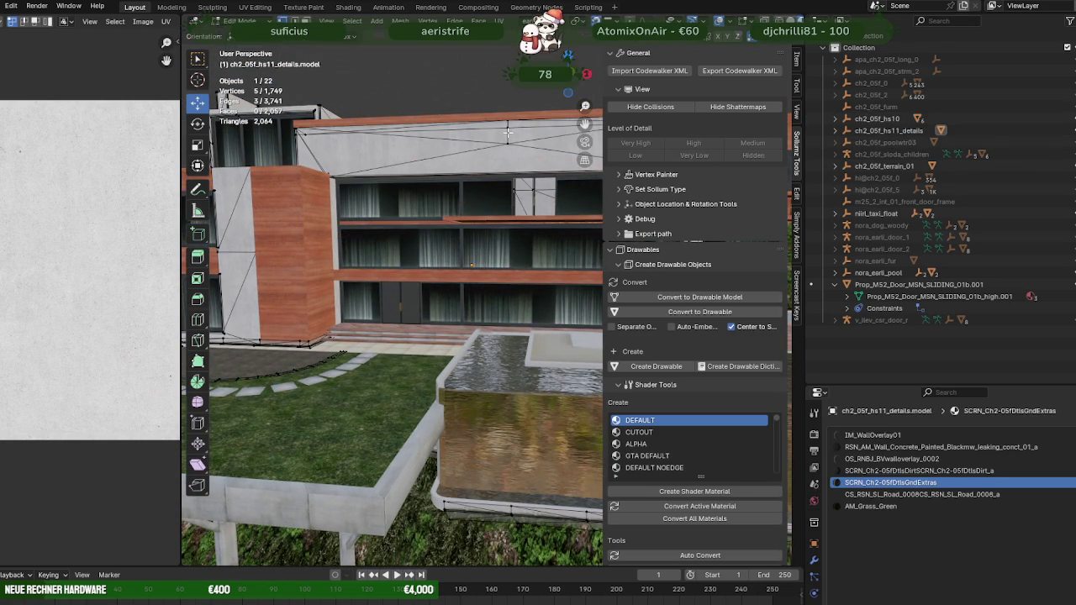
left_click(508, 141)
key("KP_Decimal")
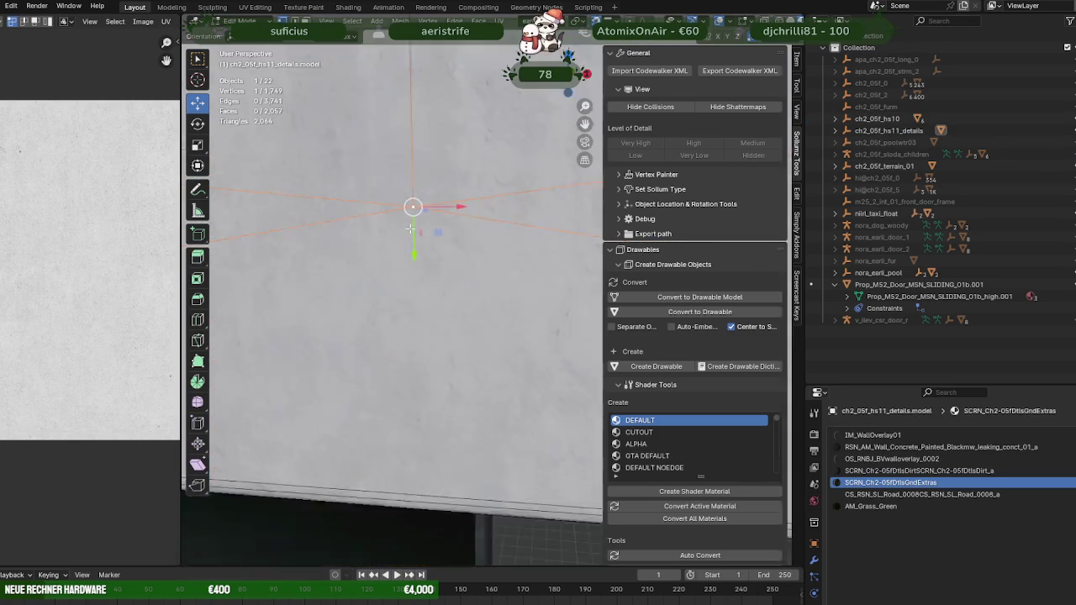
scroll(430, 252, "down", 5)
scroll(430, 252, "down", 3)
mouse_move(430, 252)
middle_mouse_down()
mouse_move(476, 254)
mouse_move(353, 274)
mouse_move(447, 165)
middle_mouse_up()
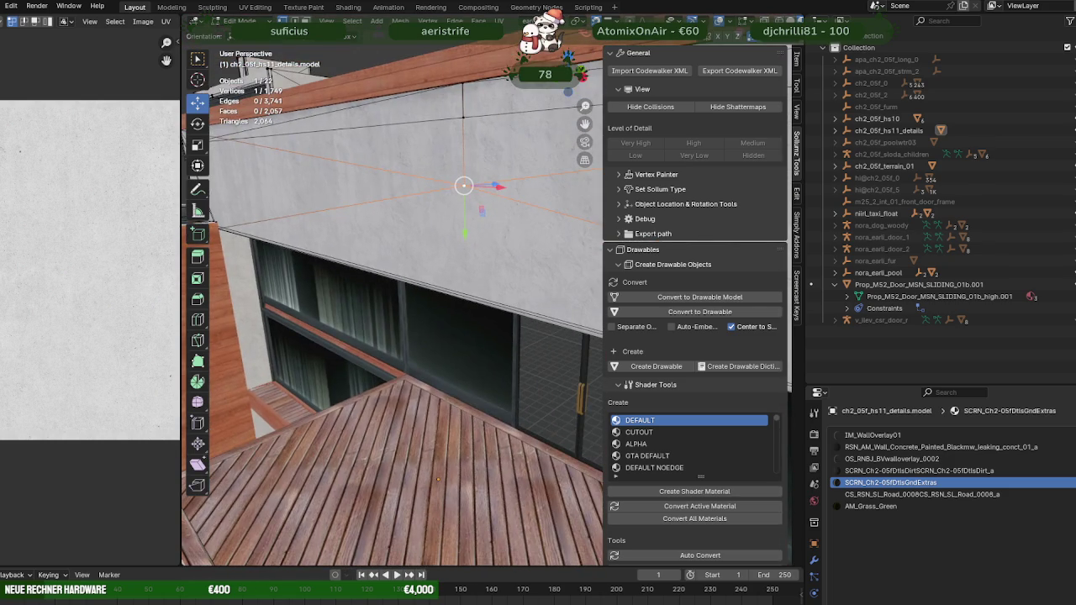
- Set snapping to Edge and return to Object Mode
left_click(612, 20)
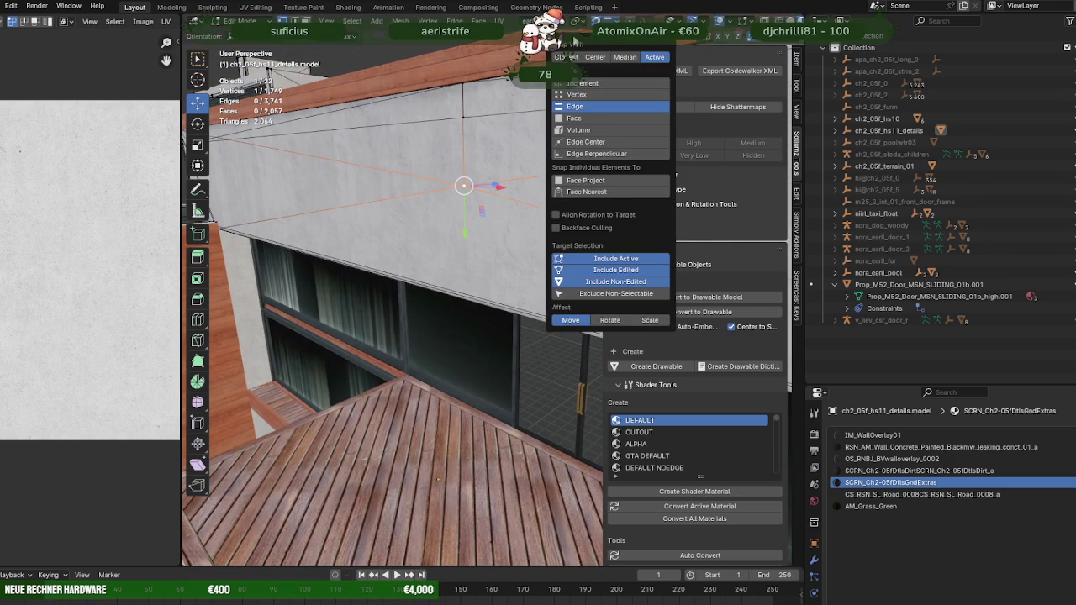
left_click(562, 94)
scroll(325, 205, "up", 2)
scroll(326, 205, "up", 2)
scroll(326, 205, "up", 2)
scroll(325, 205, "up", 2)
scroll(378, 211, "up", 2)
scroll(286, 197, "down", 3)
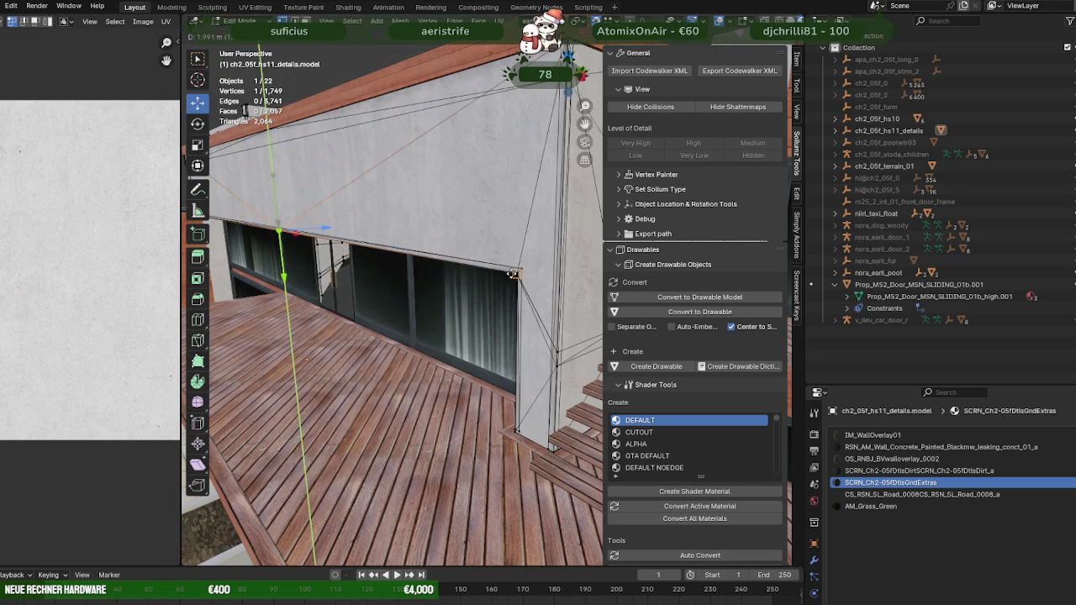
key("Tab")
mouse_move(513, 275)
middle_mouse_down()
mouse_move(342, 194)
mouse_move(481, 177)
middle_mouse_up()
scroll(463, 219, "down", 3)
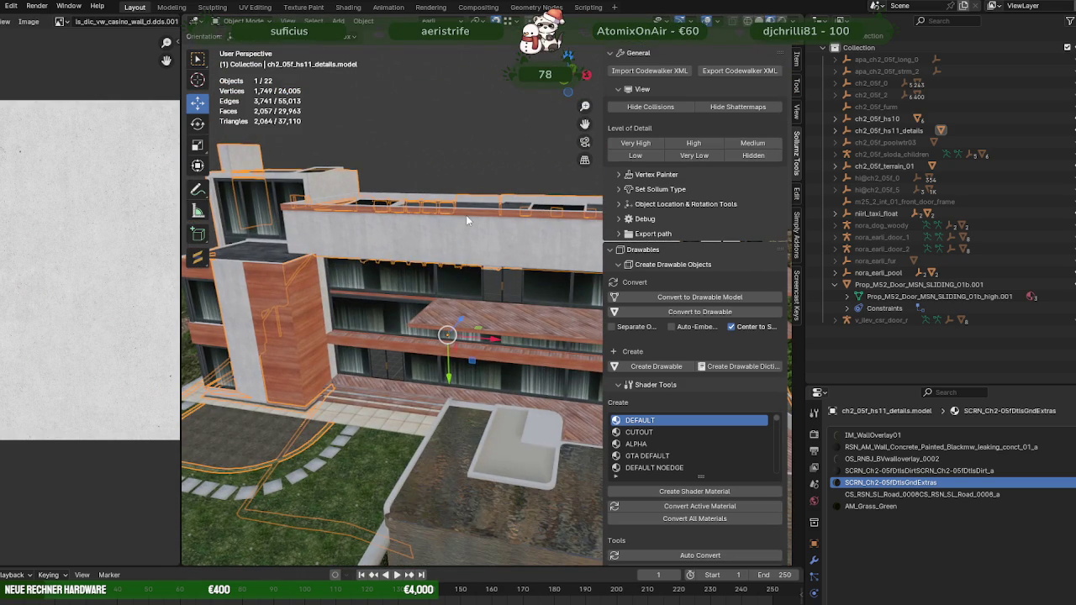
scroll(471, 217, "down", 3)
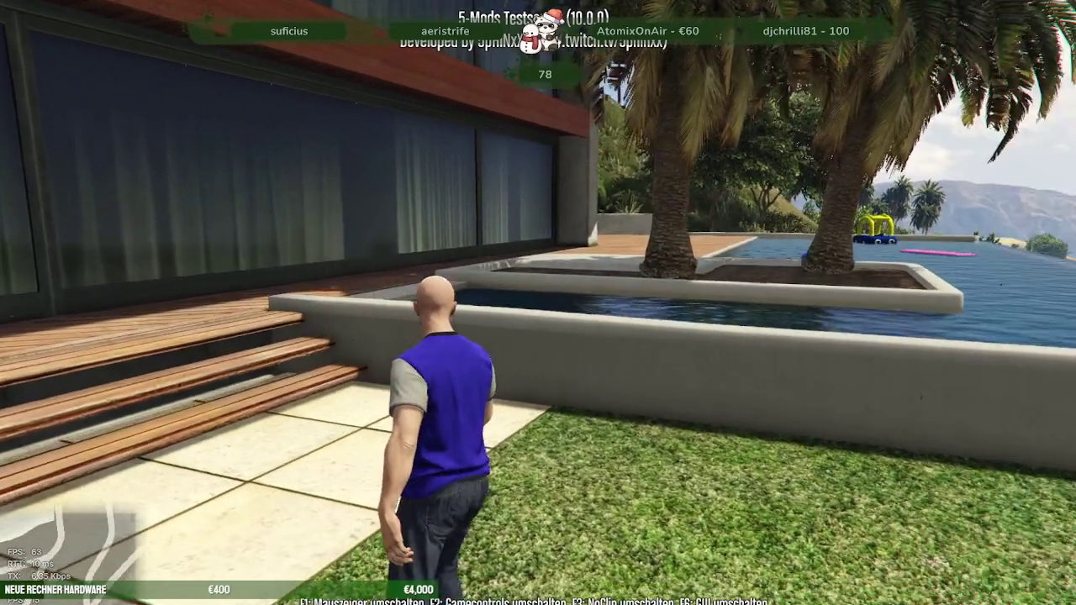
- Wade through the pool to its wall and walk along the deck beside the house
key("space")
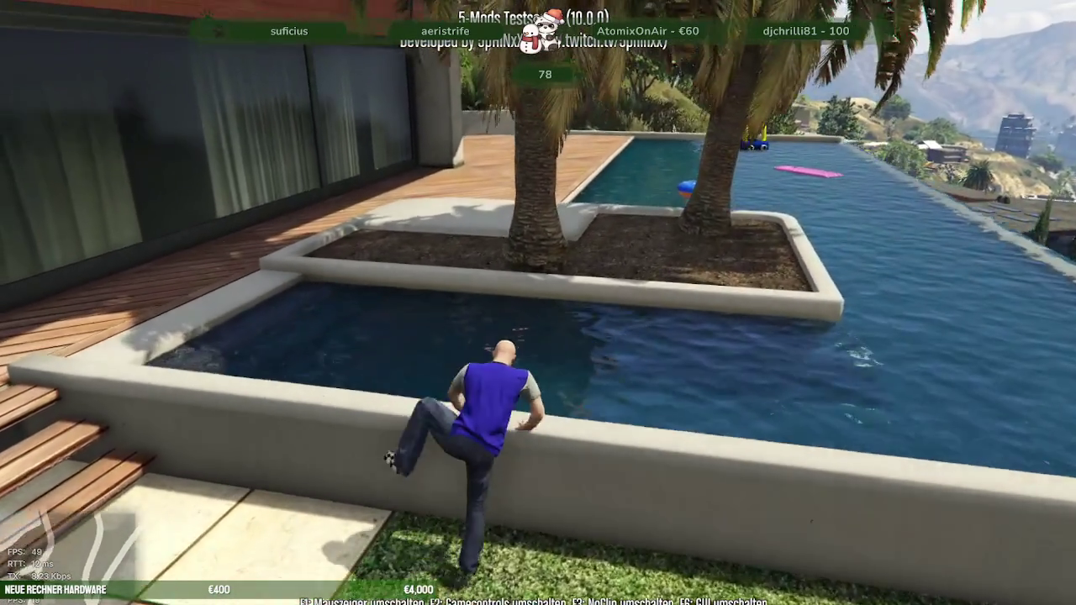
key("w")
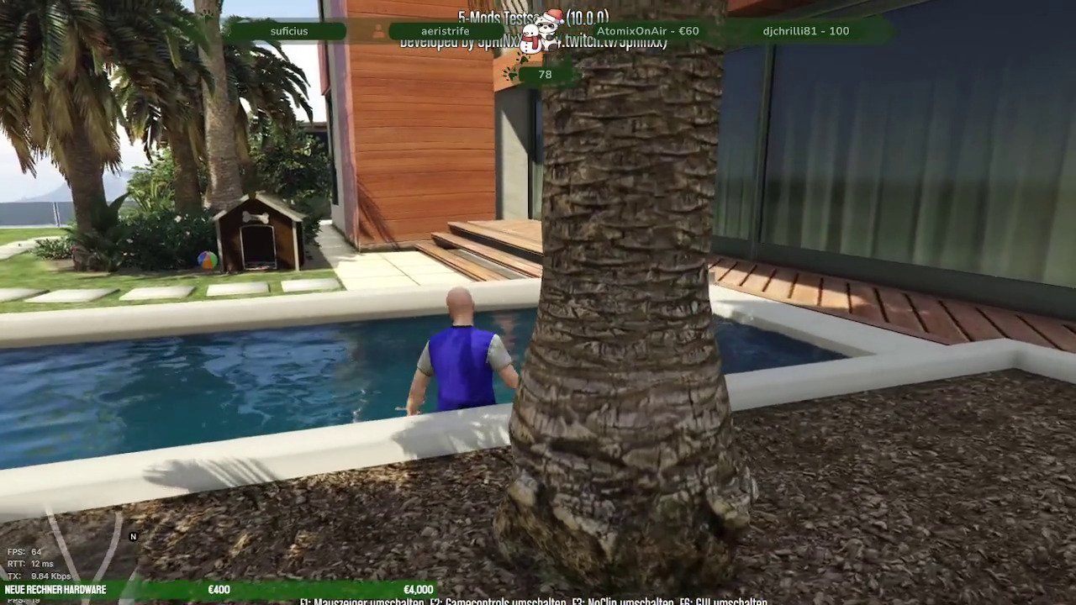
key("w")
key("w")
key("w")
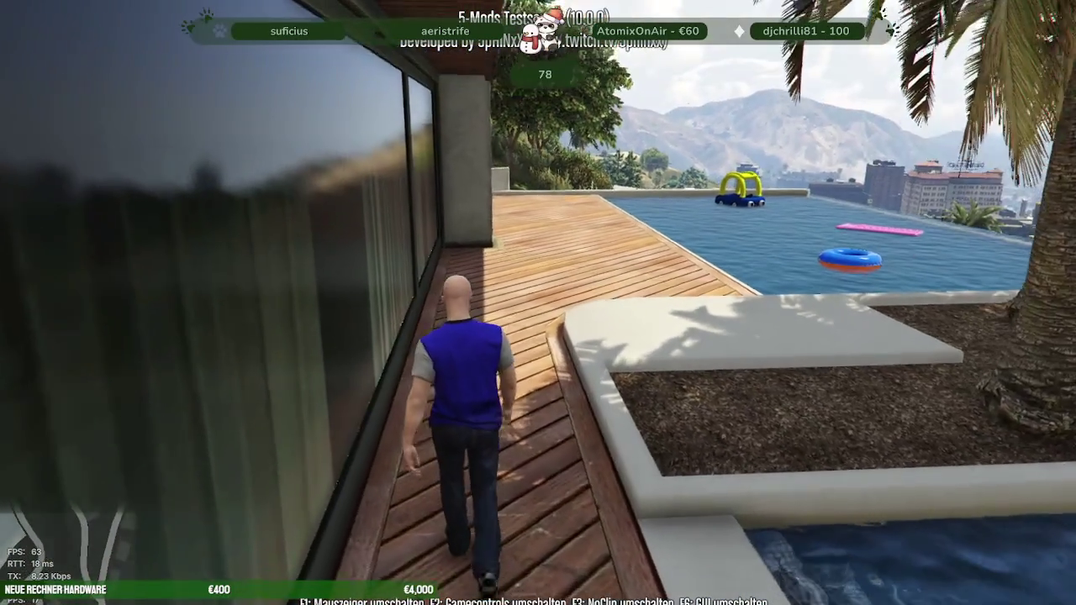
key("w")
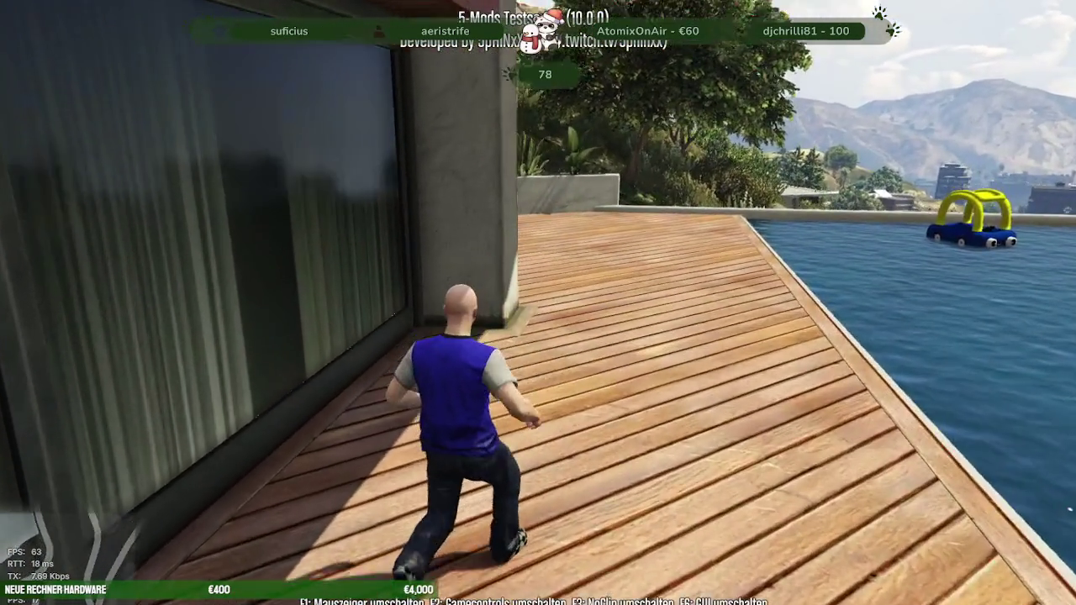
key("w")
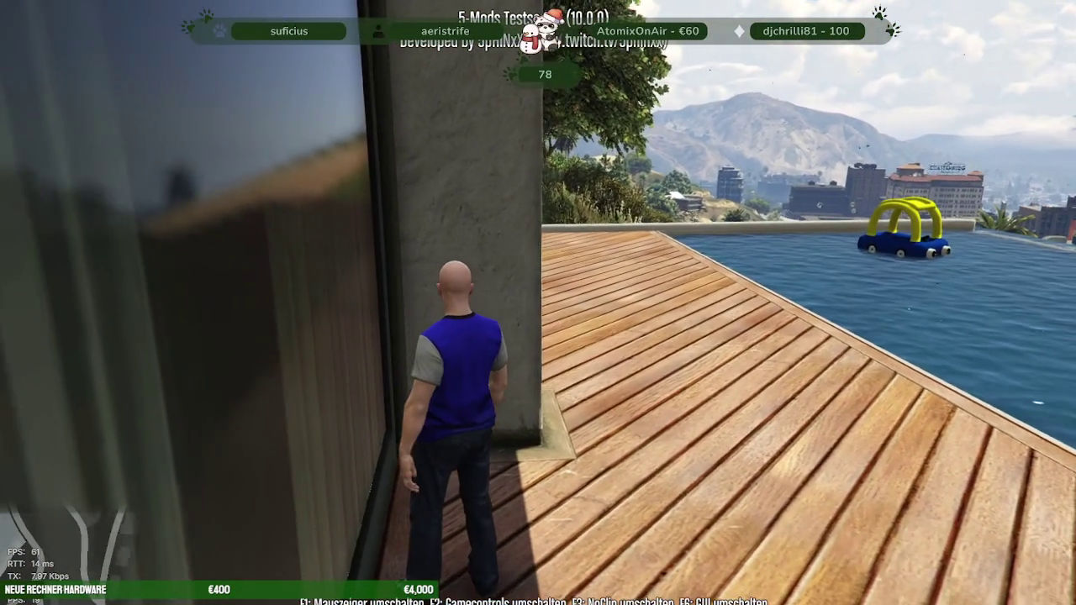
- Walk around the wall corner and across the deck, then quit the game from the F8 console
key("w")
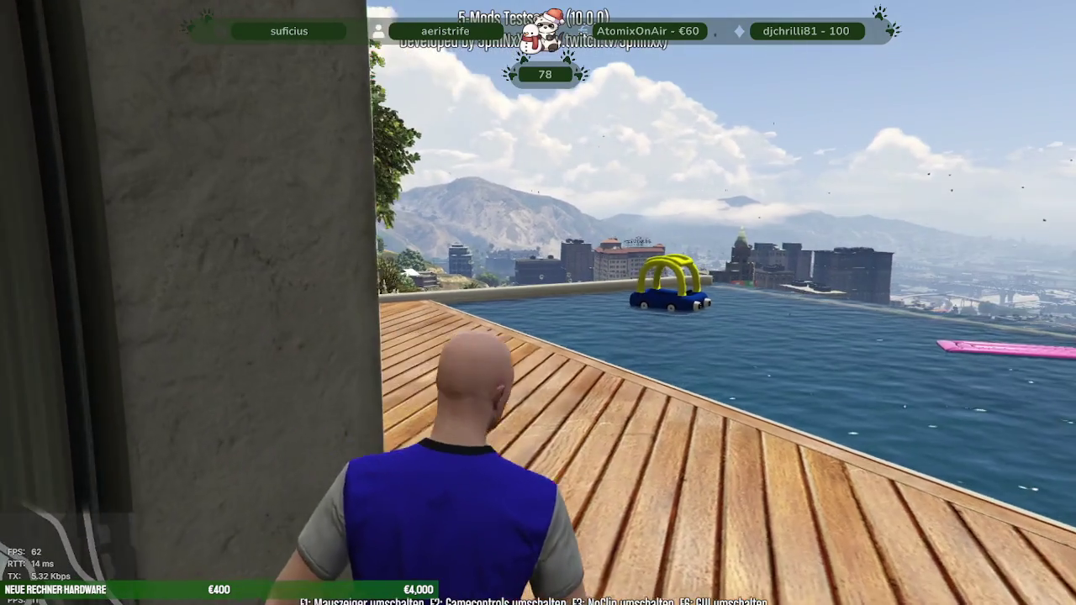
key("w")
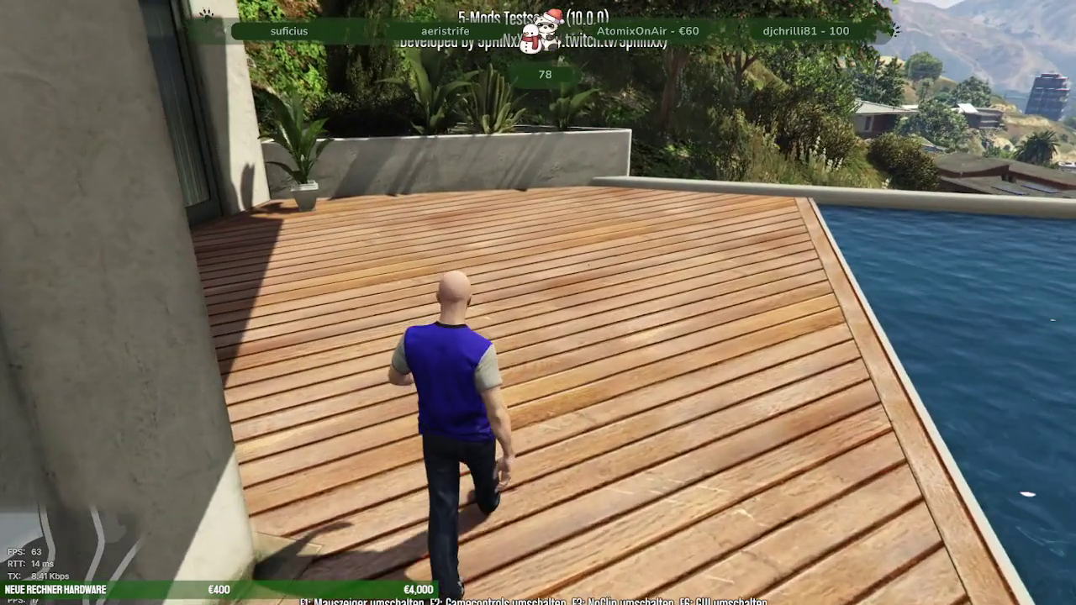
key("w")
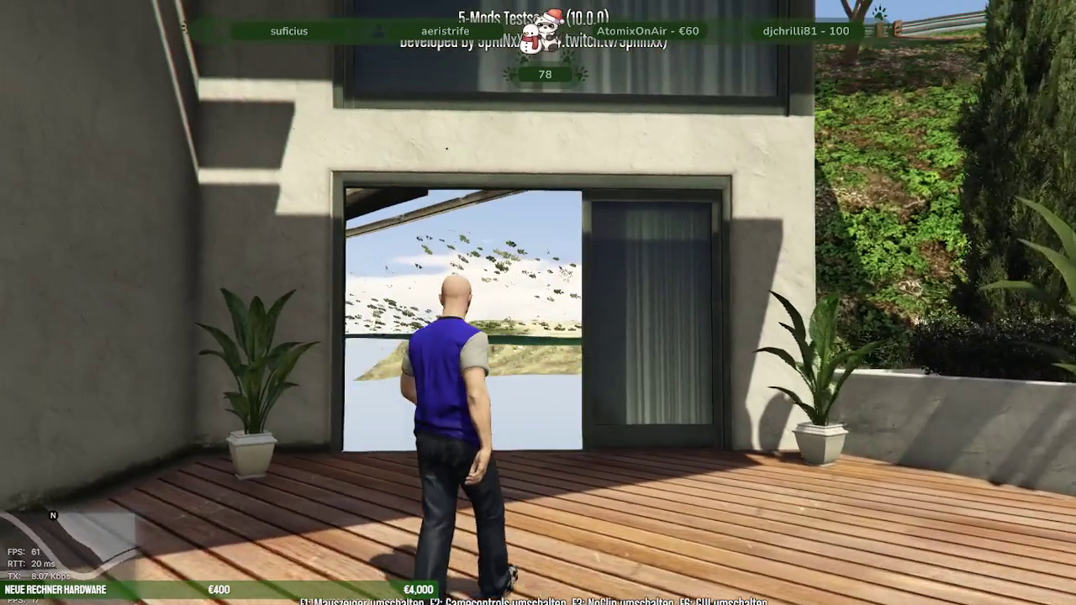
key("a")
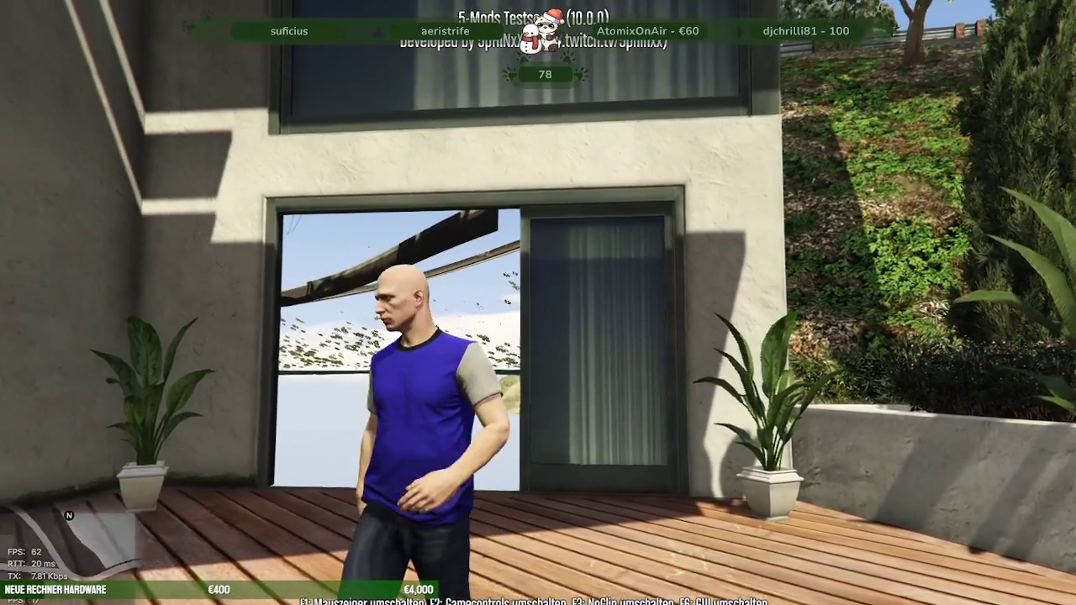
key("w")
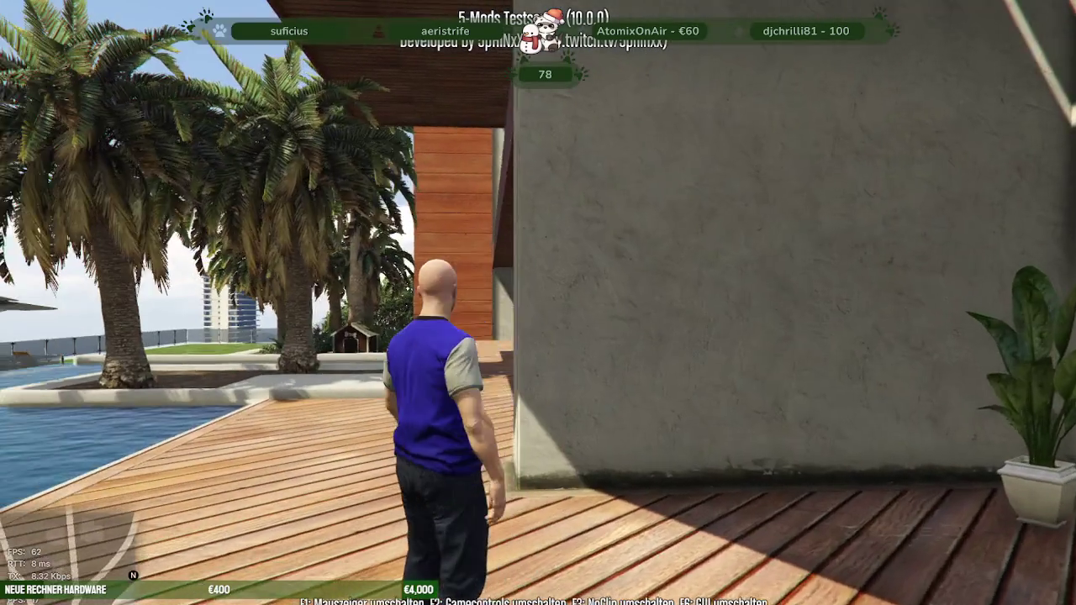
key("w")
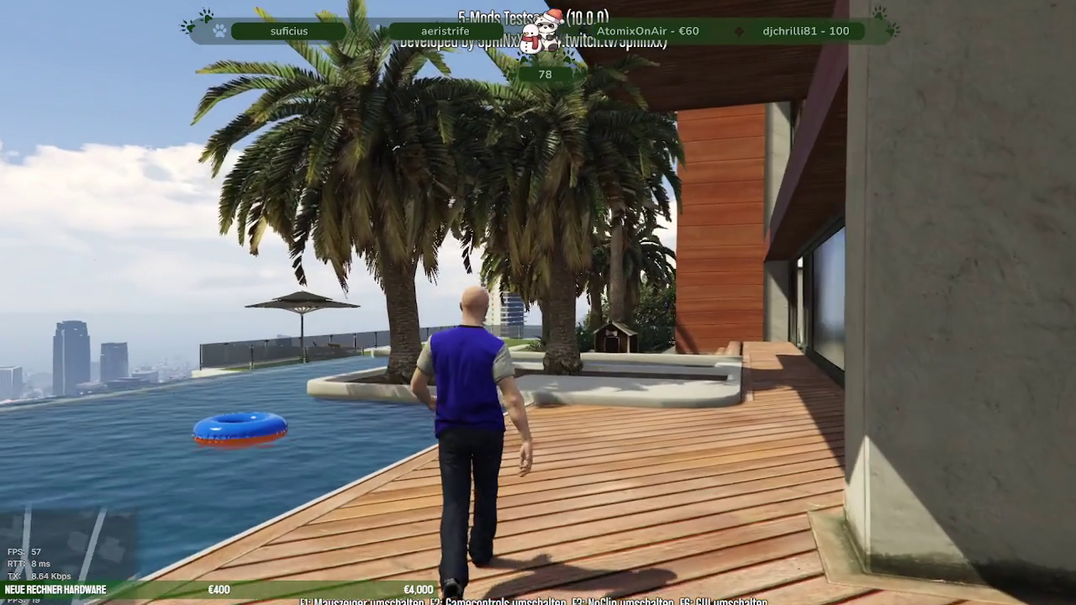
key("w")
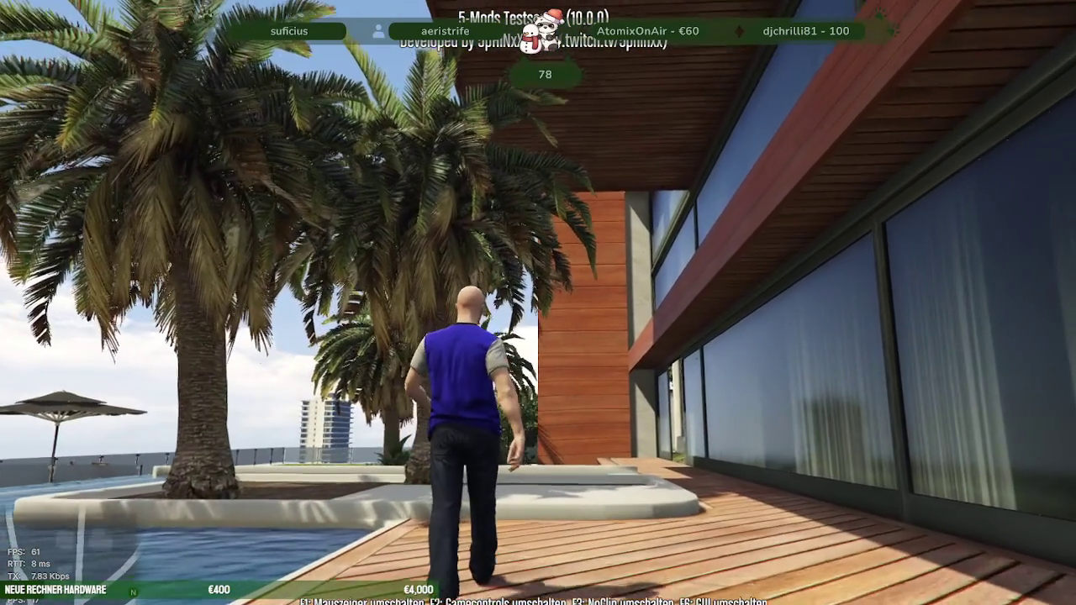
key("F8")
type("quit")
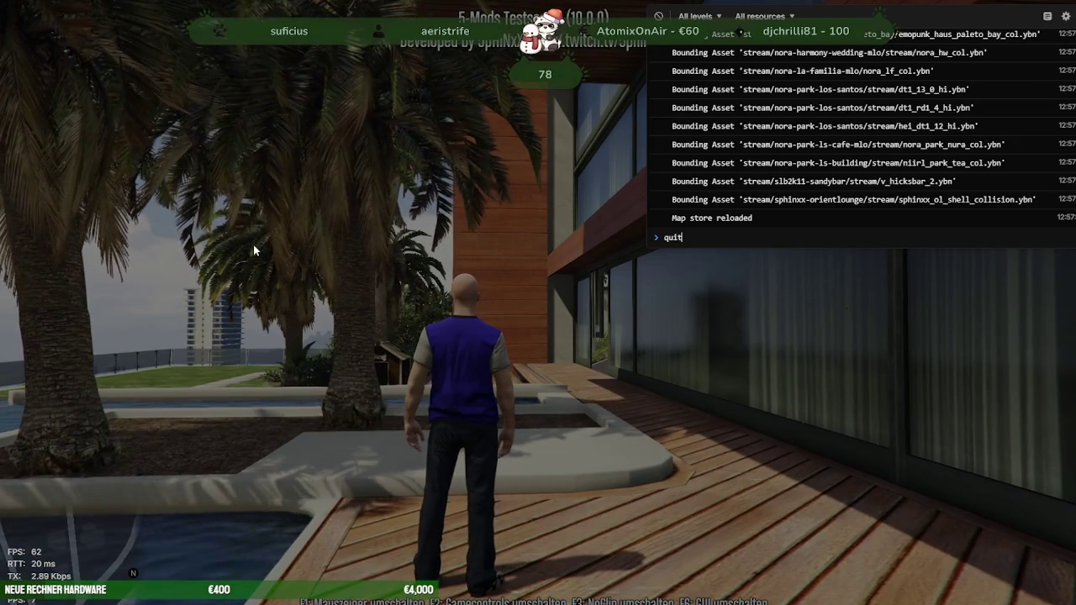
key("F8")
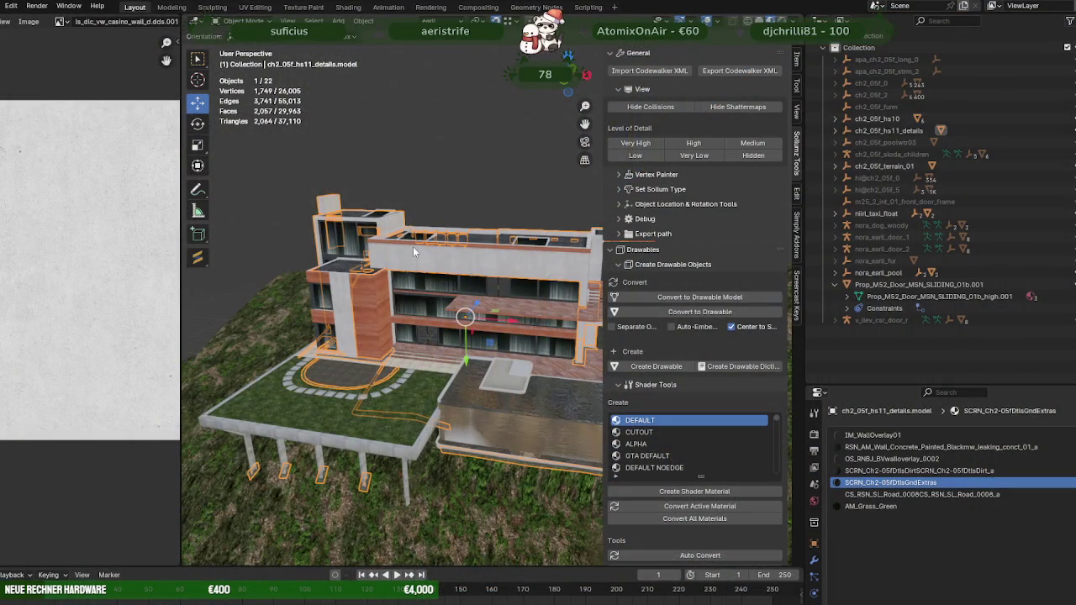
- Select the ch2_05f_hs11_details object, then open and dismiss the export file browser
scroll(413, 247, "down", 2)
scroll(448, 261, "up", 5)
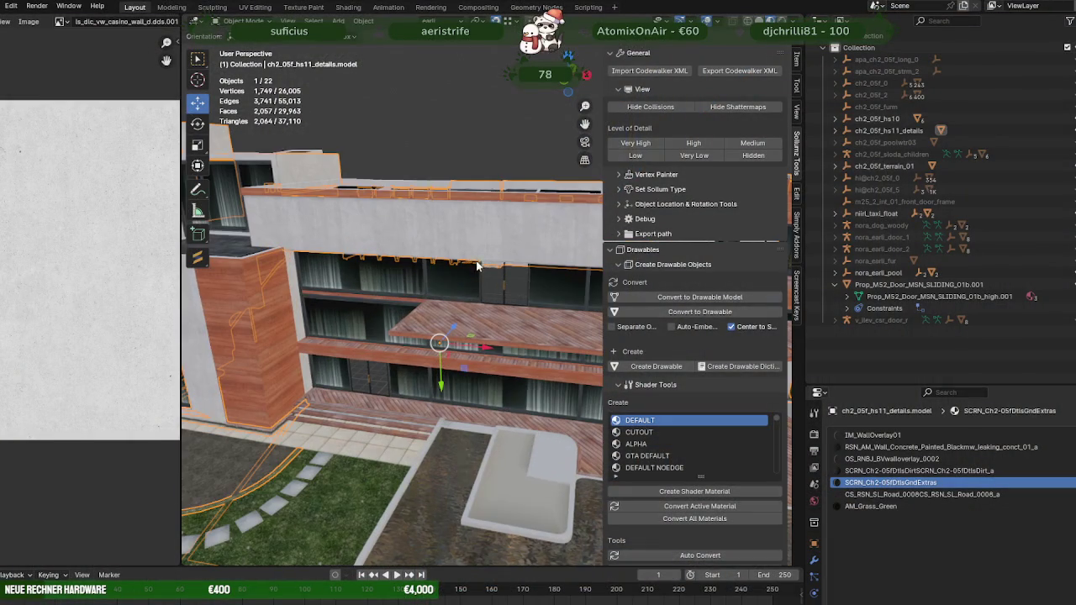
left_click(892, 131)
left_click(739, 71)
left_click(730, 458)
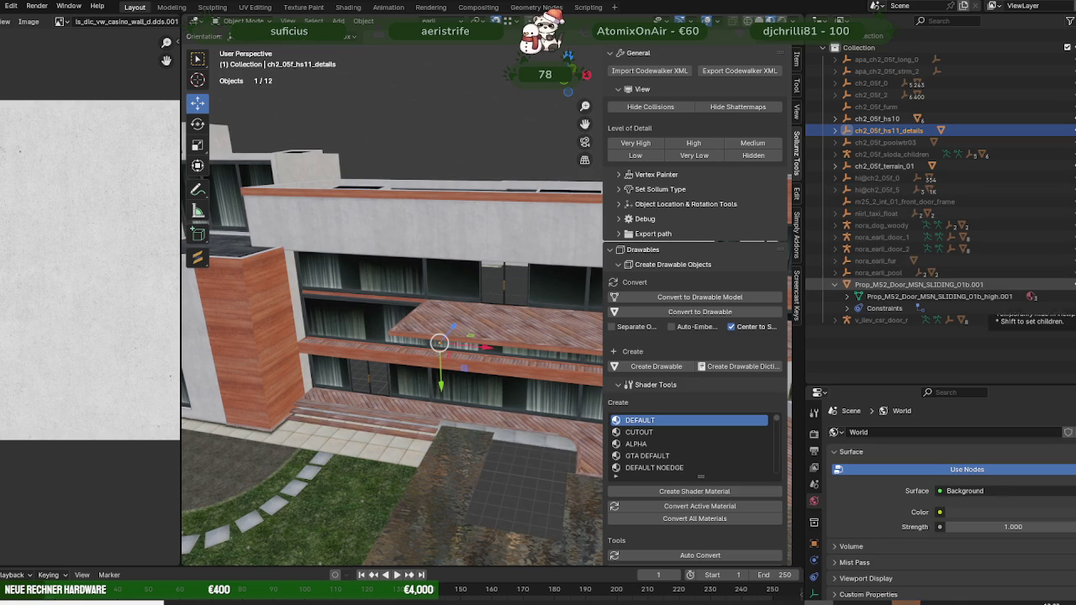
- Hide the sliding door's child, rename the door object to 'tuerensonderkack', and hide it
left_click(1025, 296)
left_click(835, 285)
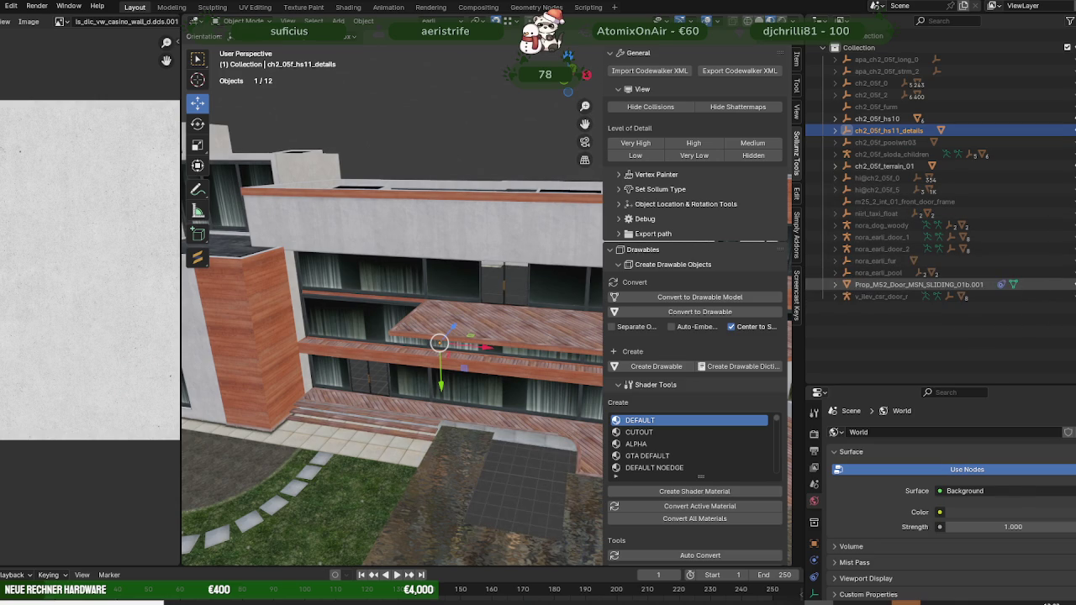
double_click(865, 286)
type("turensonderkack")
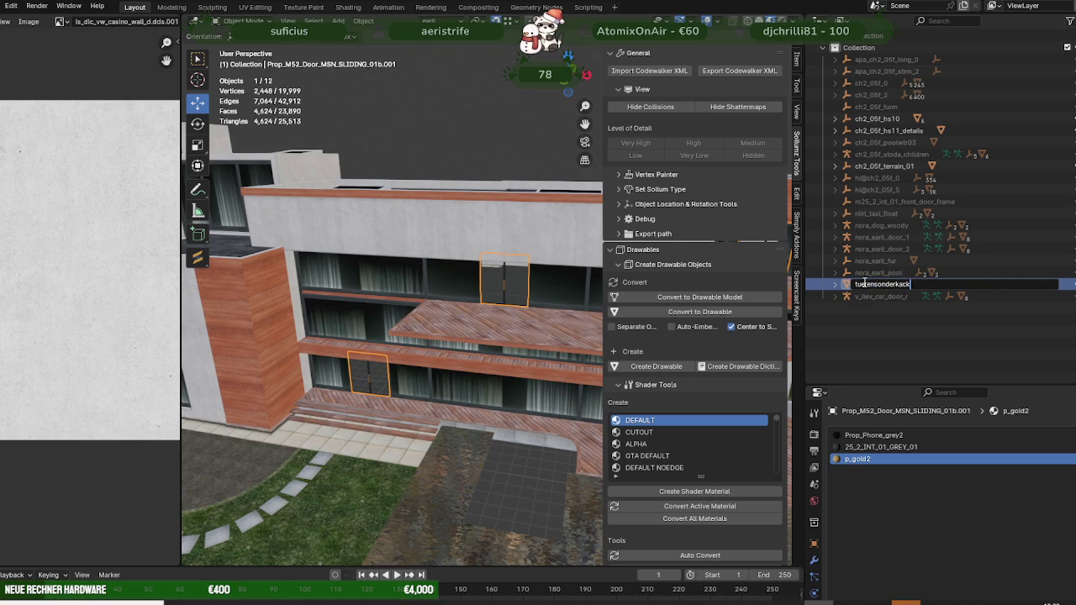
key("Return")
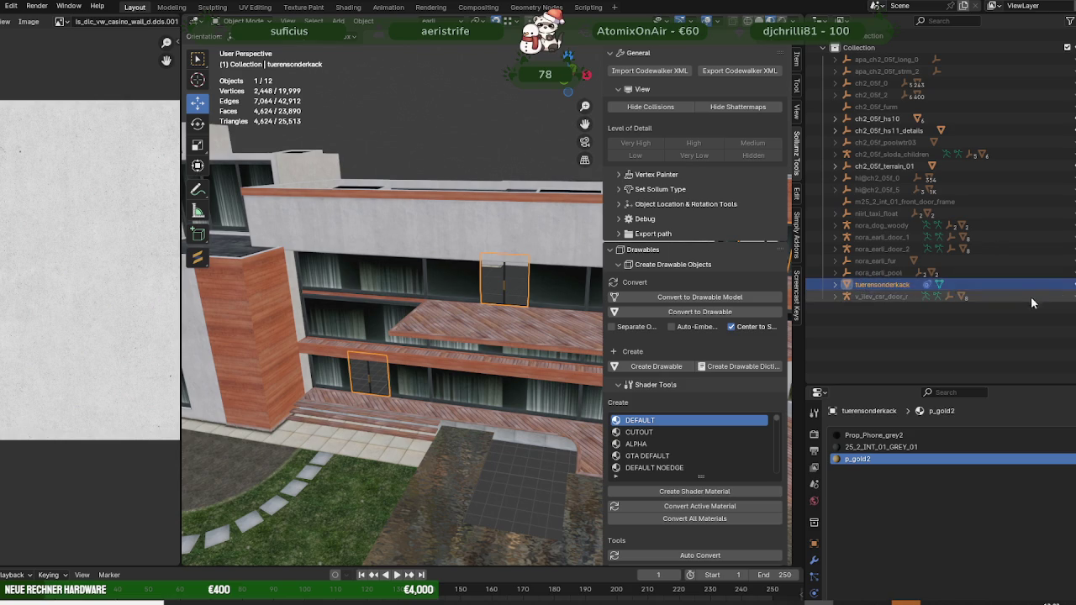
key("h")
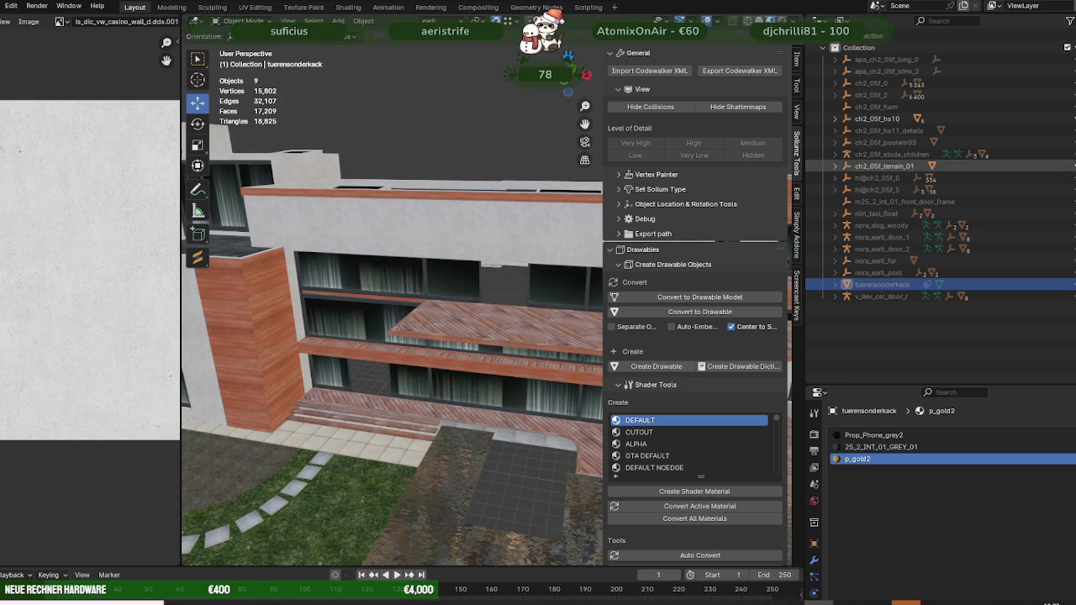
- Put the ch2_05f_hs10 building into Edit Mode and select the corner wood panel's faces
scroll(499, 333, "down", 5)
mouse_move(403, 337)
middle_mouse_down()
mouse_move(499, 333)
mouse_move(480, 341)
middle_mouse_up()
scroll(499, 333, "up", 4)
scroll(500, 333, "up", 3)
left_click(480, 341)
key("Tab")
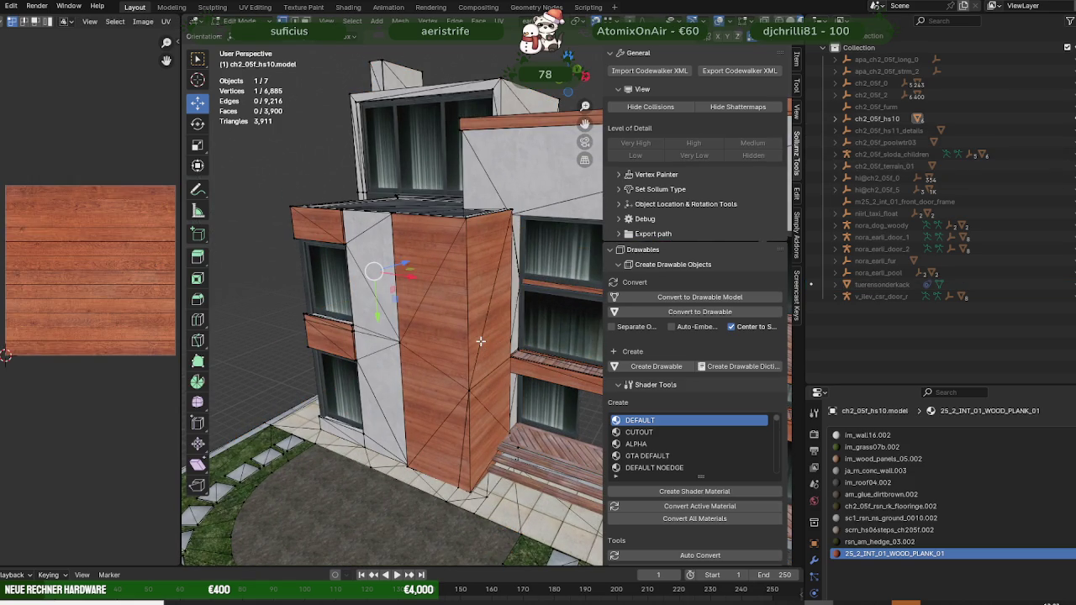
left_click(487, 344)
left_click(480, 422, "shift")
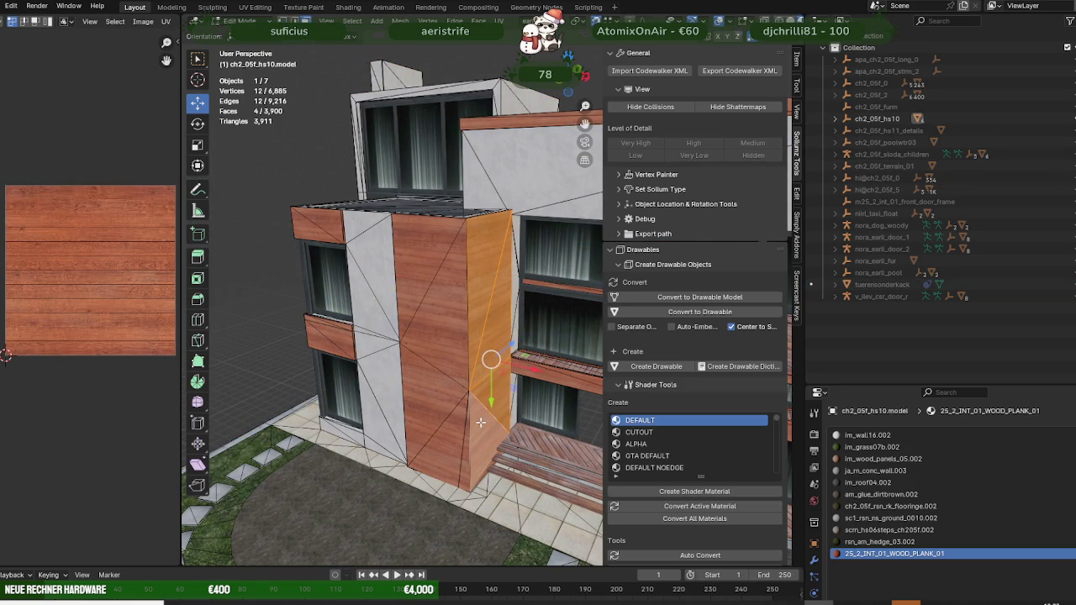
- Cube-project the selected wood panel faces and scale their UV island up over the texture
scroll(481, 422, "up", 3)
mouse_move(480, 423)
middle_mouse_down()
mouse_move(412, 280)
mouse_move(380, 387)
mouse_move(367, 296)
middle_mouse_up()
left_click(345, 420, "shift")
right_click(429, 271)
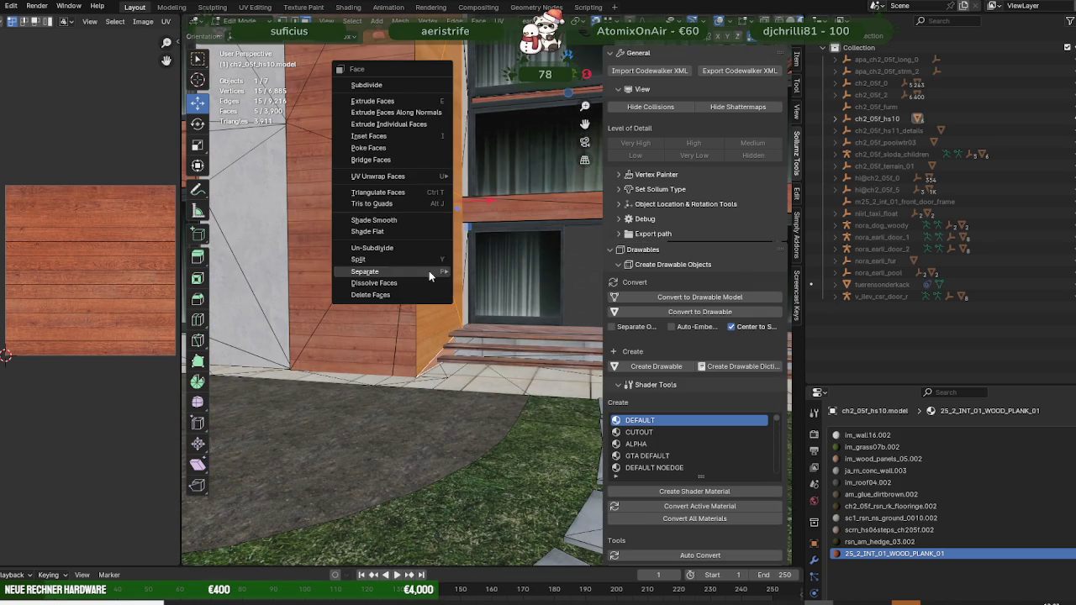
mouse_move(378, 176)
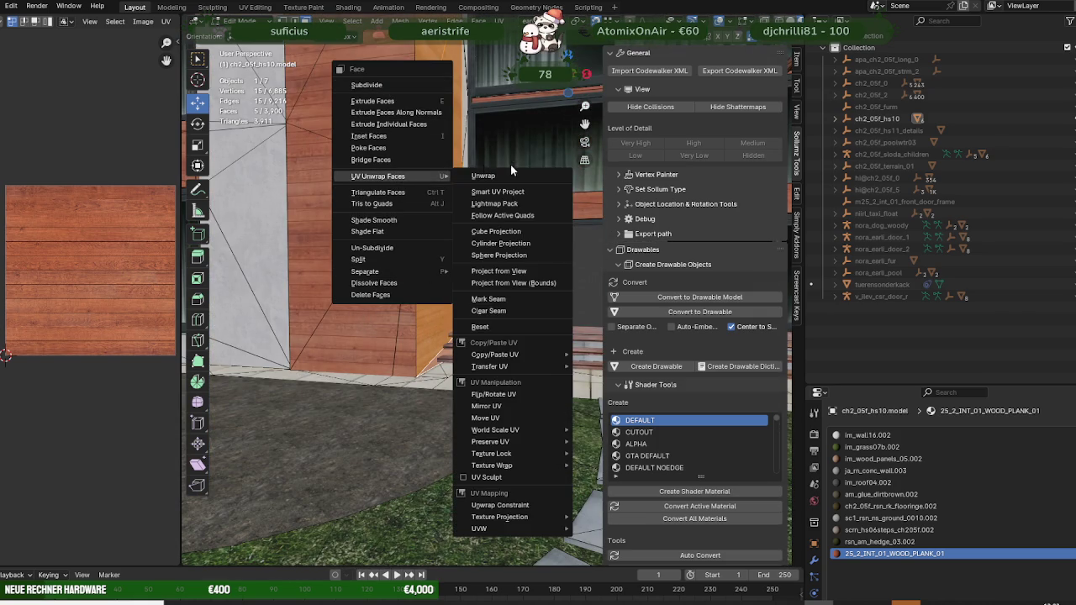
left_click(496, 233)
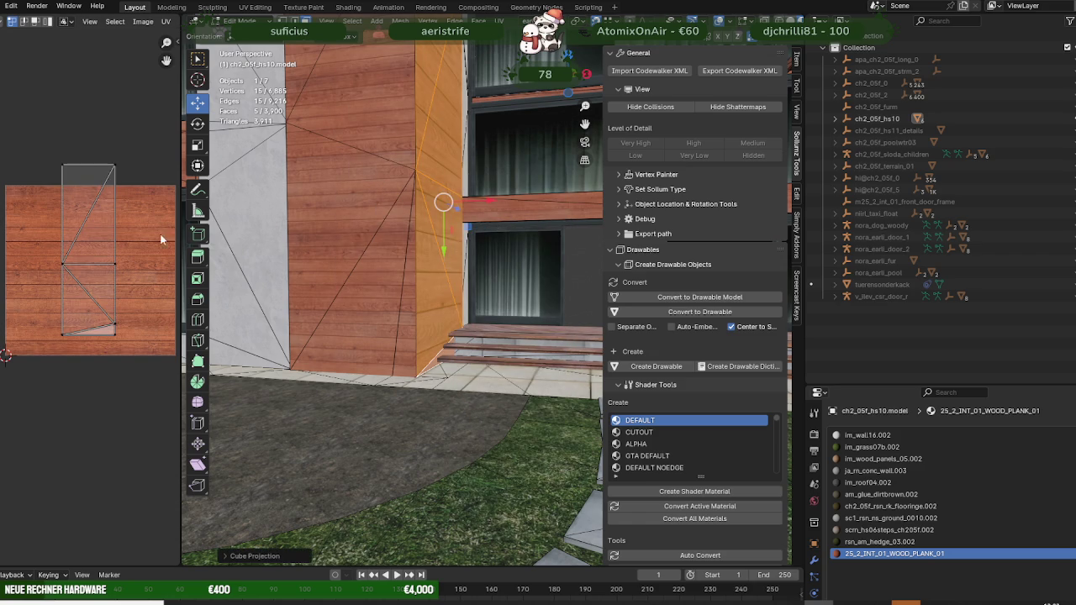
middle_click_drag(347, 200, 439, 223)
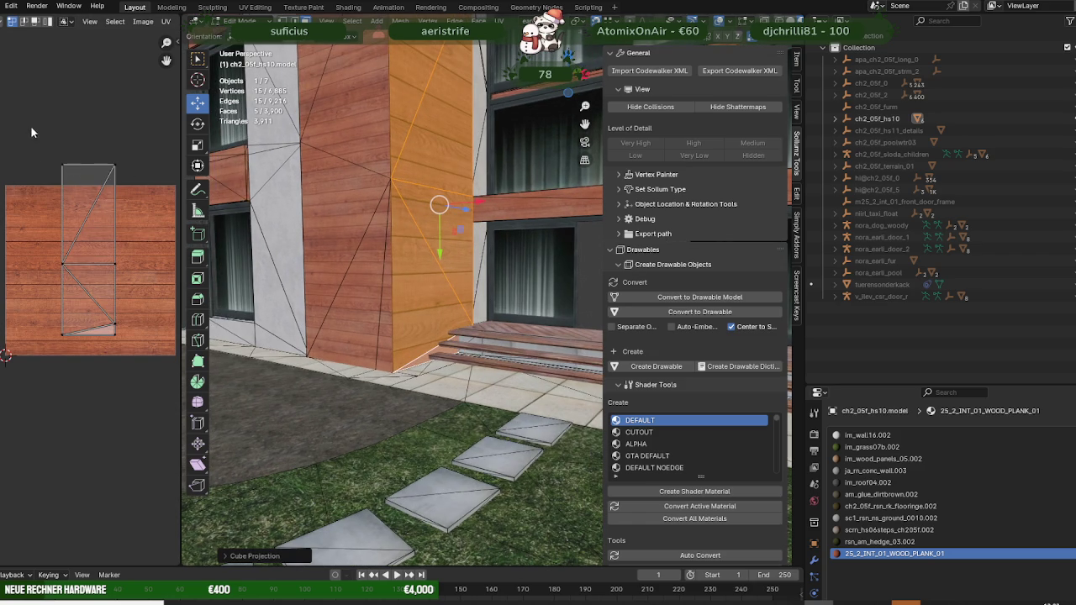
left_click_drag(166, 395, 119, 341)
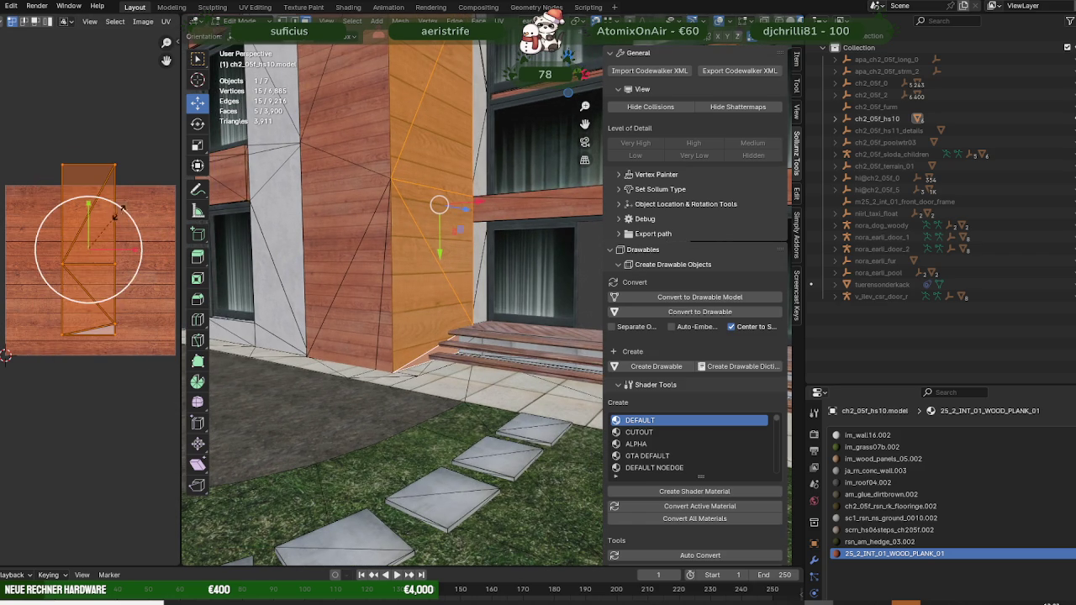
key("s")
left_click(144, 187)
mouse_move(353, 210)
middle_mouse_down()
mouse_move(413, 195)
mouse_move(409, 159)
middle_mouse_up()
- Add the remaining wood panel faces and cube-project the whole panel's UVs
left_click(410, 158, "shift")
left_click(397, 195, "shift")
left_click(412, 281, "shift")
left_click(426, 304, "shift")
left_click(434, 314, "shift")
scroll(445, 311, "up", 3)
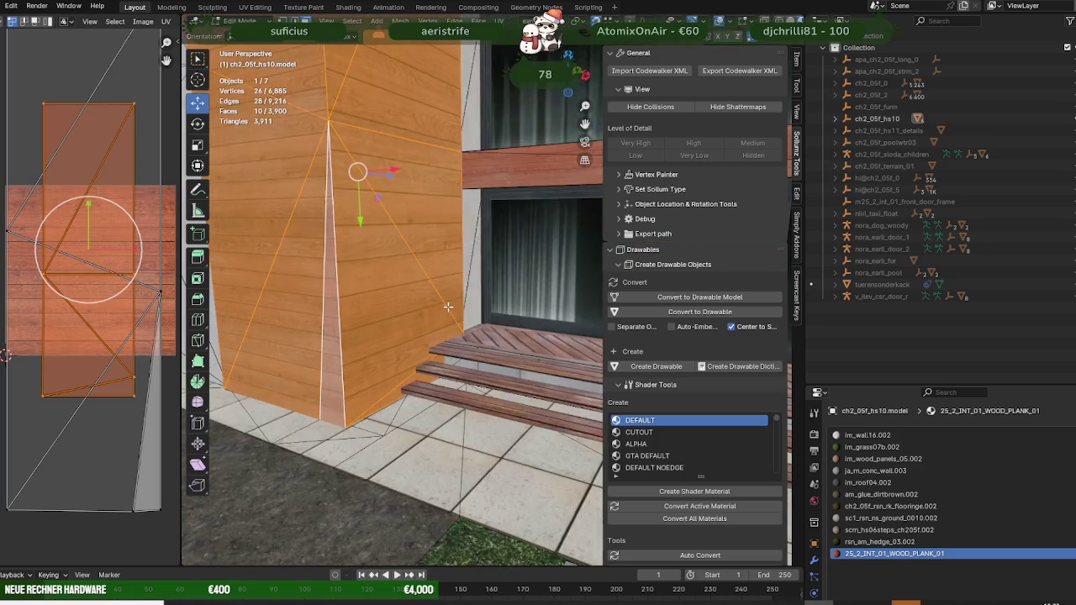
scroll(447, 309, "down", 2)
key("ctrl+f")
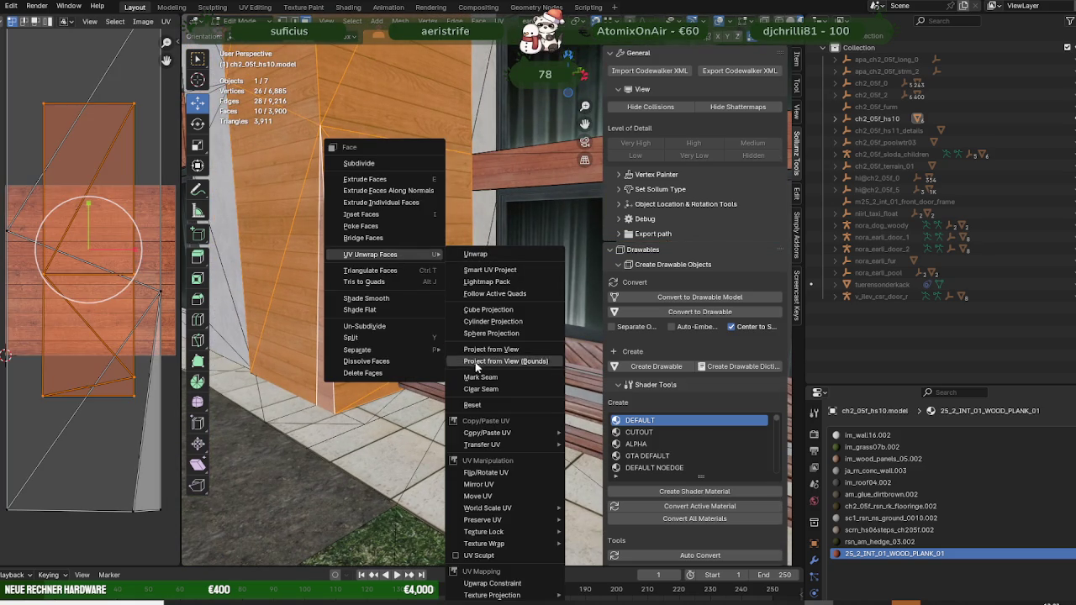
left_click(486, 309)
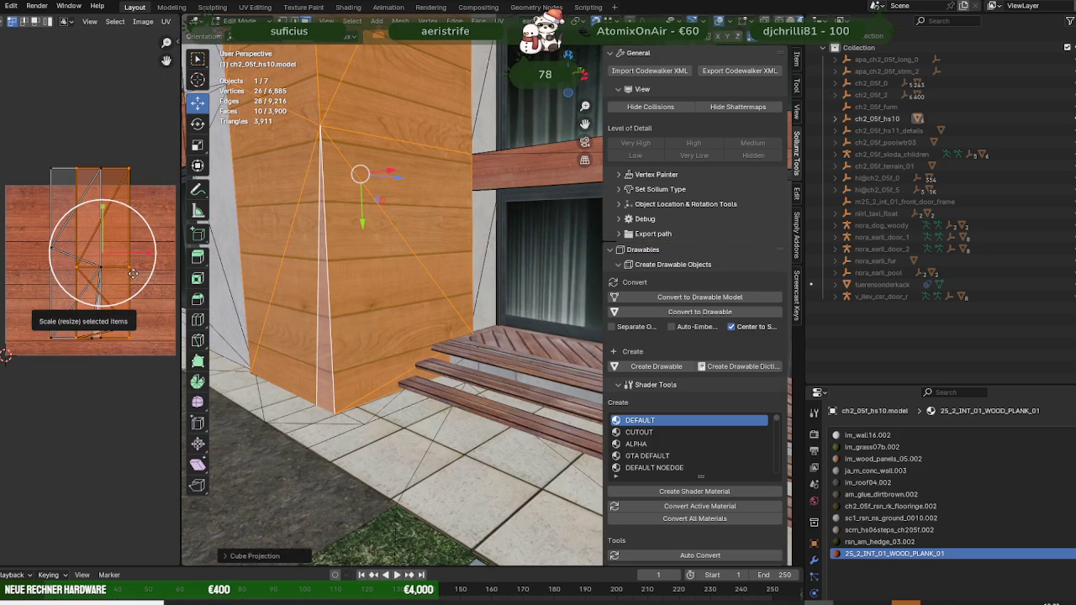
scroll(388, 245, "down", 3)
key("a")
scroll(389, 246, "down", 2)
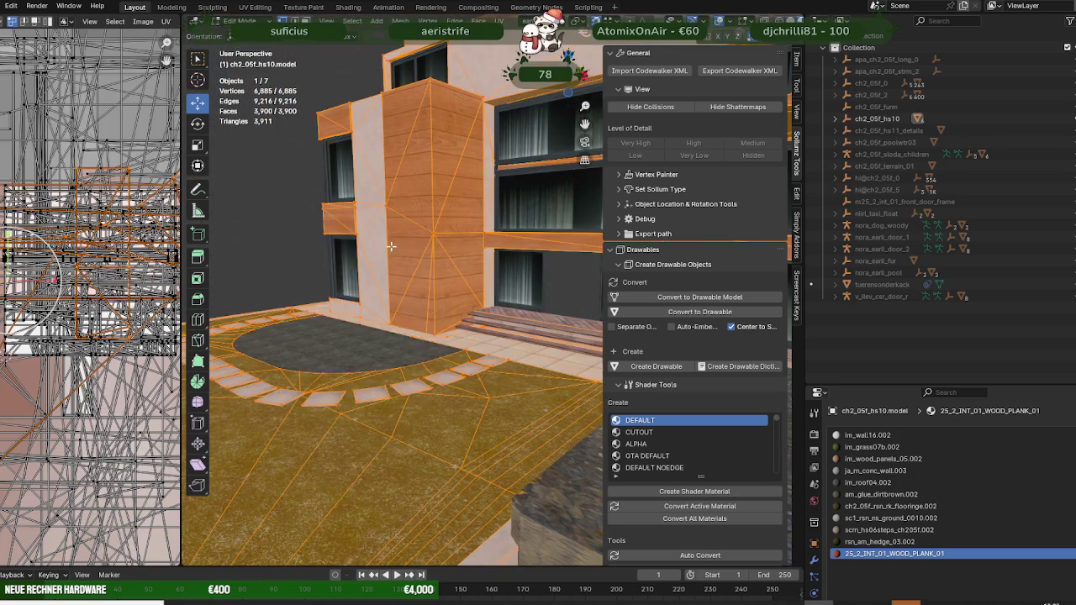
- Clean up the building mesh: merge vertices by distance, reset normals, convert triangles to quads
right_click(388, 245)
left_click(483, 506)
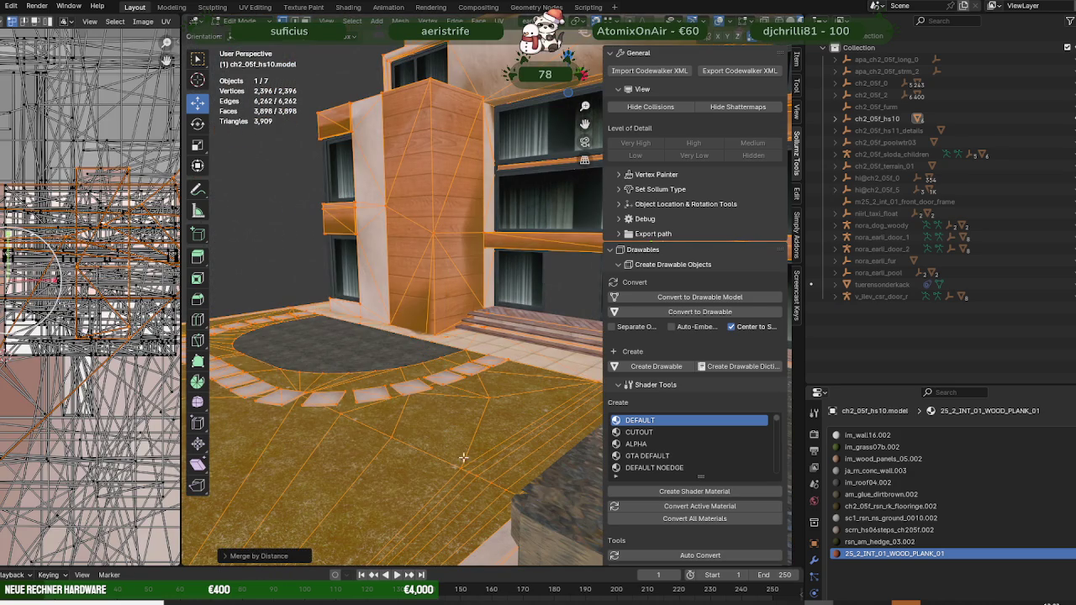
key("alt+n")
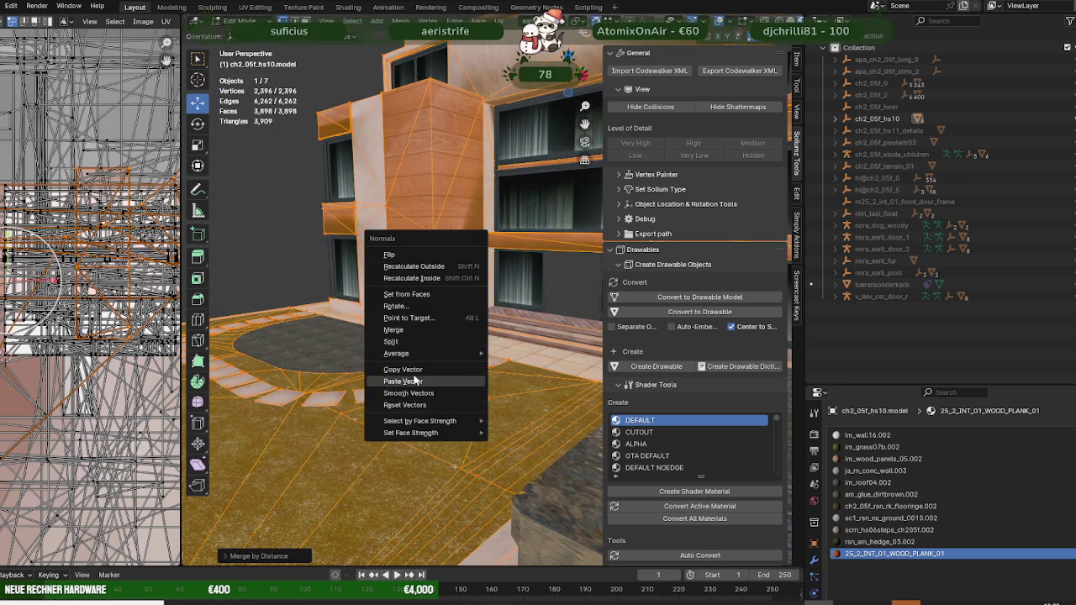
left_click(409, 405)
key("alt+j")
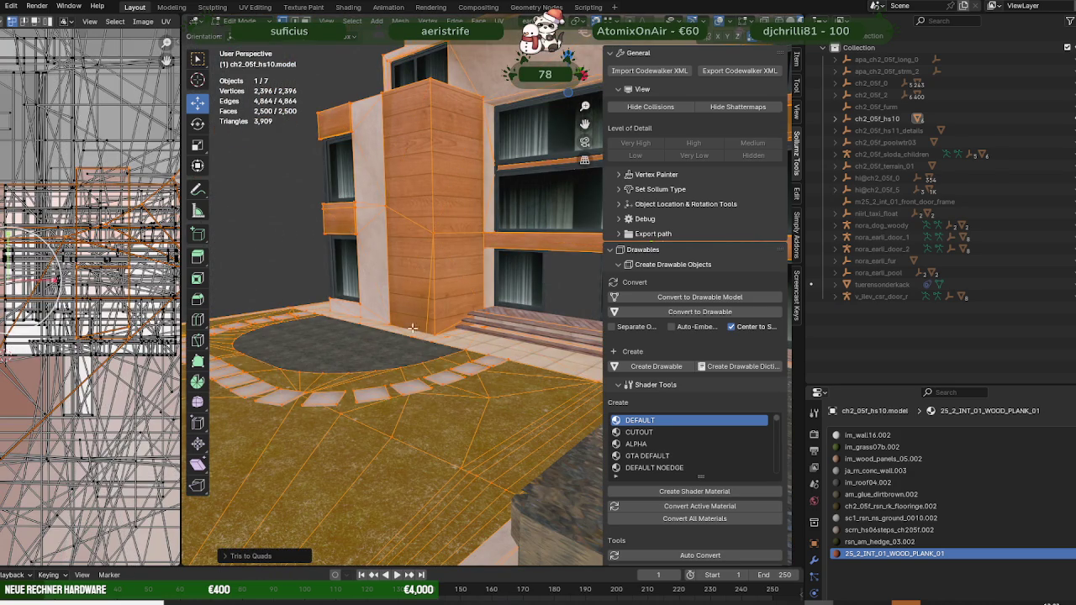
- Select a single wood panel face, then leave mesh editing and press Alt+H
scroll(412, 345, "up", 2)
scroll(410, 327, "up", 2)
scroll(409, 311, "up", 2)
left_click(391, 285)
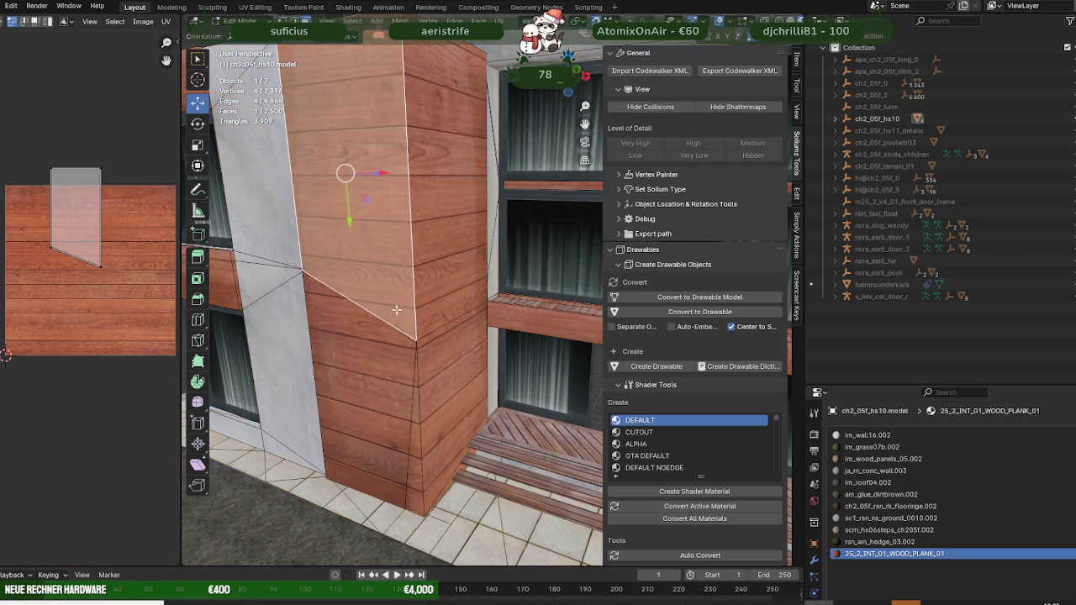
scroll(382, 380, "down", 6)
mouse_move(383, 381)
middle_mouse_down()
mouse_move(471, 363)
mouse_move(398, 386)
middle_mouse_up()
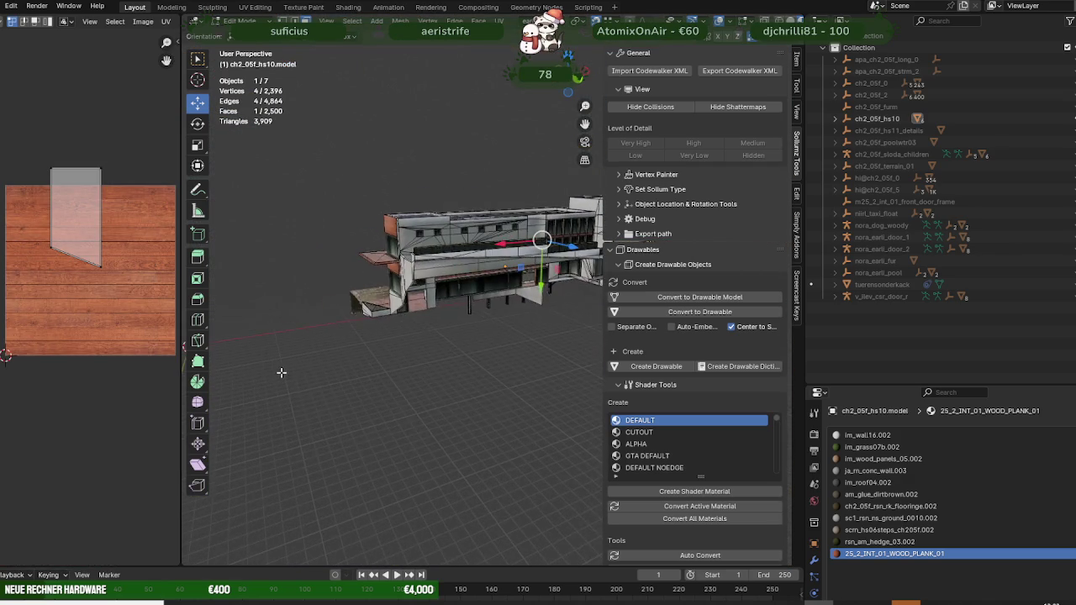
scroll(398, 386, "up", 8)
mouse_move(398, 386)
middle_mouse_down()
mouse_move(433, 357)
mouse_move(403, 351)
middle_mouse_up()
key("Tab")
key("Tab")
key("alt+h")
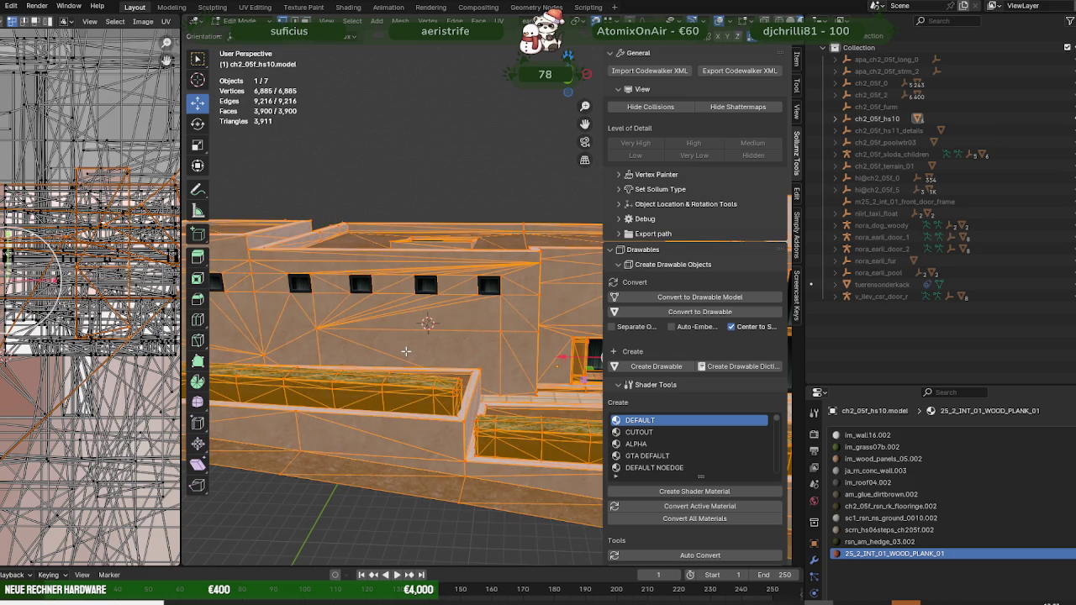
- Select all 25_2_INT_01_WOOD_PLANK_01 faces and separate them into a new object
scroll(445, 346, "down", 6)
mouse_move(445, 347)
middle_mouse_down()
mouse_move(471, 370)
mouse_move(463, 403)
middle_mouse_up()
scroll(471, 370, "up", 5)
left_click(488, 397)
scroll(981, 551, "down", 5)
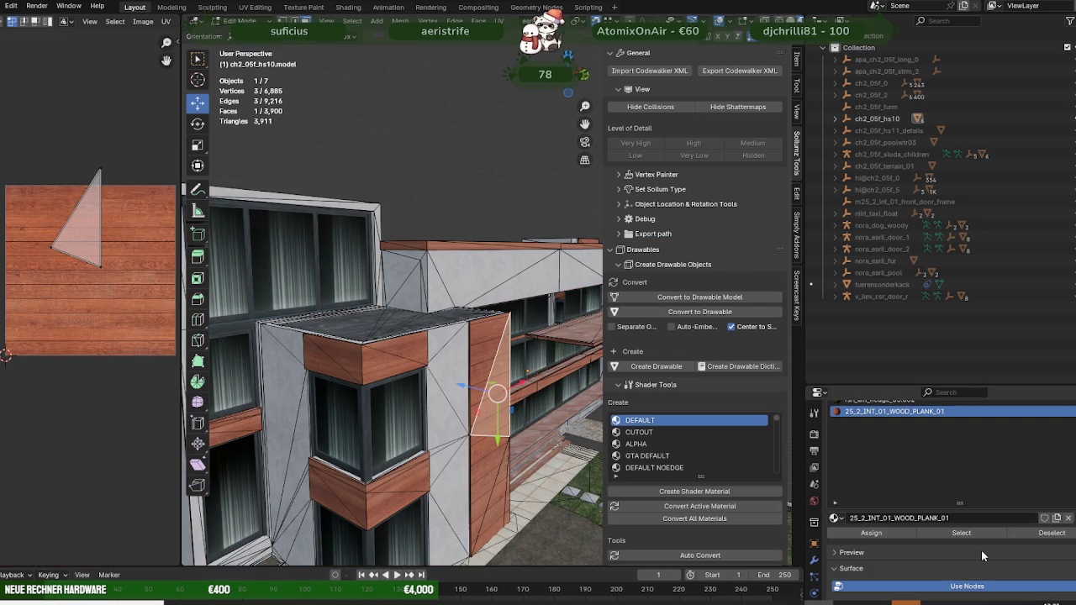
left_click(969, 533)
scroll(373, 368, "down", 4)
mouse_move(373, 368)
middle_mouse_down()
mouse_move(408, 360)
mouse_move(382, 349)
middle_mouse_up()
right_click(382, 349)
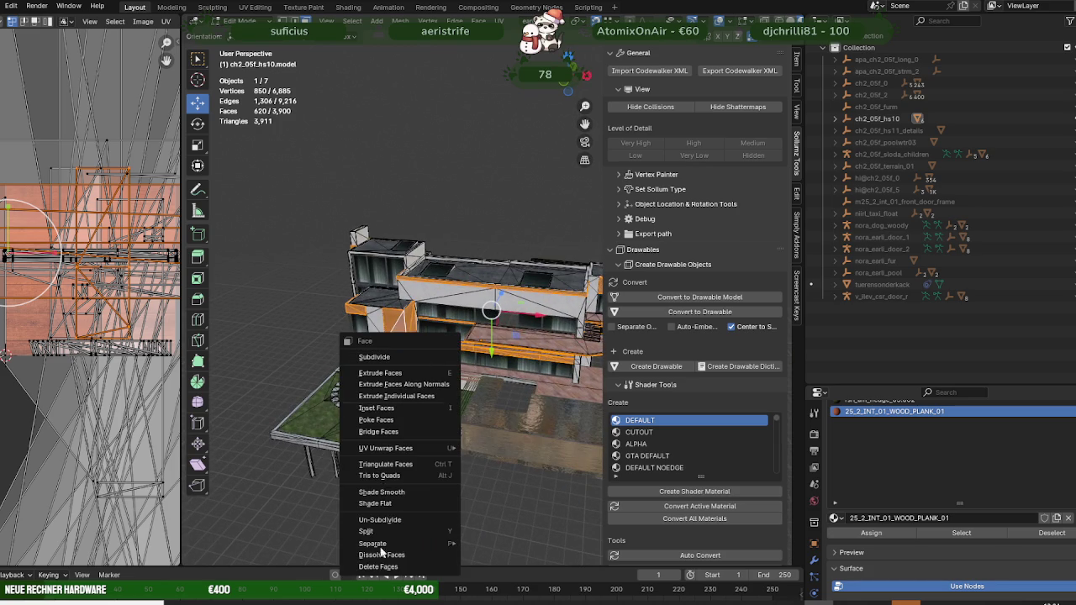
left_click(493, 543)
key("Tab")
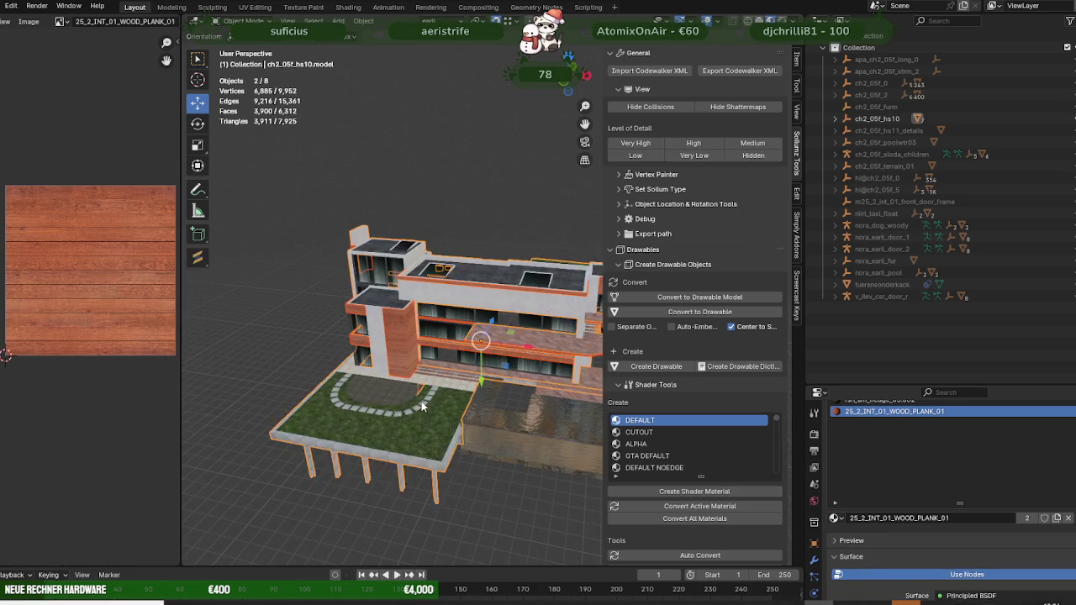
- Edit the separated wood object, select all its wood-plank faces, and merge duplicate vertices
scroll(299, 384, "up", 4)
left_click(287, 385)
key("Tab")
left_click(290, 385)
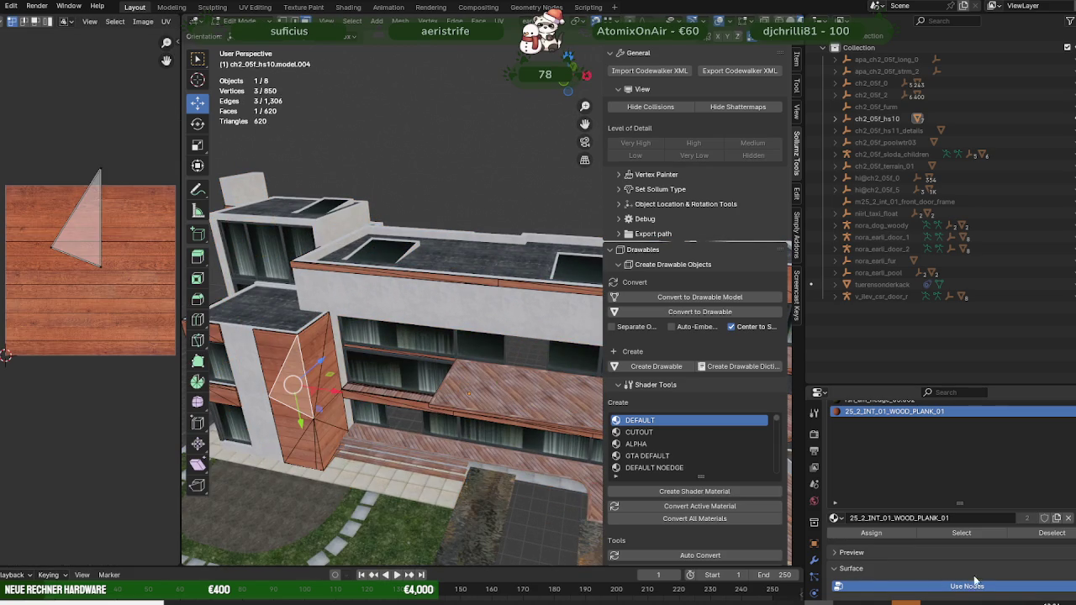
left_click(969, 535)
middle_click_drag(420, 379, 412, 395)
scroll(412, 396, "up", 3)
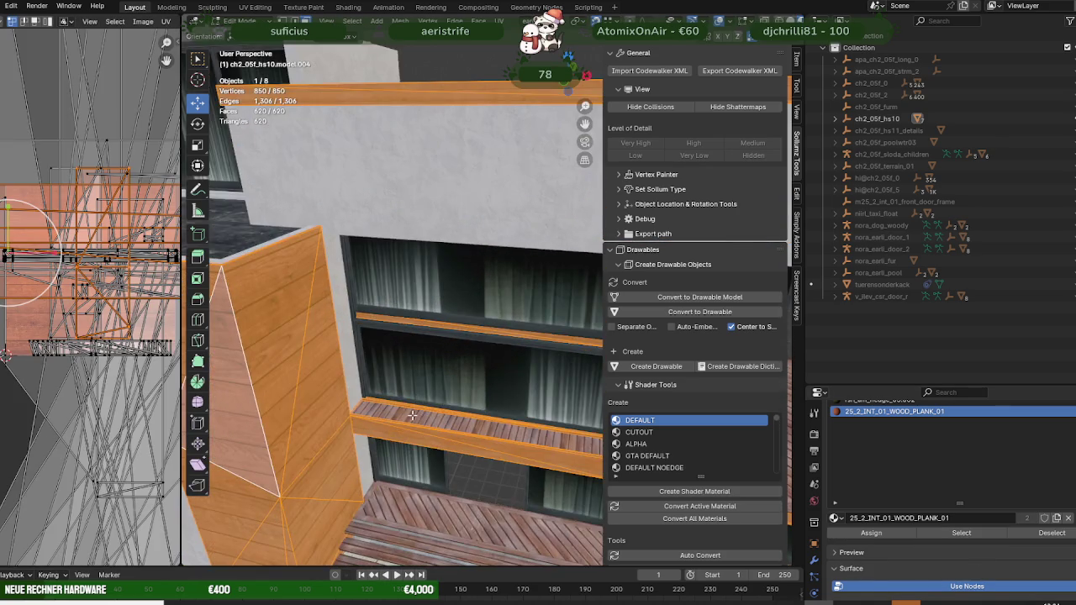
scroll(406, 385, "up", 2)
scroll(406, 385, "down", 1)
scroll(407, 385, "down", 3)
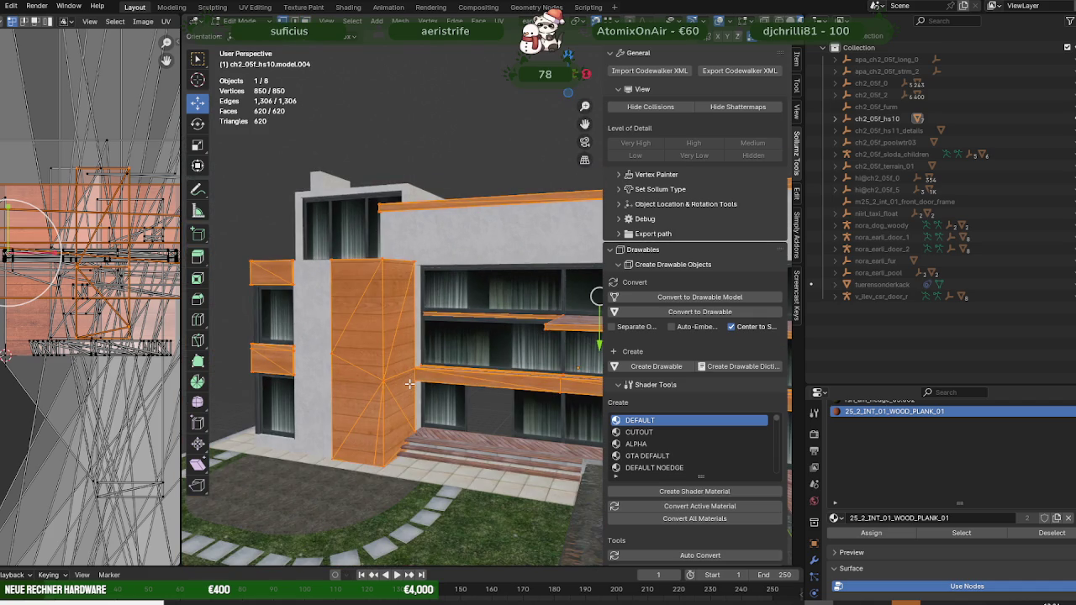
right_click(410, 375)
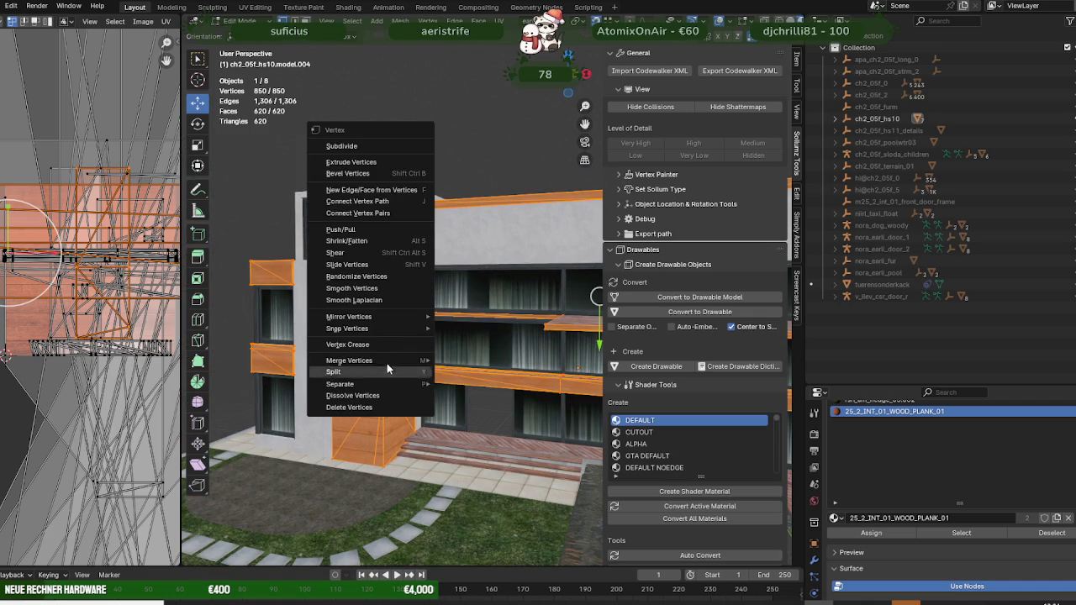
mouse_move(349, 359)
left_click(487, 401)
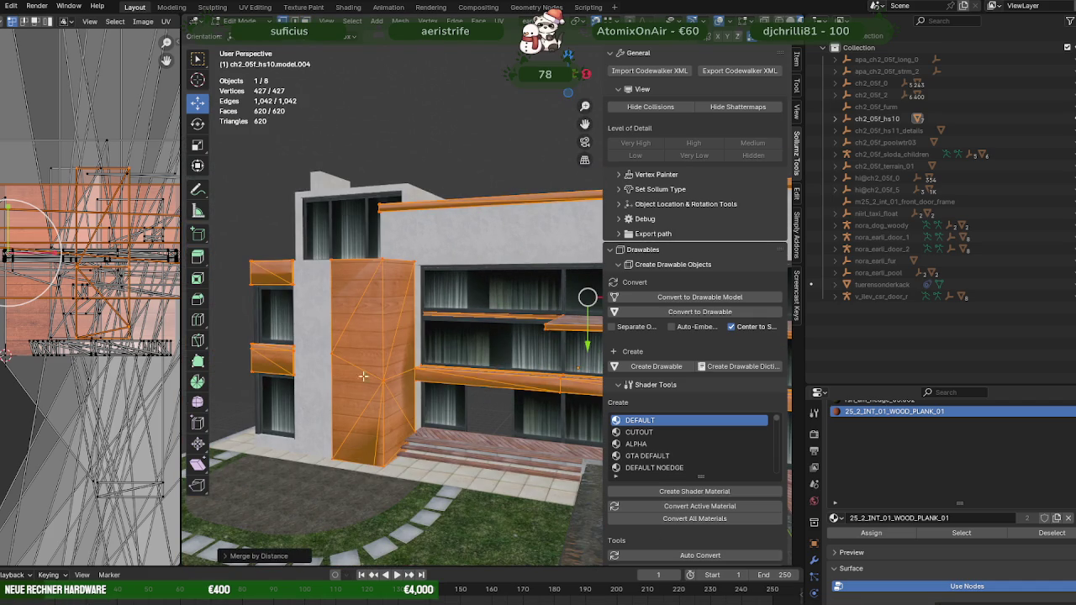
- Reset ch2_05f_hs10.model.004's normals, leaving 427 vertices and 620 faces
scroll(398, 378, "down", 1)
scroll(398, 378, "up", 2)
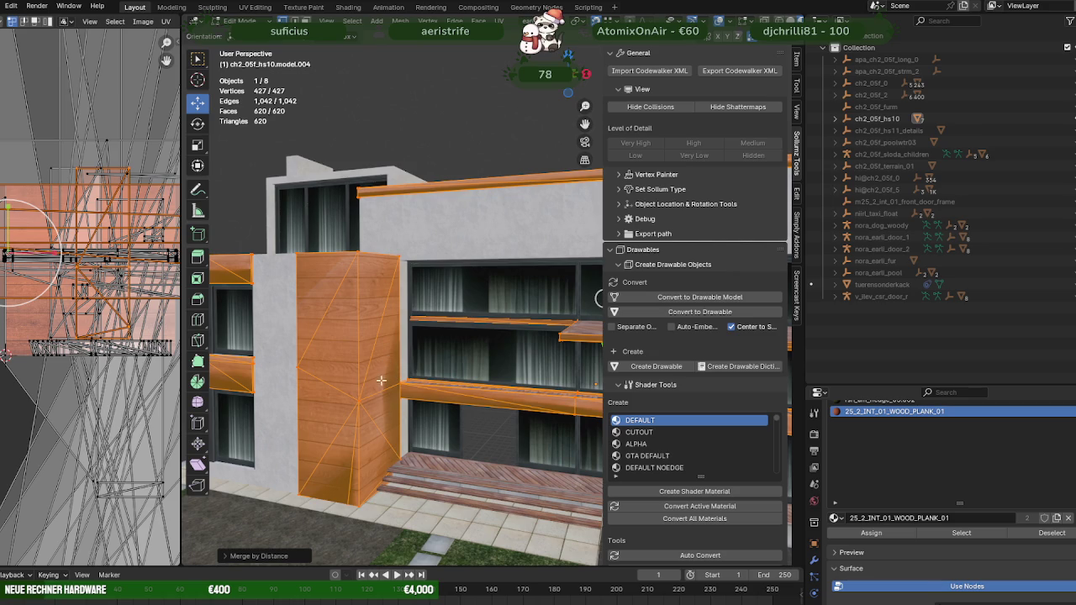
left_click(387, 394)
scroll(388, 392, "down", 2)
scroll(389, 391, "up", 1)
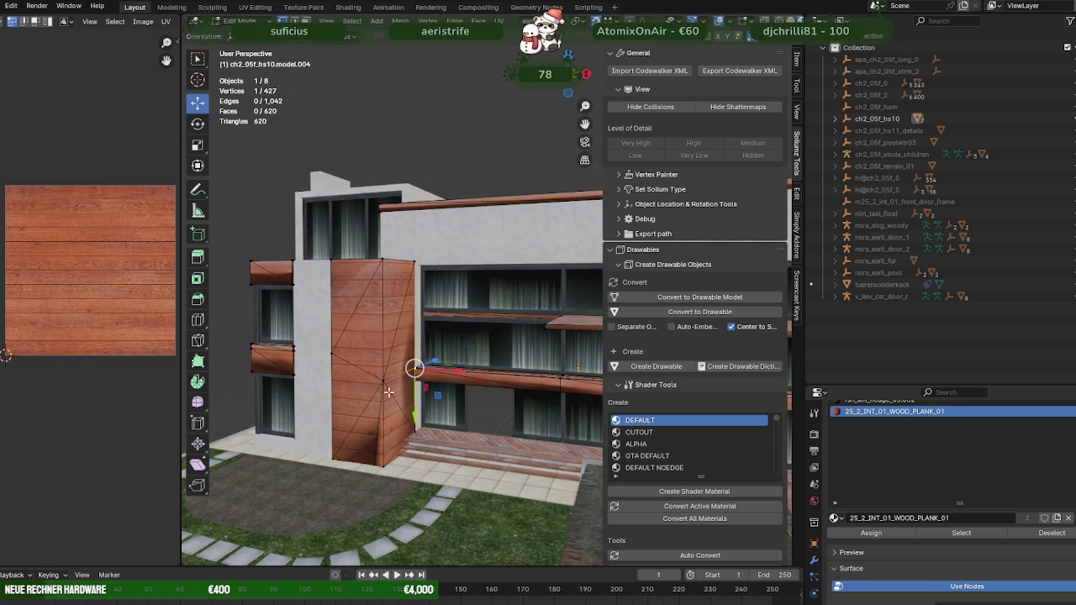
key("a")
key("alt+n")
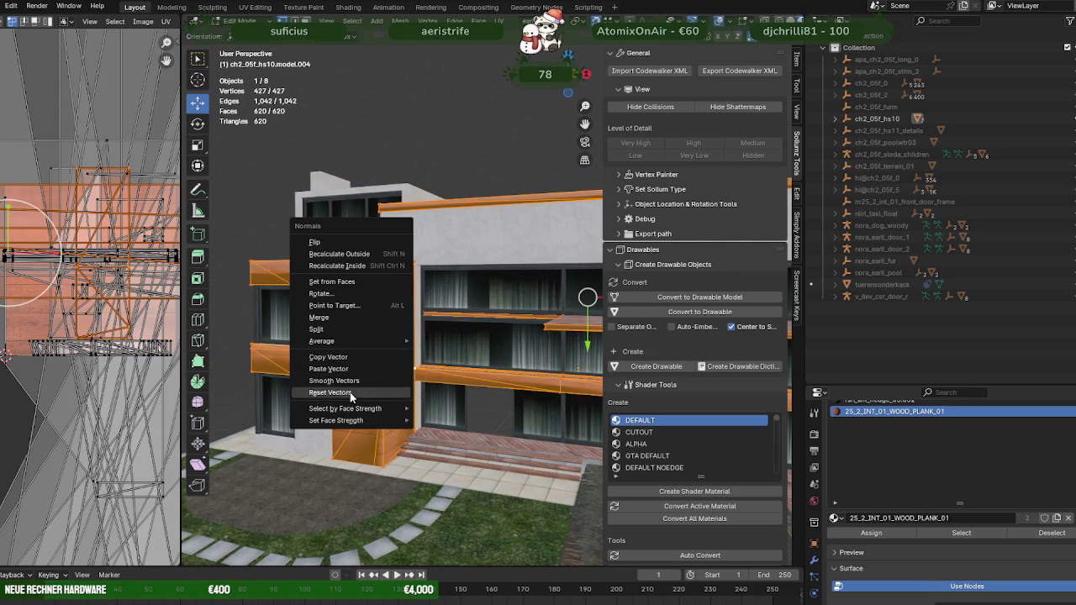
left_click(350, 391)
- Zoom in on the tall wooden panel beside the entrance stairs to inspect its planks
scroll(387, 401, "up", 2)
scroll(400, 421, "up", 1)
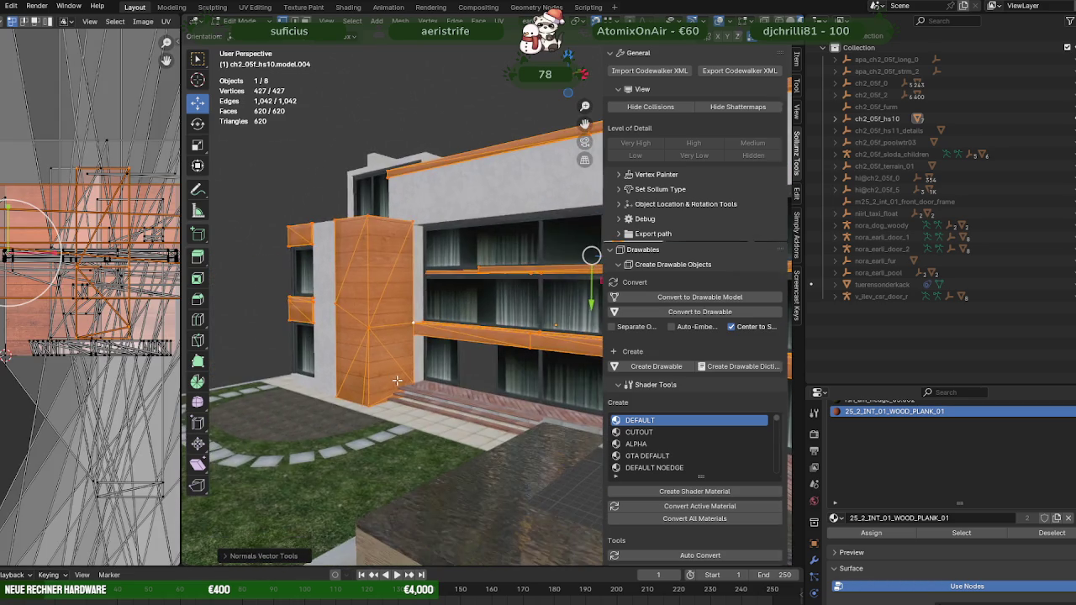
scroll(399, 389, "up", 1)
mouse_move(437, 403)
middle_mouse_down()
mouse_move(404, 397)
mouse_move(401, 357)
mouse_move(367, 359)
middle_mouse_up()
scroll(405, 398, "up", 2)
key("Tab")
key("Tab")
- Select all the triangles of the wooden panel
left_click(403, 276)
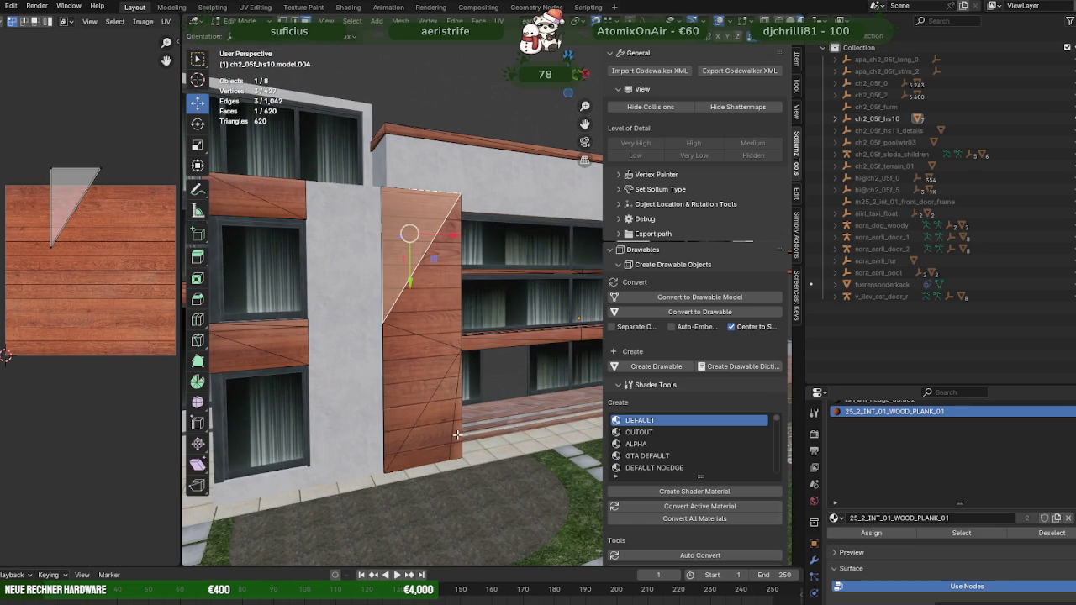
left_click(457, 435, "ctrl")
middle_click_drag(454, 436, 363, 300)
left_click(385, 266, "ctrl")
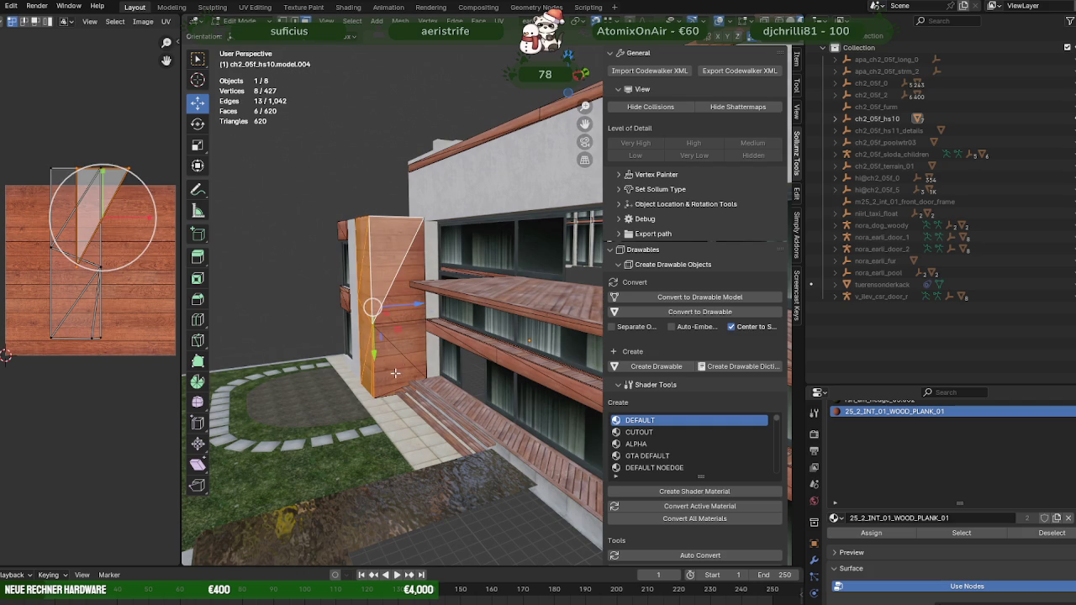
left_click(392, 395, "ctrl")
left_click(392, 370, "ctrl")
mouse_move(392, 396)
middle_mouse_down()
mouse_move(486, 376)
mouse_move(467, 382)
middle_mouse_up()
- Re-project the panel's UVs with Cube Projection, then Unwrap them again
scroll(486, 377, "up", 2)
scroll(459, 318, "up", 3)
key("ctrl+f")
mouse_move(409, 410)
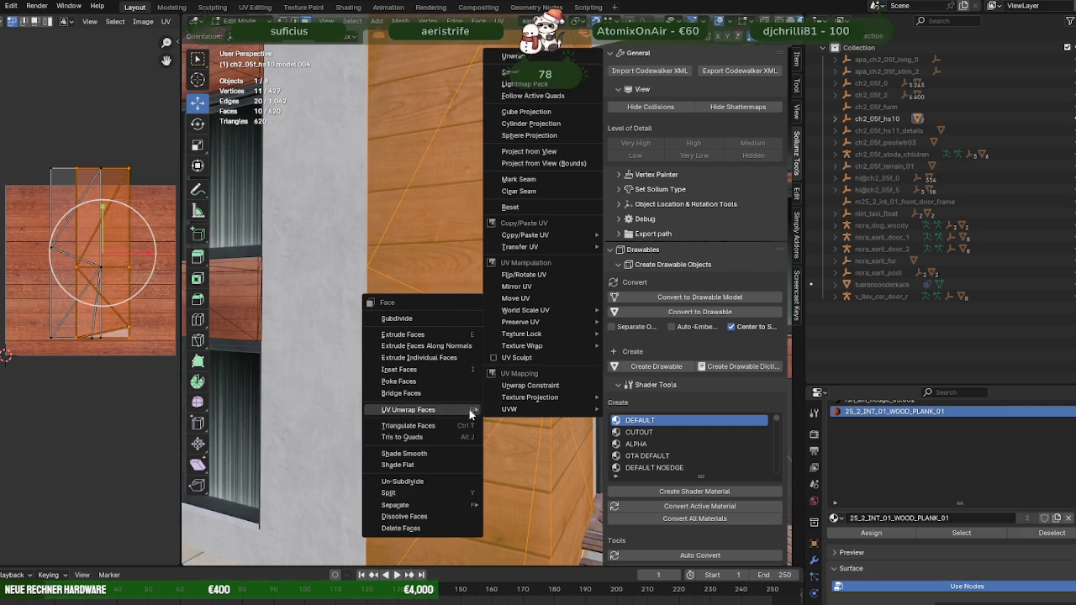
left_click(527, 114)
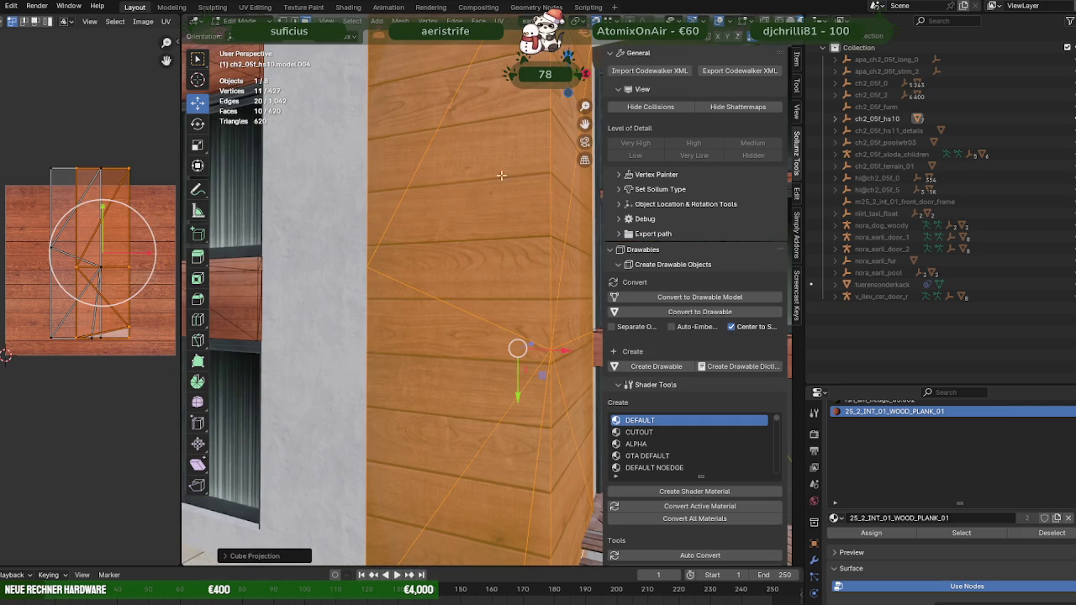
key("ctrl+f")
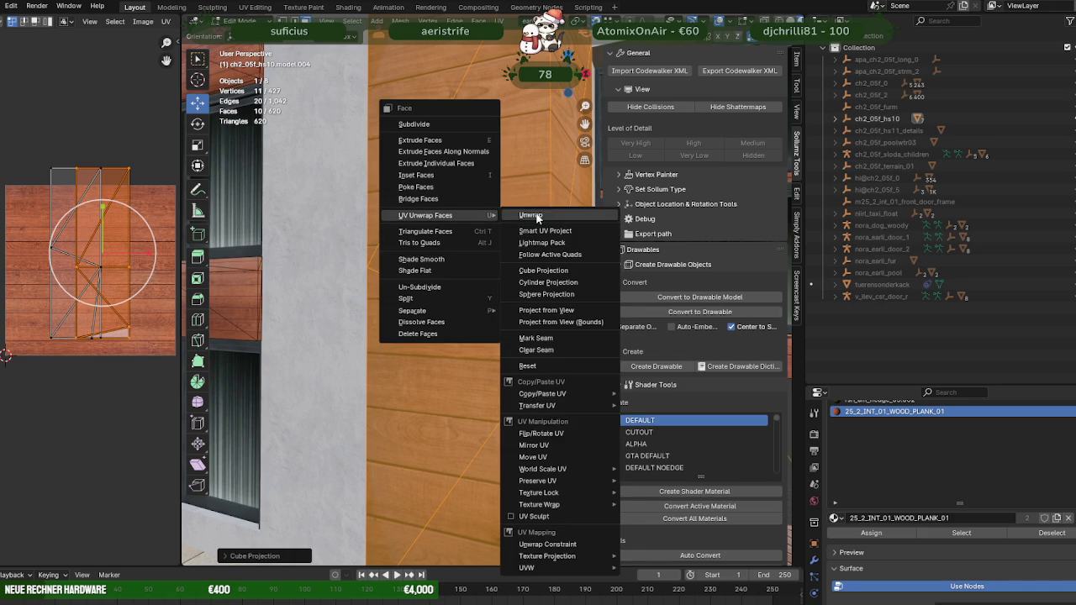
left_click(531, 216)
- Squeeze the panel's UV island horizontally in the UV Editor
scroll(108, 250, "down", 2)
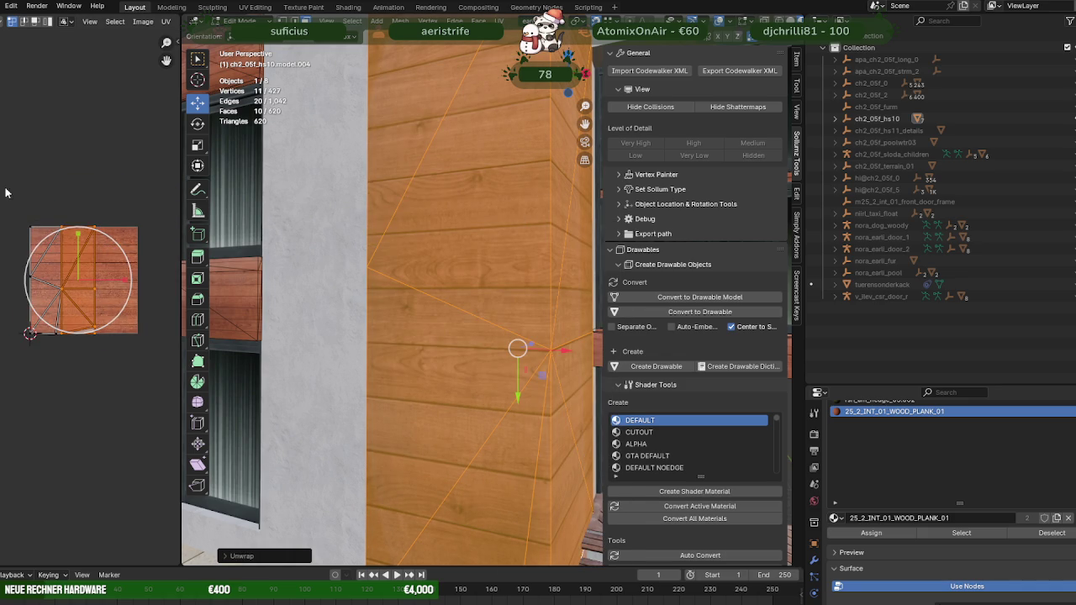
mouse_move(126, 279)
left_mouse_down()
mouse_move(94, 277)
mouse_move(180, 217)
left_mouse_up()
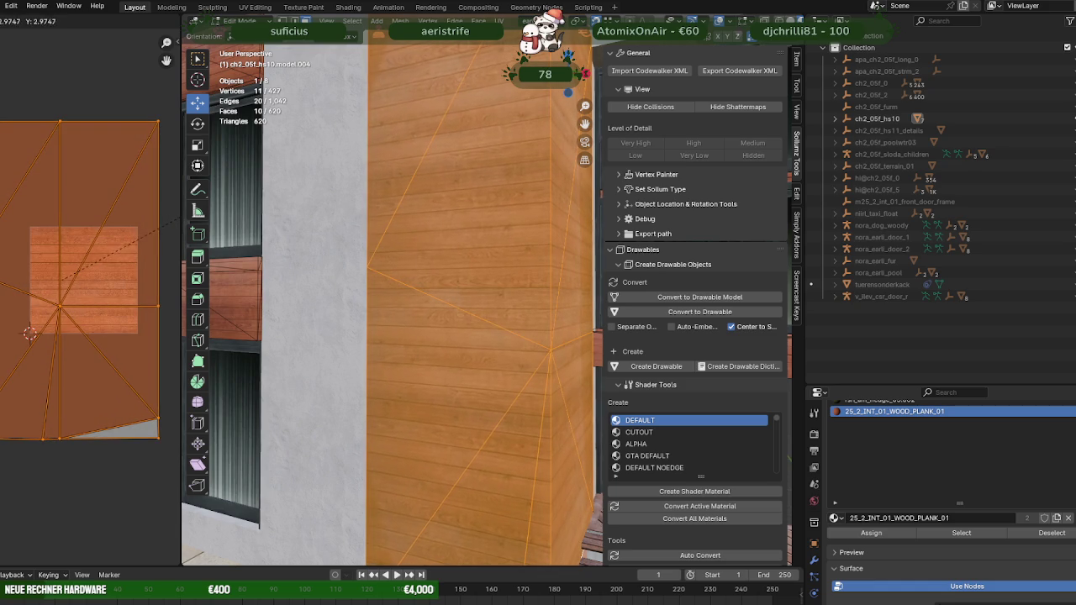
scroll(380, 327, "down", 3)
scroll(381, 327, "up", 2)
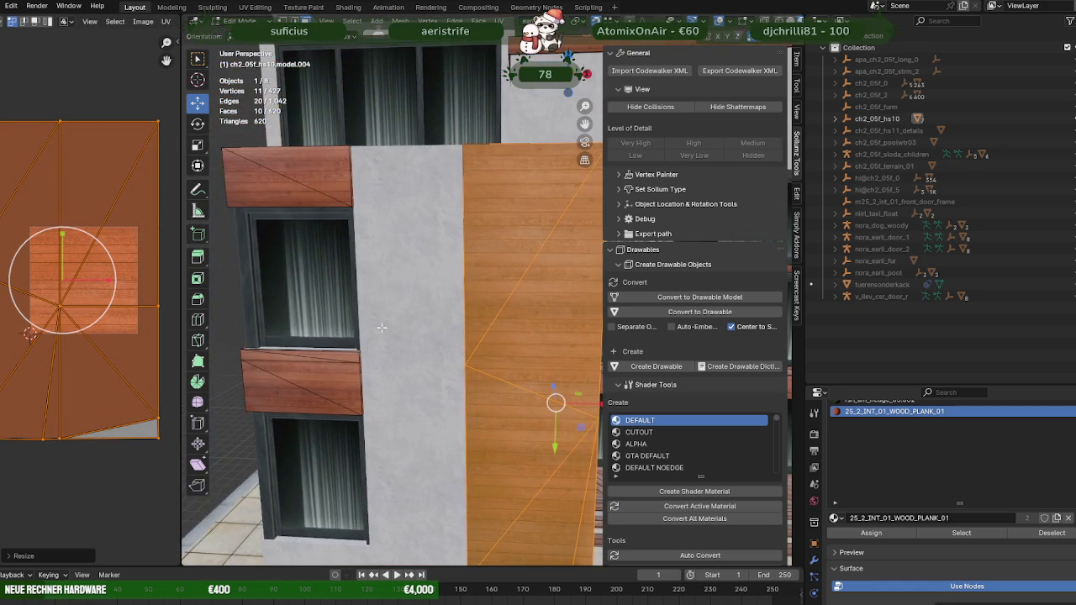
scroll(297, 312, "up", 1)
scroll(303, 328, "up", 1)
scroll(314, 314, "up", 1)
scroll(329, 309, "up", 1)
scroll(329, 309, "down", 3)
- Select the faces of the wood cap above the window
mouse_move(336, 315)
middle_mouse_down()
mouse_move(426, 343)
mouse_move(446, 337)
middle_mouse_up()
scroll(446, 336, "up", 2)
scroll(444, 331, "up", 3)
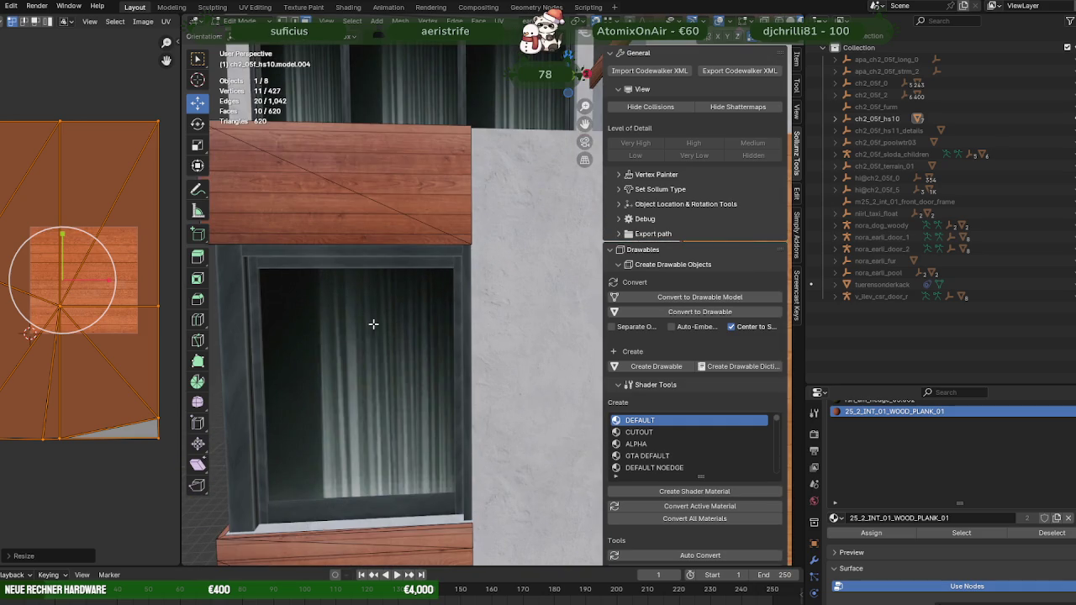
left_click(383, 202)
left_click(321, 219, "shift")
middle_click_drag(321, 219, 343, 251)
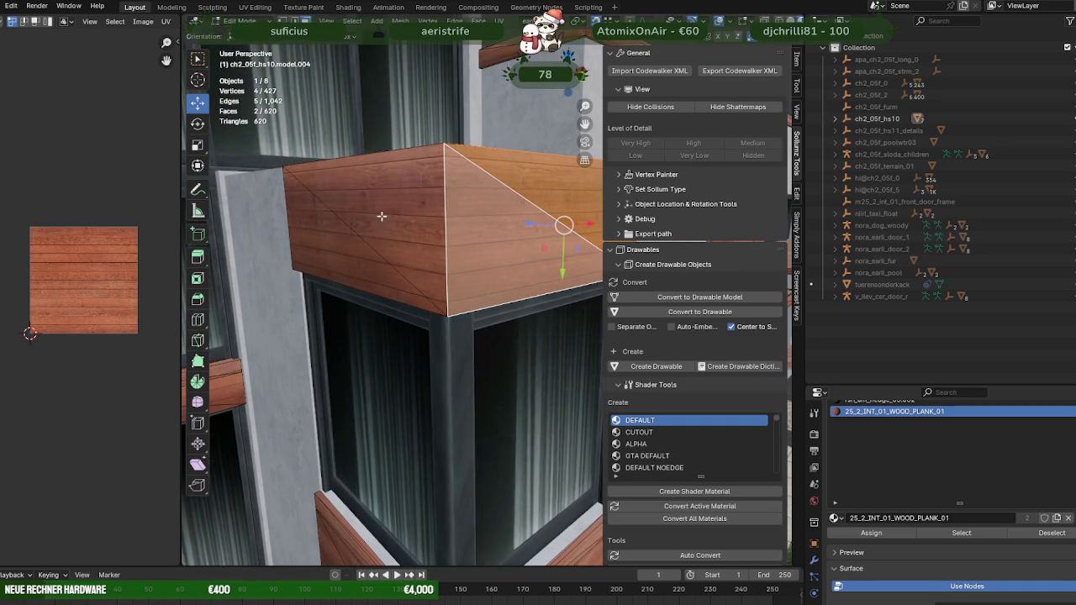
left_click(375, 222, "shift")
left_click(343, 246, "shift")
scroll(154, 281, "down", 3)
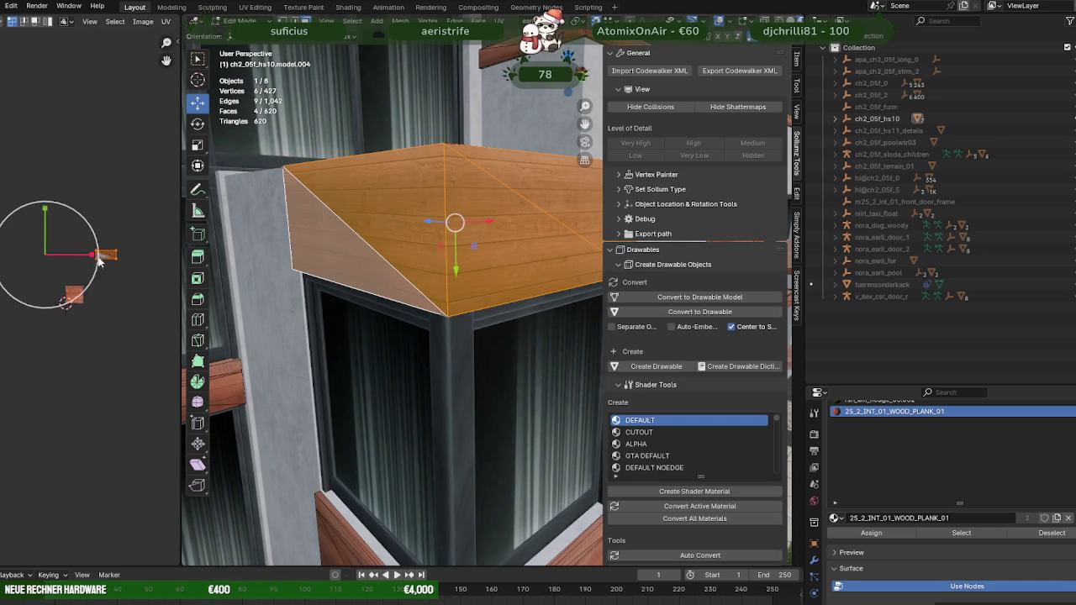
- Try scaling the wood cap's UVs along one axis, then undo it
key("shift+space")
left_click(94, 252)
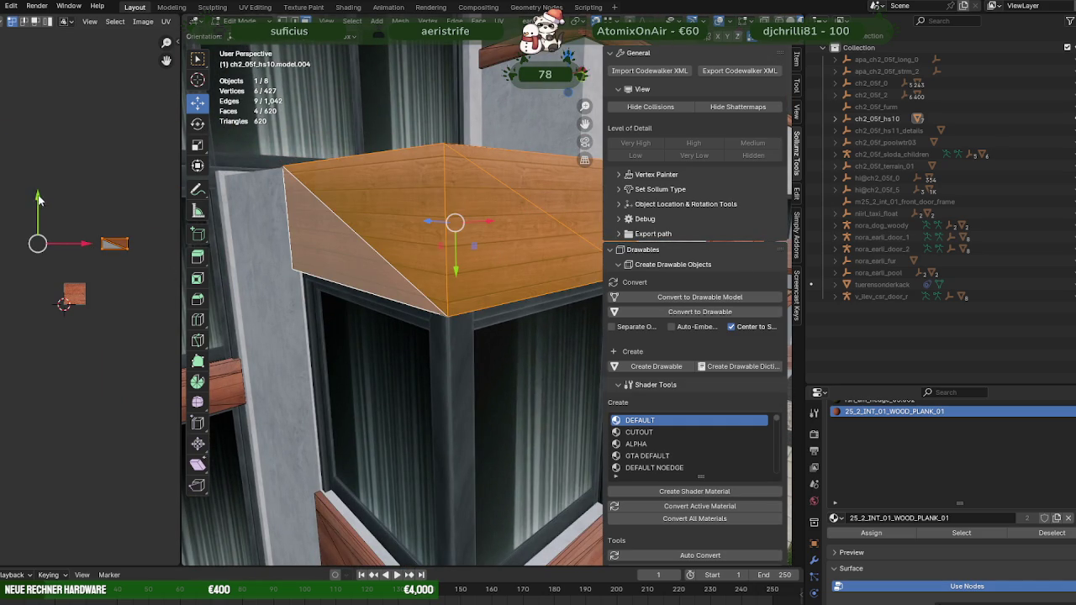
left_click_drag(38, 197, 39, 199)
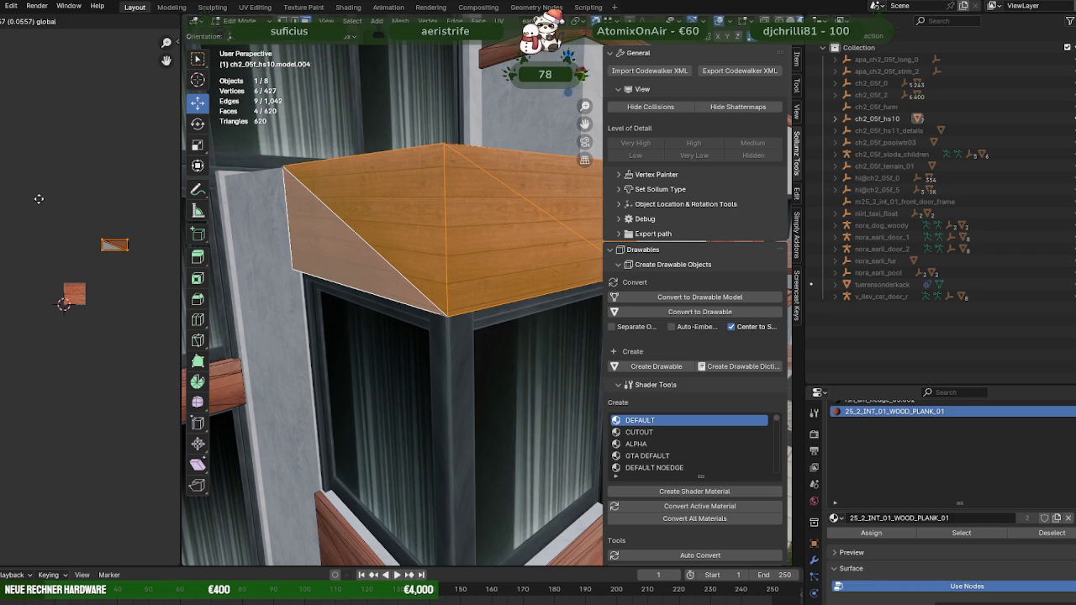
left_click_drag(39, 198, 42, 200)
key("shift+space")
left_click(40, 199)
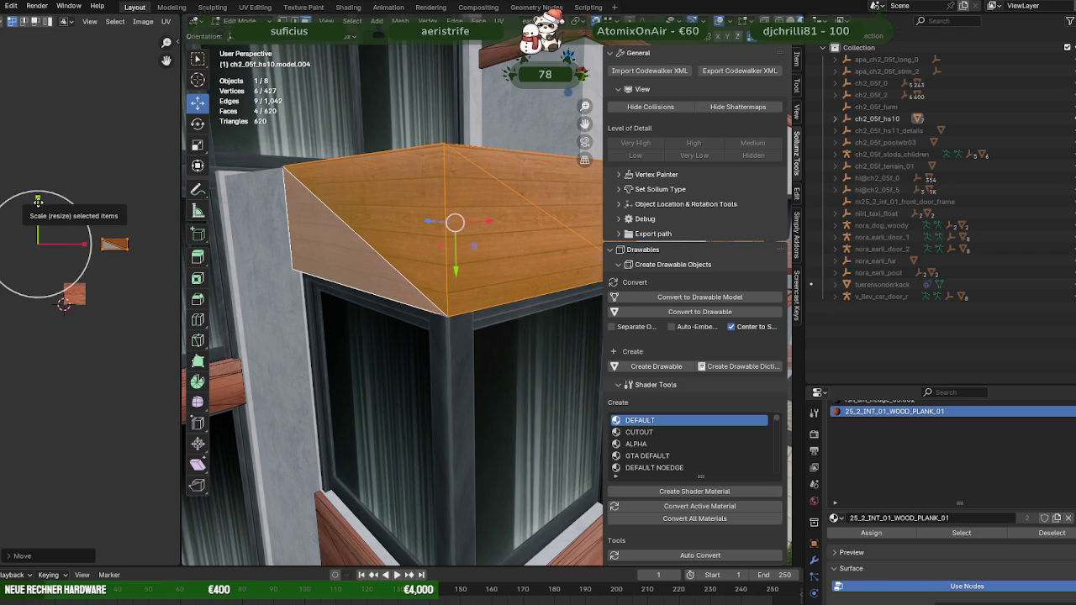
key("ctrl+z")
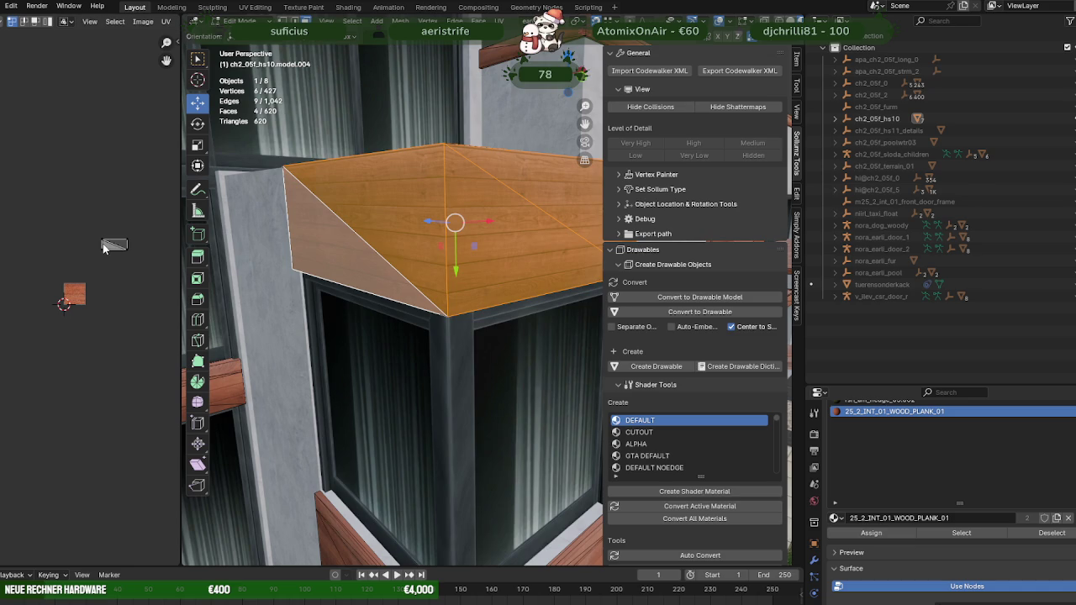
- Move the wood cap's UVs slightly so the grain lines up
key("shift+space")
left_click(104, 243)
left_click_drag(39, 198, 40, 195)
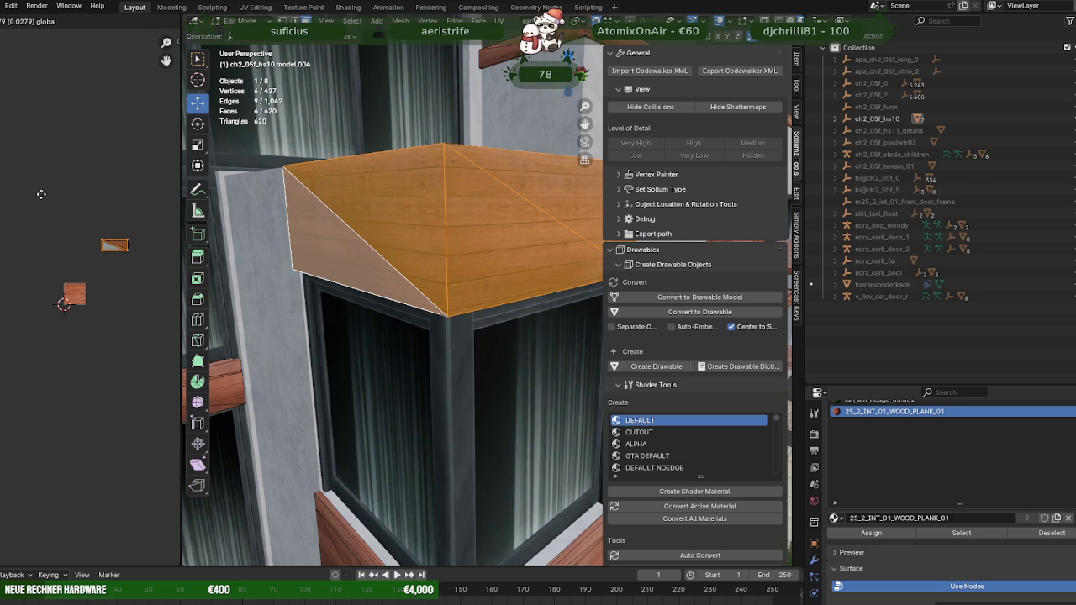
left_click(42, 194)
scroll(396, 277, "down", 3)
- Select the plank's front and top faces
middle_click_drag(396, 277, 454, 277)
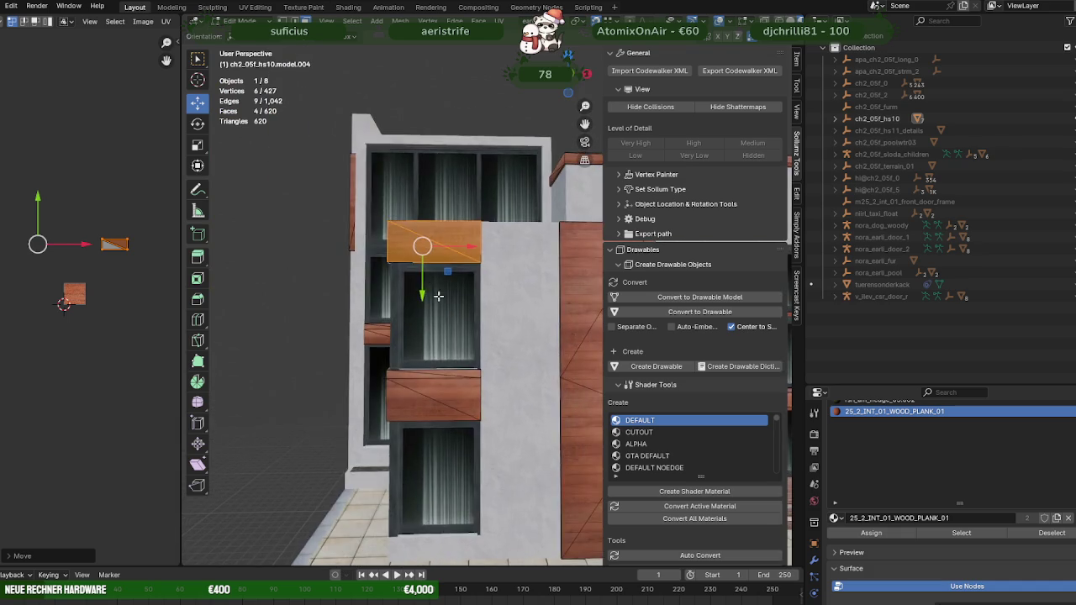
scroll(460, 279, "up", 5)
left_click(464, 308)
left_click(457, 233, "shift")
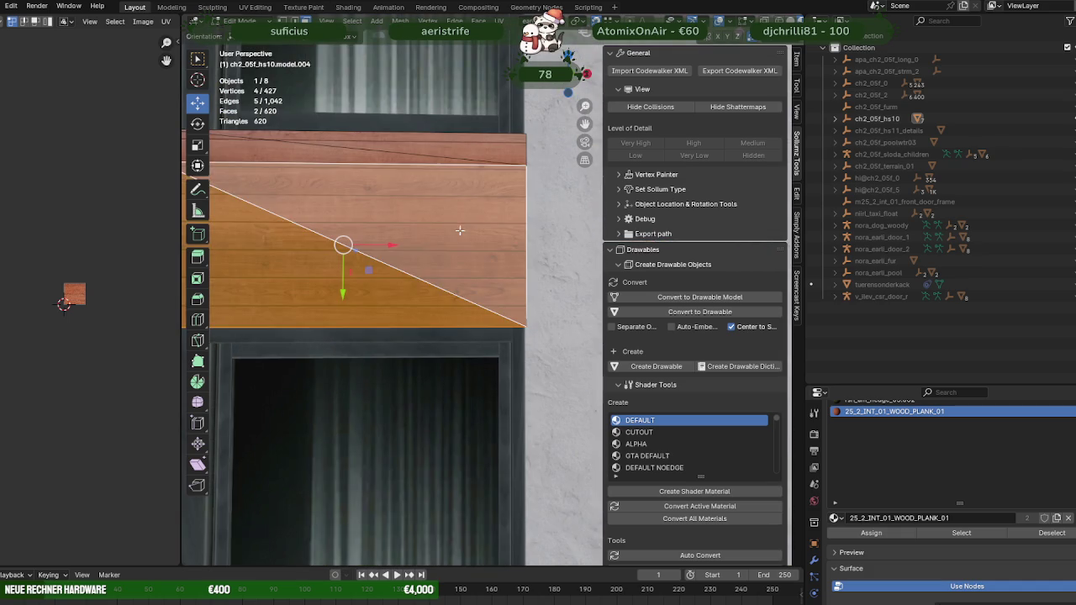
scroll(354, 156, "down", 1)
scroll(355, 219, "down", 3)
middle_click_drag(355, 218, 504, 252)
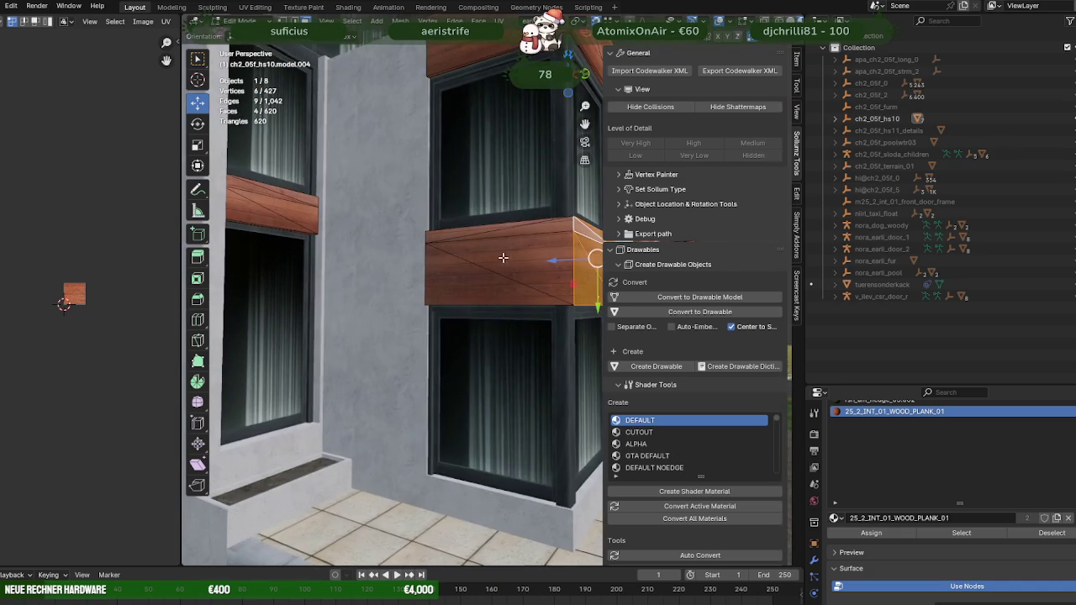
left_click(475, 228, "shift")
left_click(493, 244, "shift")
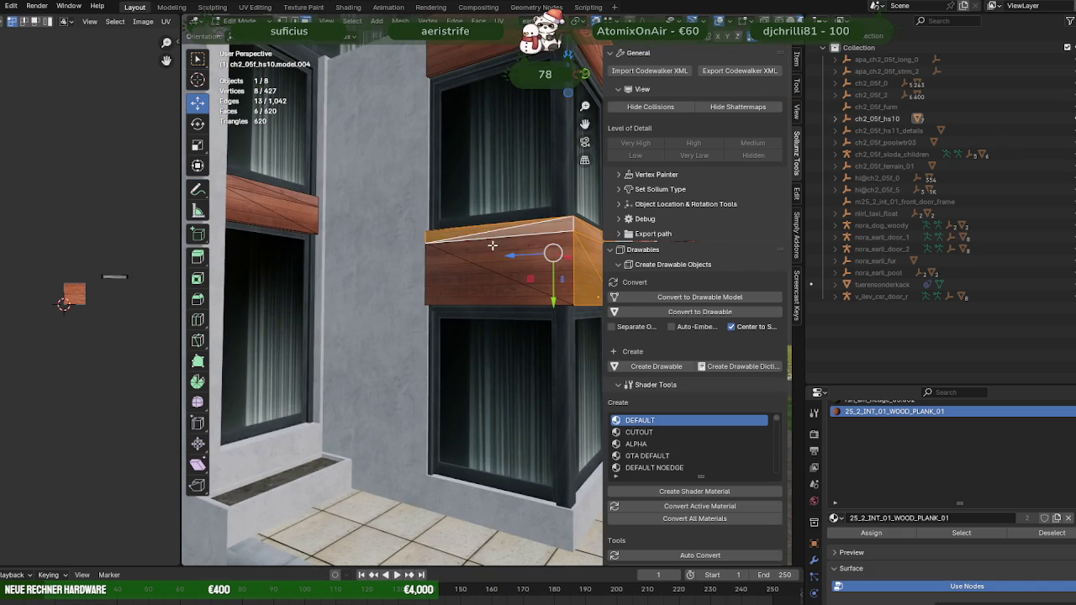
left_click(461, 290, "shift")
- Shift the plank's UVs so its grain matches the neighbouring wood
scroll(483, 297, "up", 5)
scroll(483, 297, "down", 3)
middle_click_drag(484, 297, 42, 278)
scroll(76, 278, "up", 3)
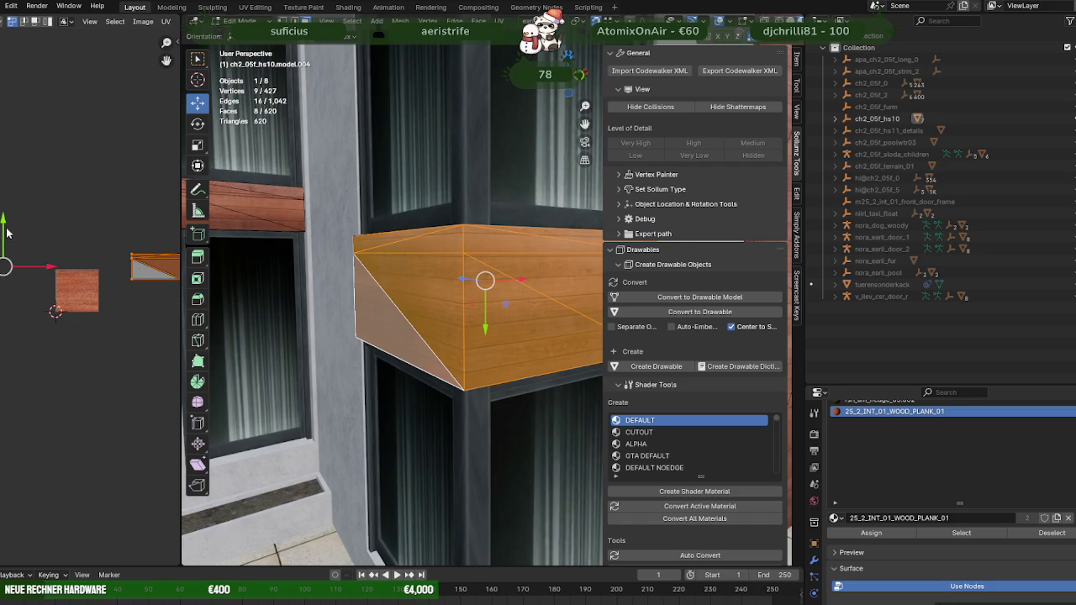
left_click_drag(4, 227, 4, 225)
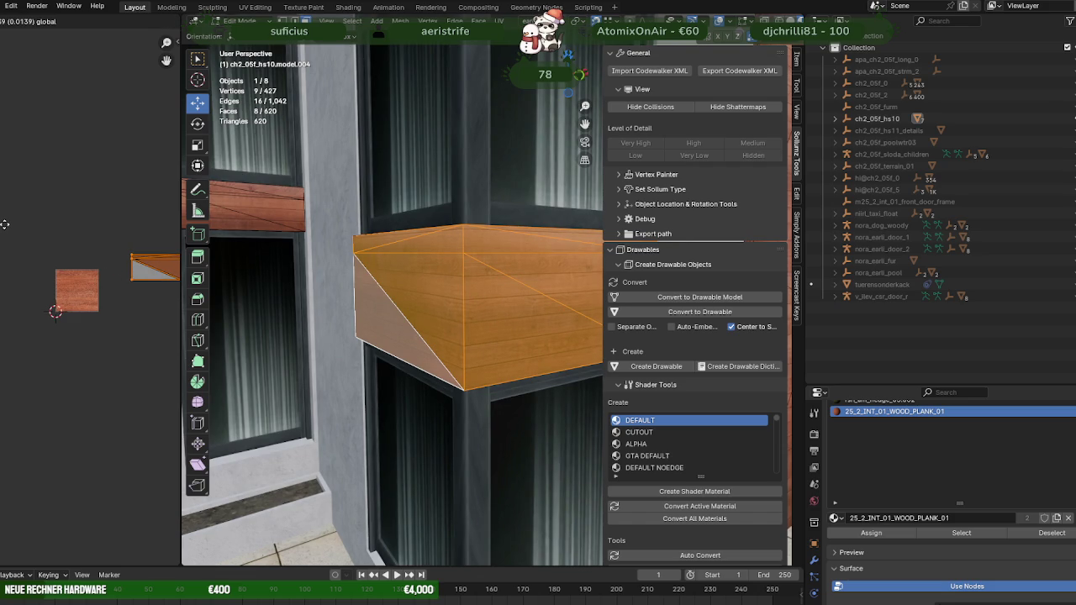
left_click(4, 225)
- Select the faces of the lower wood plank
middle_click_drag(481, 283, 422, 288)
scroll(422, 288, "up", 2)
left_click(385, 251)
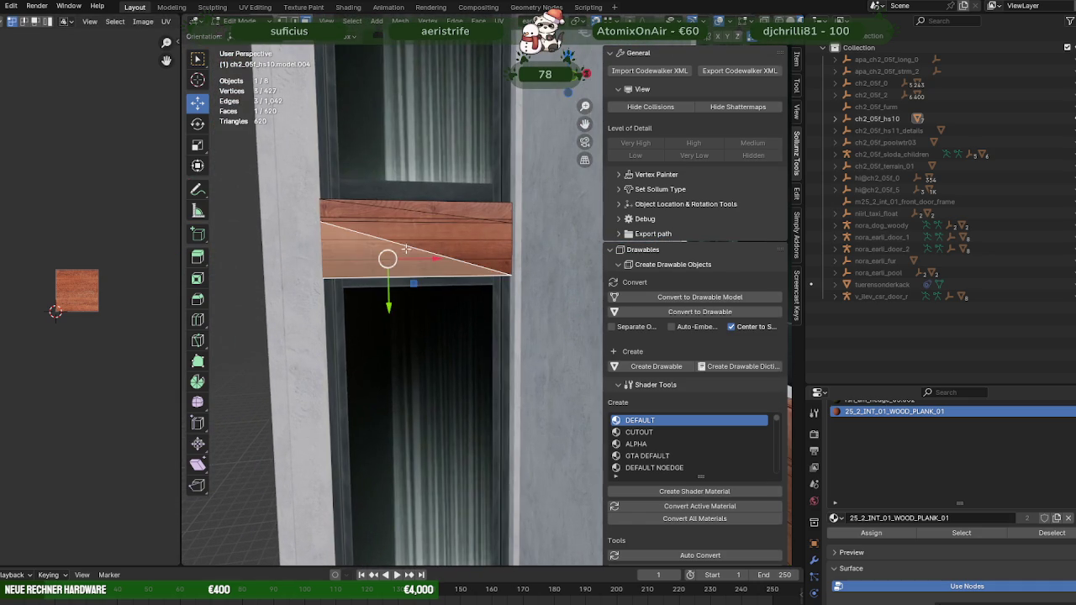
left_click(450, 240)
left_click(418, 207)
left_click(389, 255, "ctrl")
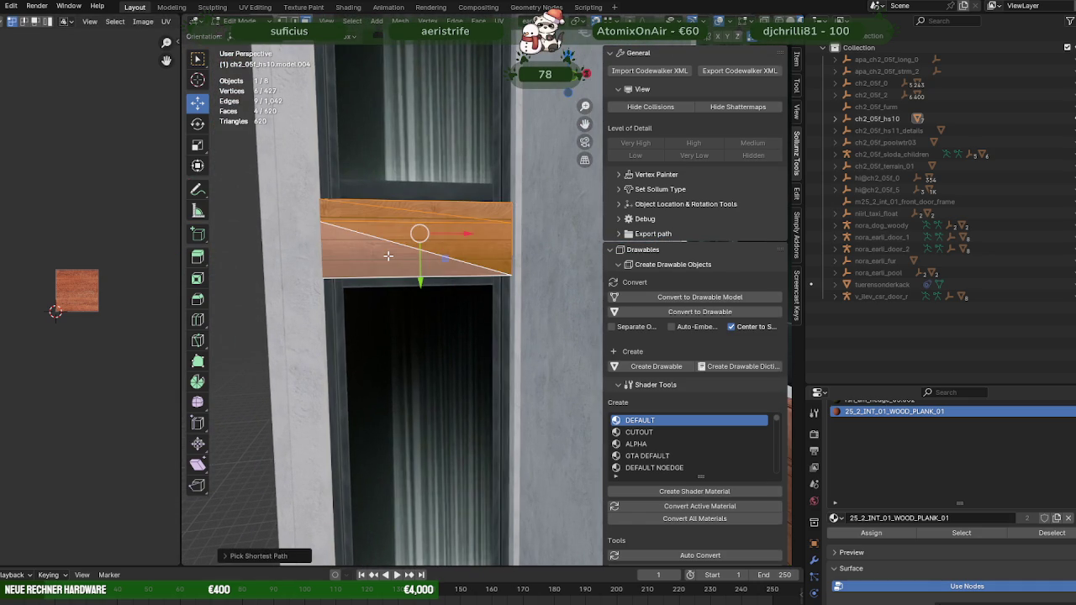
mouse_move(388, 256)
middle_mouse_down()
mouse_move(443, 250)
mouse_move(432, 252)
mouse_move(458, 268)
mouse_move(402, 245)
mouse_move(470, 376)
mouse_move(449, 310)
mouse_move(396, 308)
mouse_move(443, 313)
mouse_move(406, 345)
mouse_move(423, 356)
middle_mouse_up()
scroll(446, 259, "down", 2)
- Check the textures in Object Mode, then return to Edit Mode
key("Tab")
scroll(447, 306, "up", 3)
scroll(443, 313, "down", 5)
scroll(417, 332, "up", 3)
key("Tab")
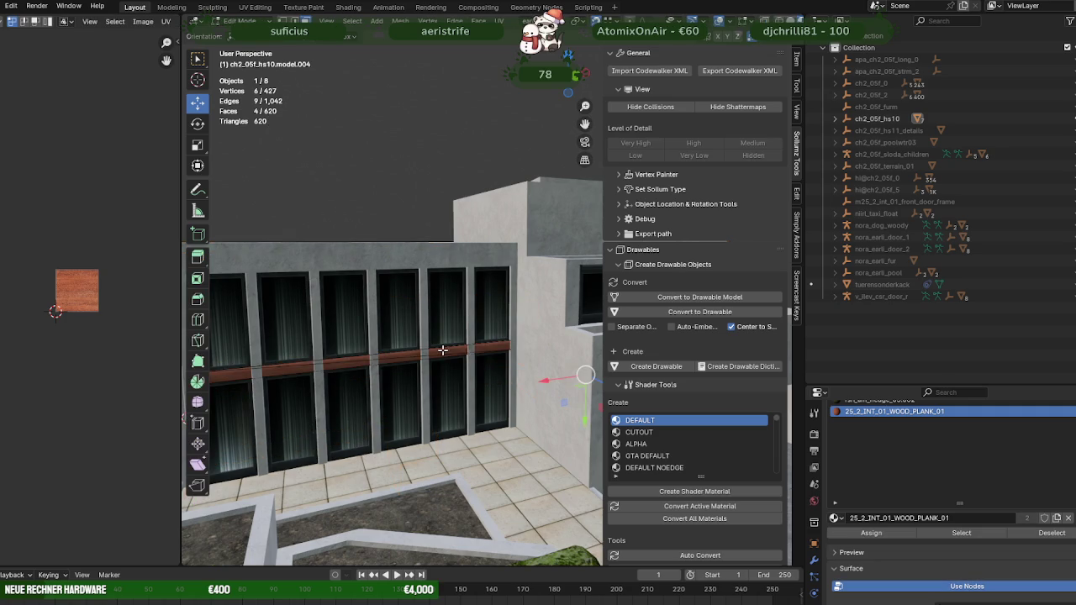
- Select the long plank under the windows and squash its UVs vertically
left_click(441, 350)
scroll(441, 351, "up", 3)
scroll(433, 348, "up", 3)
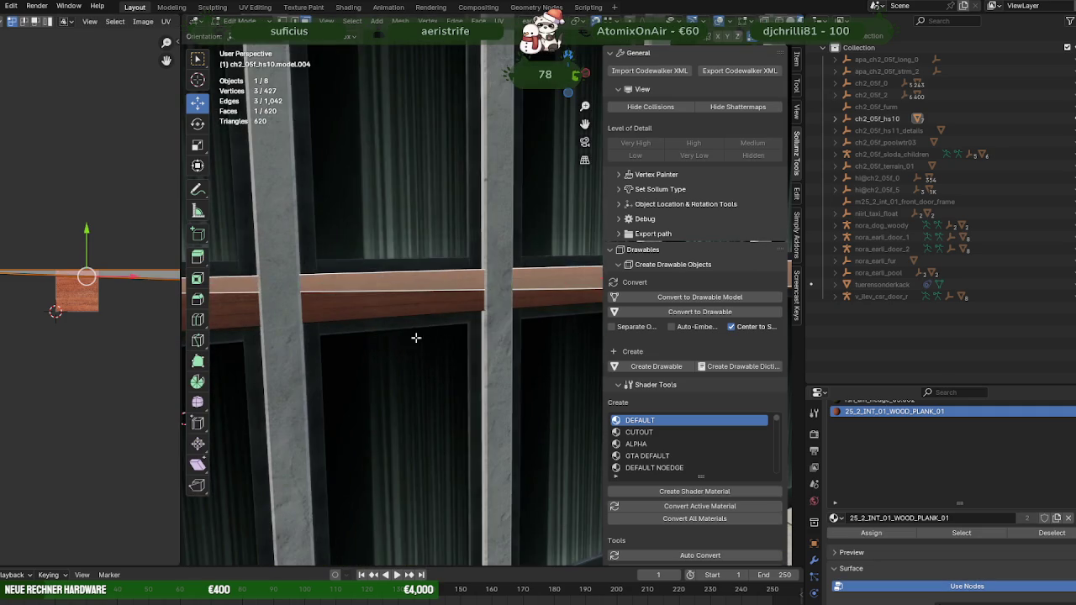
left_click(376, 315, "shift")
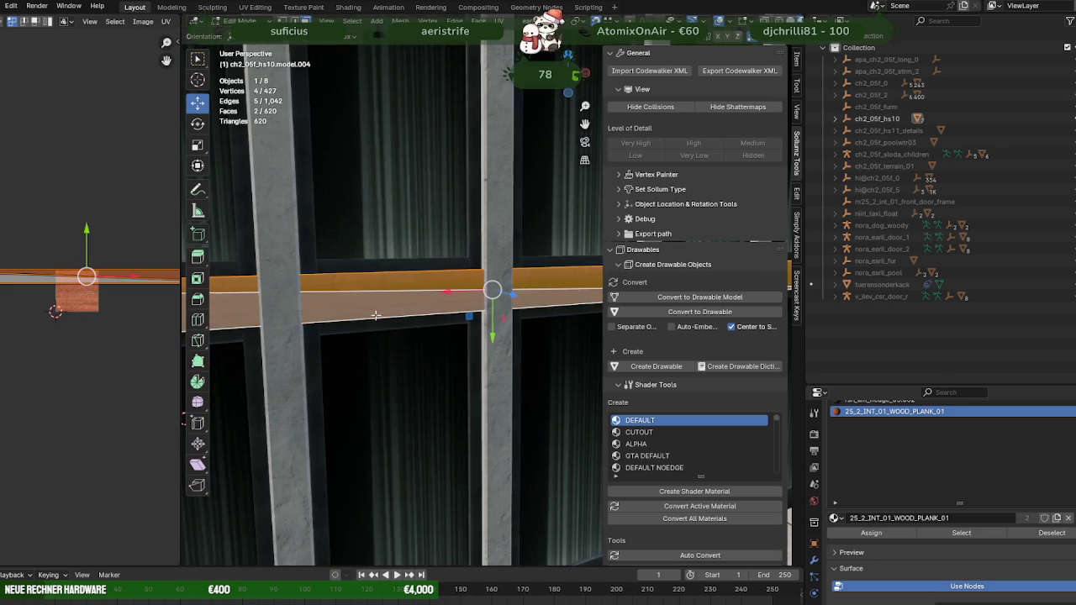
right_click(85, 238)
key("Escape")
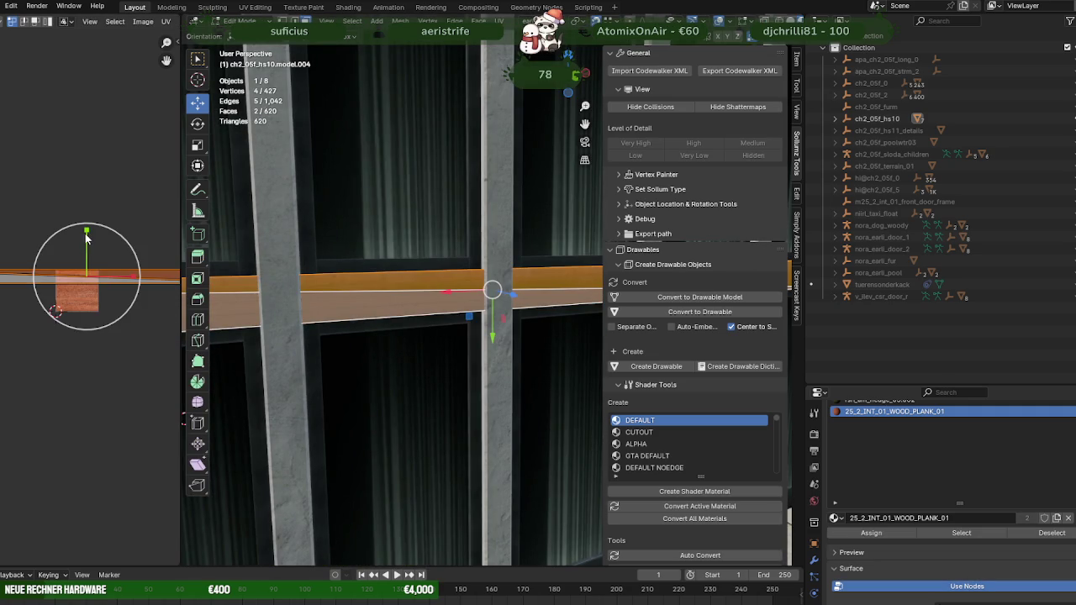
left_click_drag(85, 238, 85, 228)
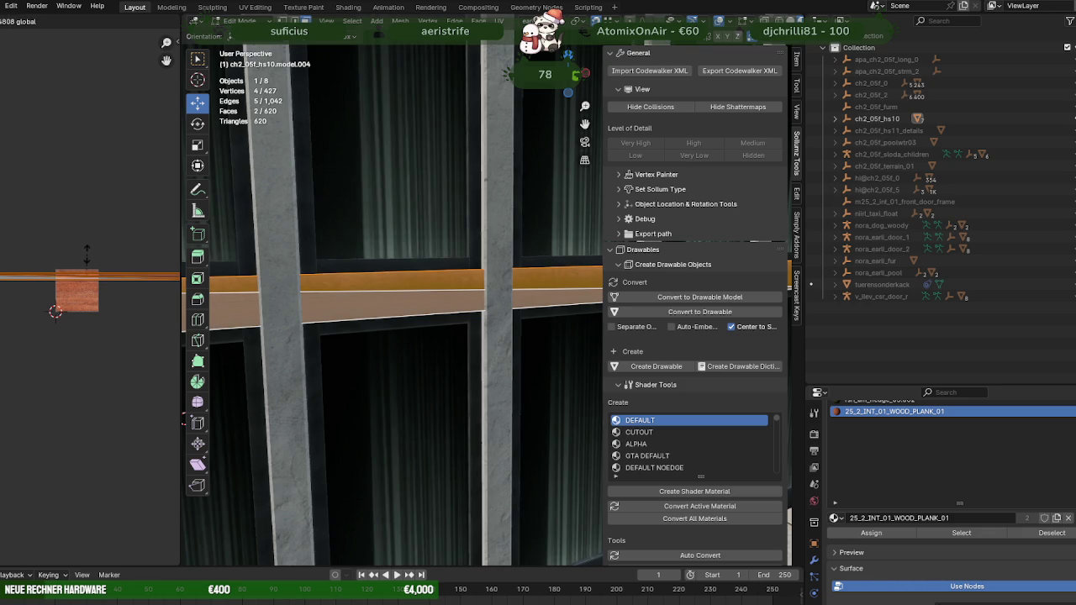
left_click_drag(87, 254, 87, 252)
middle_click_drag(493, 288, 524, 271, "shift")
scroll(457, 233, "up", 3)
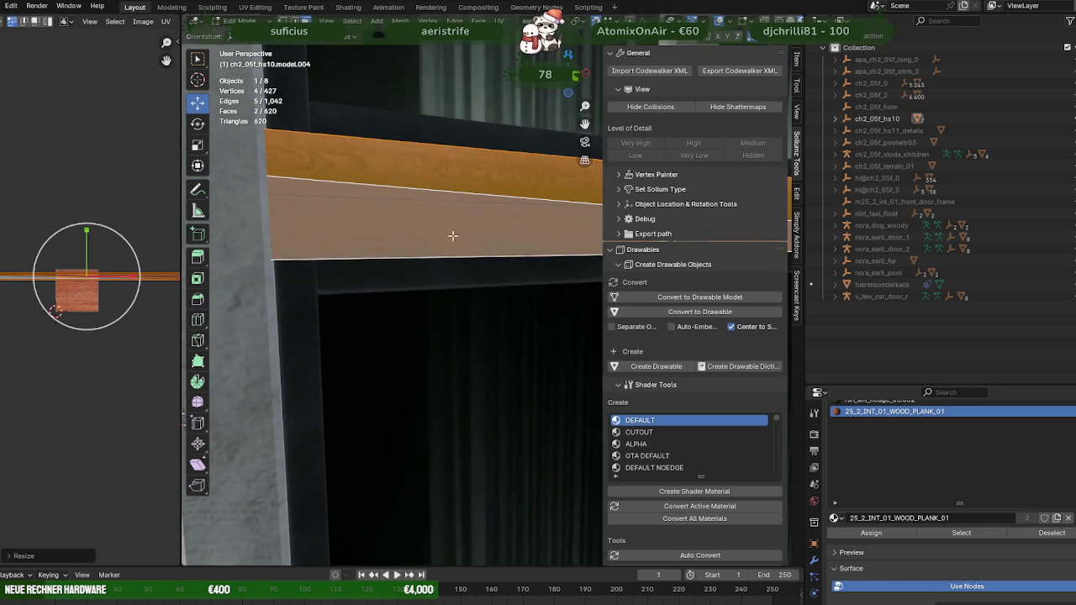
mouse_move(419, 240)
middle_mouse_down()
mouse_move(417, 250)
mouse_move(493, 243)
middle_mouse_up()
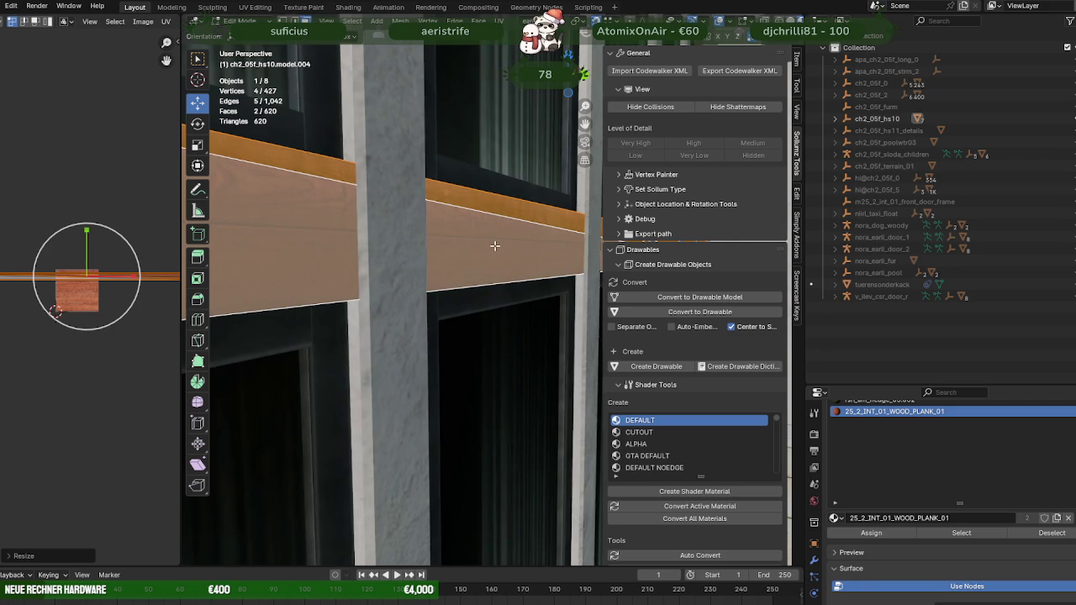
- Return to Object Mode to preview the retextured plank
key("Tab")
scroll(414, 256, "down", 3)
scroll(381, 274, "down", 3)
scroll(381, 274, "down", 4)
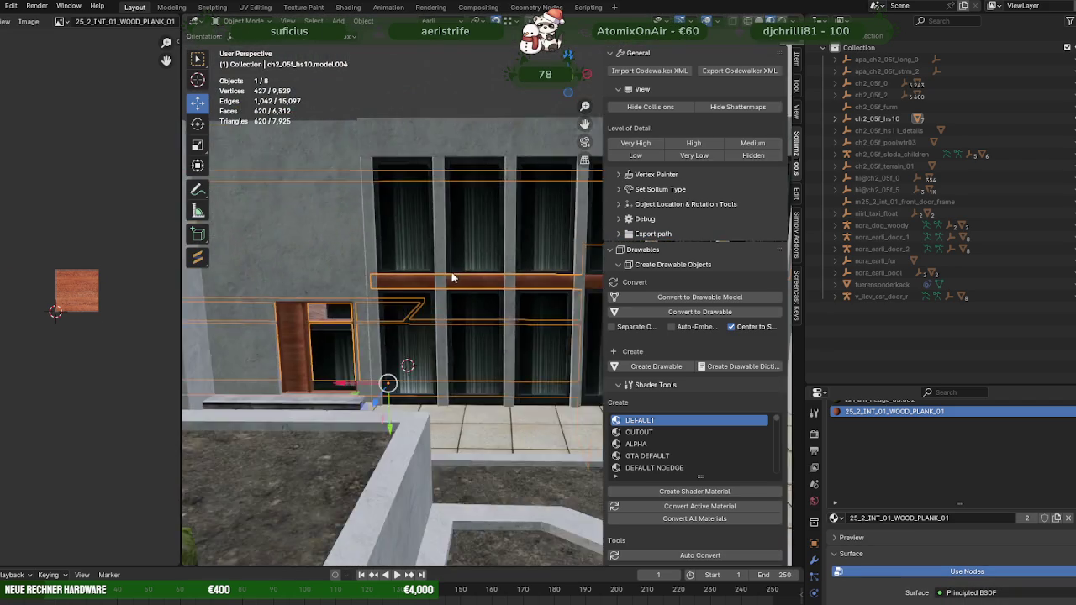
- Orbit toward the wooden balconies and enter Edit Mode on the ledge
scroll(437, 300, "down", 2)
mouse_move(437, 300)
middle_mouse_down()
mouse_move(405, 323)
mouse_move(444, 310)
middle_mouse_up()
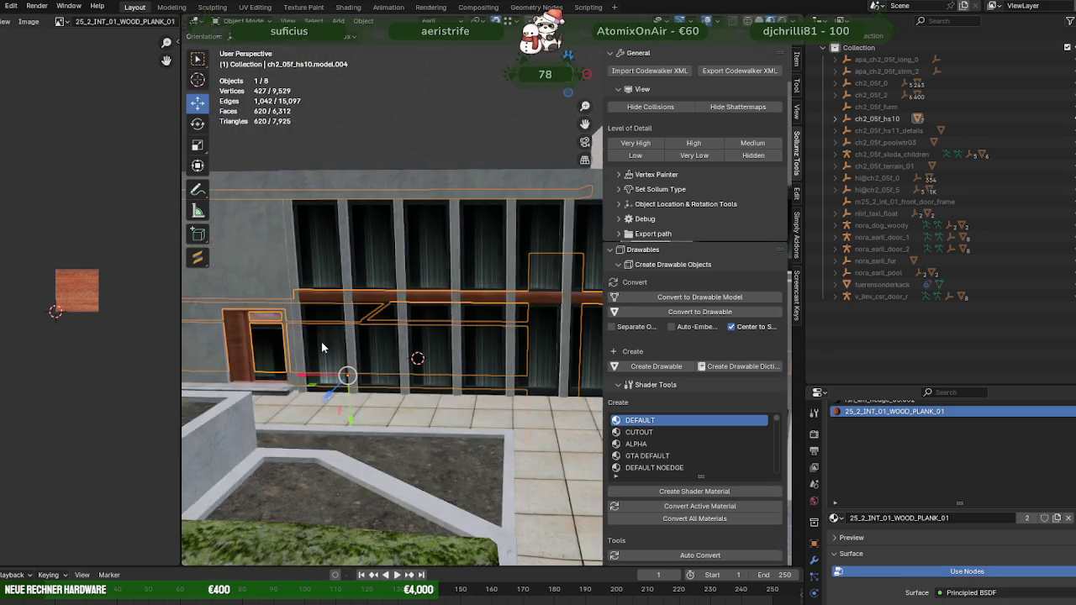
scroll(444, 310, "up", 3)
scroll(446, 311, "up", 2)
scroll(376, 330, "up", 3)
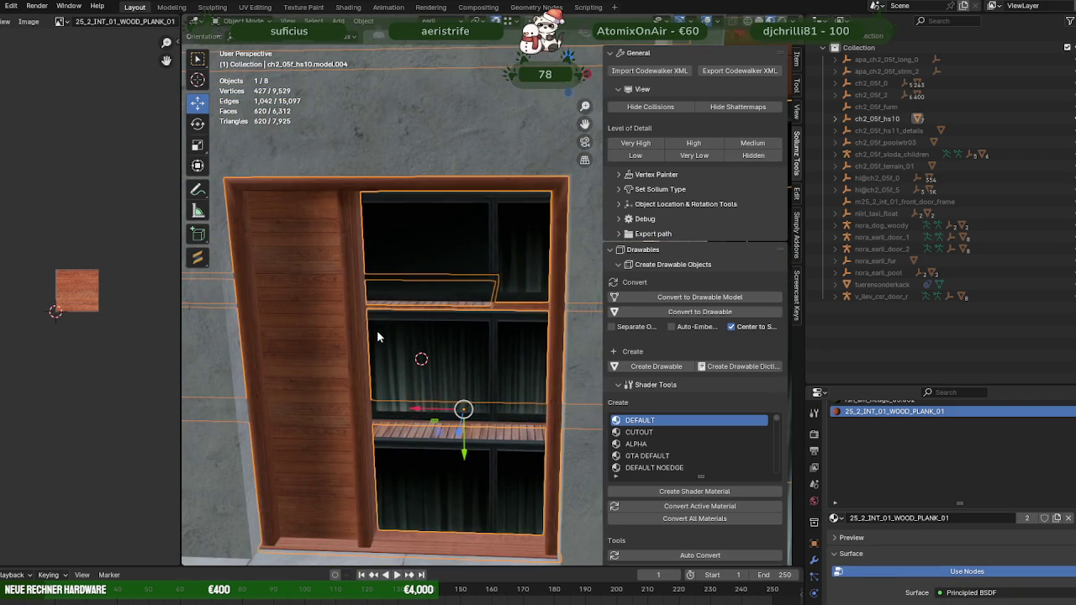
scroll(377, 330, "down", 6)
mouse_move(480, 333)
middle_mouse_down()
mouse_move(361, 330)
mouse_move(382, 350)
mouse_move(369, 335)
mouse_move(274, 409)
mouse_move(411, 372)
mouse_move(387, 419)
middle_mouse_up()
scroll(391, 331, "up", 4)
scroll(340, 328, "up", 2)
key("Tab")
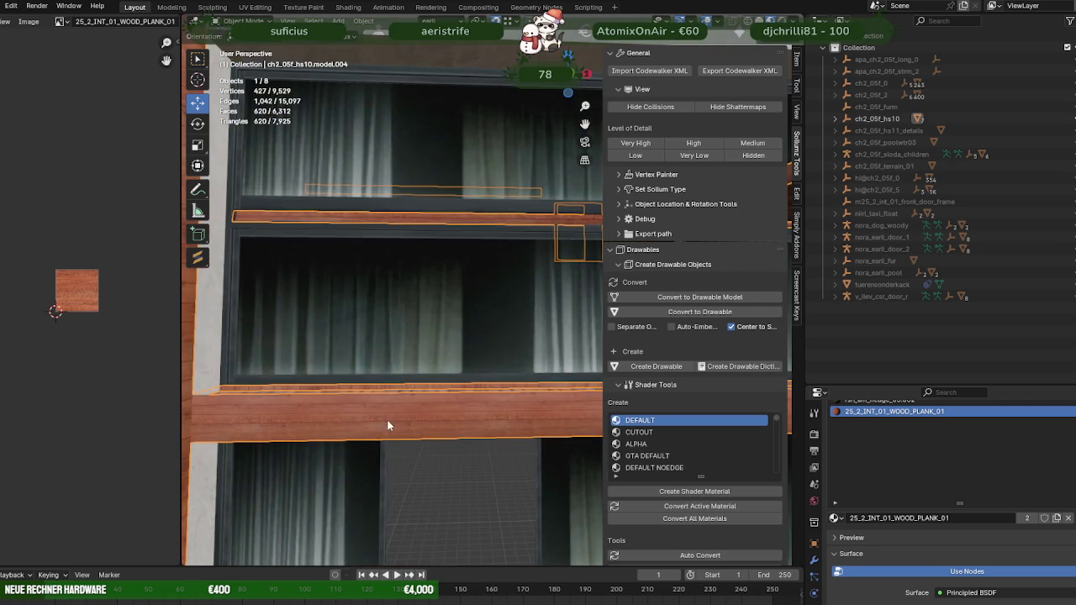
- Select the ledge plank faces
left_click(387, 419)
left_click(522, 408, "shift")
mouse_move(521, 408)
middle_mouse_down()
mouse_move(500, 389)
mouse_move(331, 387)
mouse_move(342, 388)
middle_mouse_up()
left_click(501, 389, "shift")
left_click(396, 386, "shift")
left_click(396, 390, "shift")
left_click(423, 383, "shift")
- Rescale the ledge planks' UVs to fit the wood texture
scroll(331, 387, "up", 2)
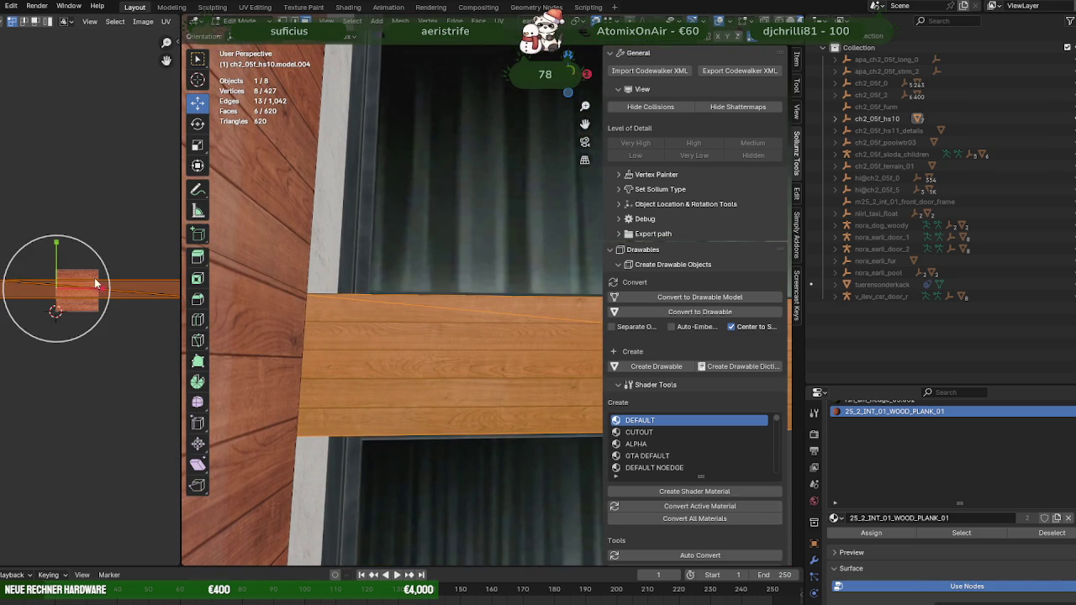
left_click_drag(57, 246, 64, 264)
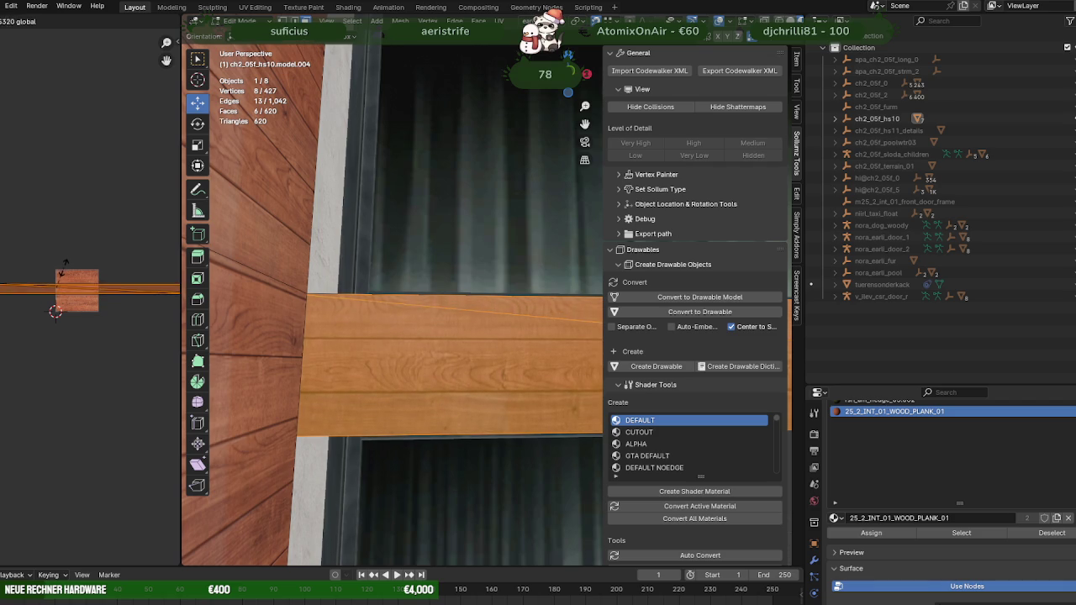
left_click(63, 270)
right_click(116, 265)
key("Escape")
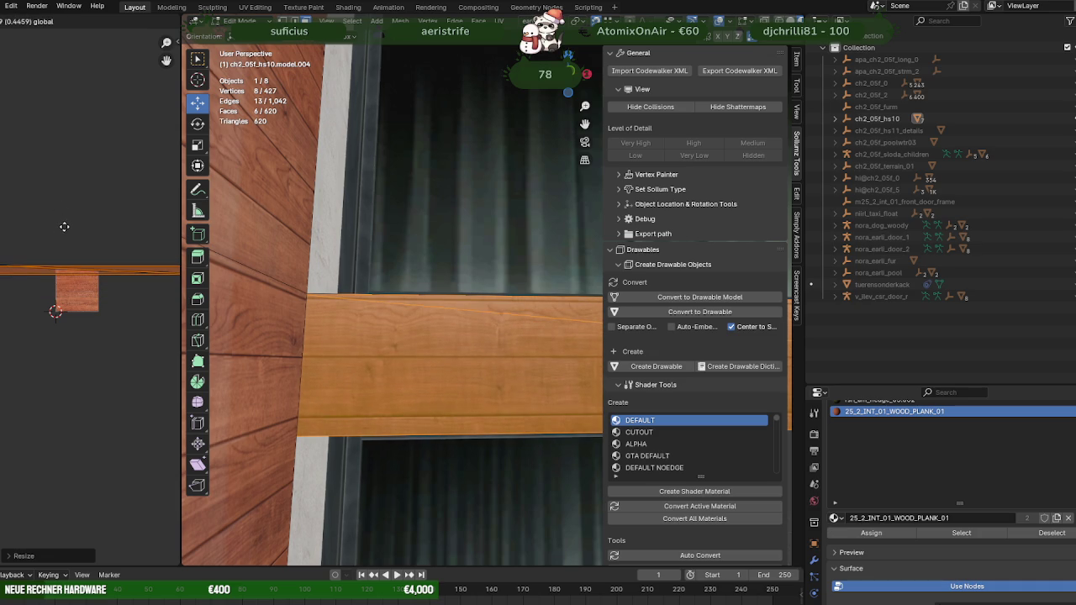
- Orbit down to the upper plank and select its long face
scroll(389, 340, "down", 2)
scroll(389, 340, "down", 2)
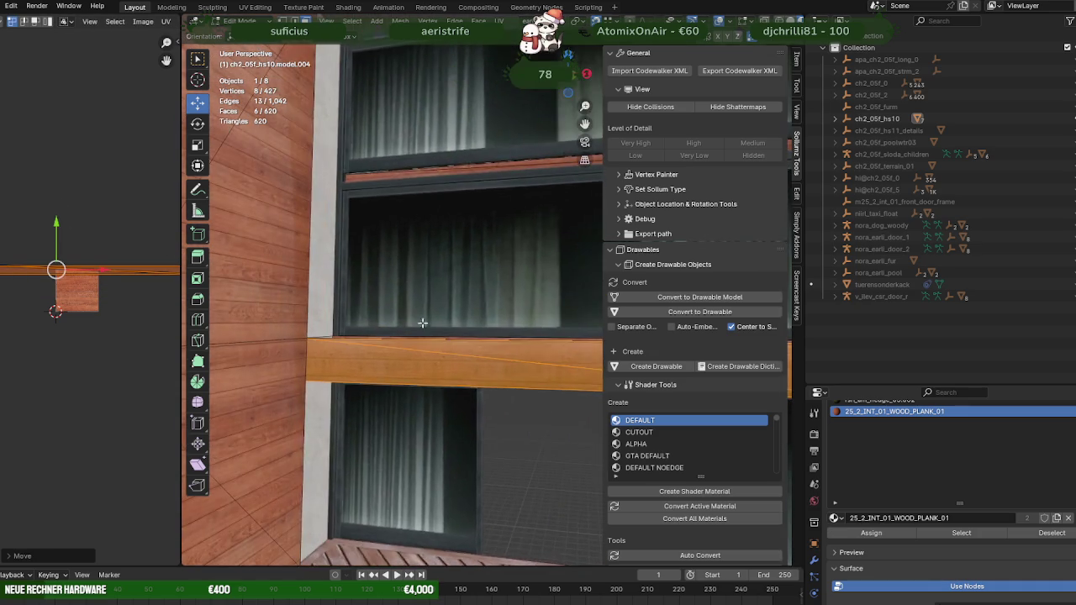
scroll(389, 341, "down", 2)
scroll(389, 341, "down", 2)
mouse_move(389, 341)
middle_mouse_down()
mouse_move(365, 356)
mouse_move(429, 383)
middle_mouse_up()
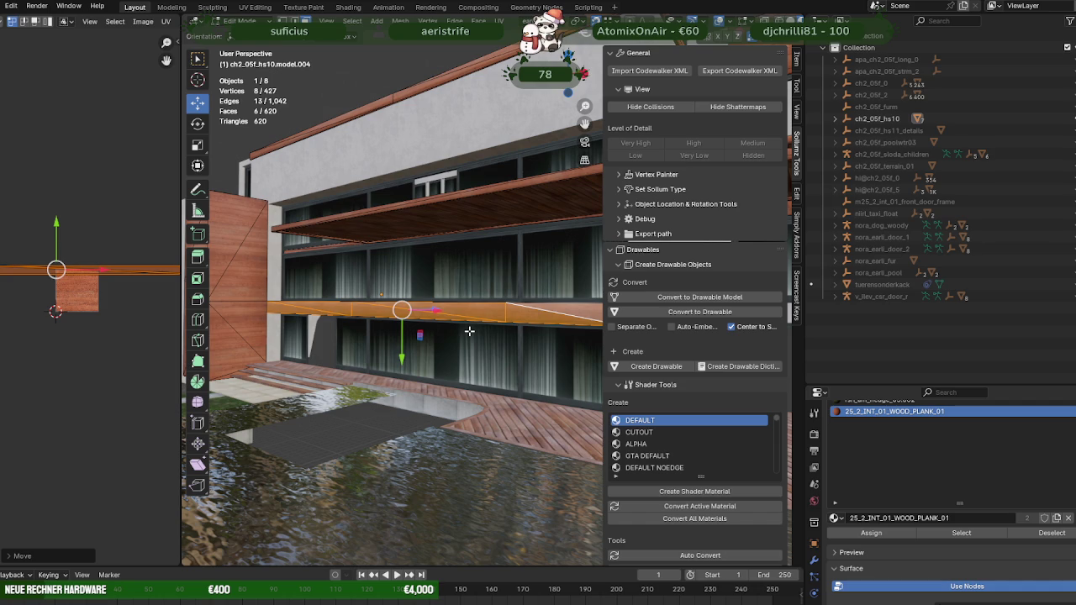
mouse_move(413, 289)
middle_mouse_down()
mouse_move(420, 297)
mouse_move(422, 280)
mouse_move(235, 266)
mouse_move(388, 298)
middle_mouse_up()
left_click(425, 278)
left_click(422, 280, "shift")
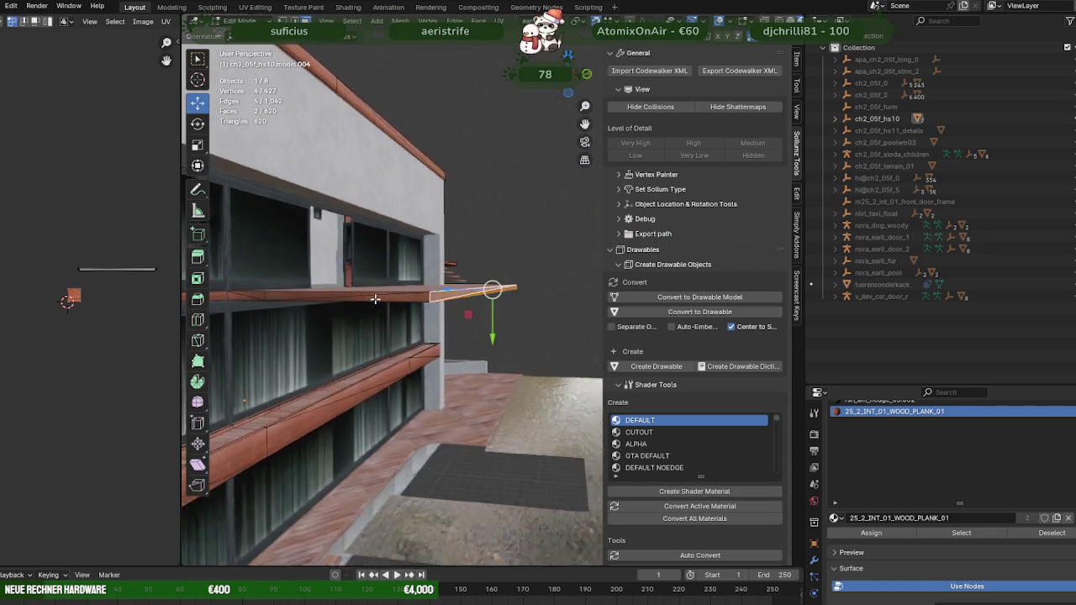
- Narrow the selection to only the thin left plank face
scroll(389, 298, "up", 3)
left_click(400, 322, "shift")
left_click(340, 302, "shift")
middle_click_drag(340, 303, 361, 315)
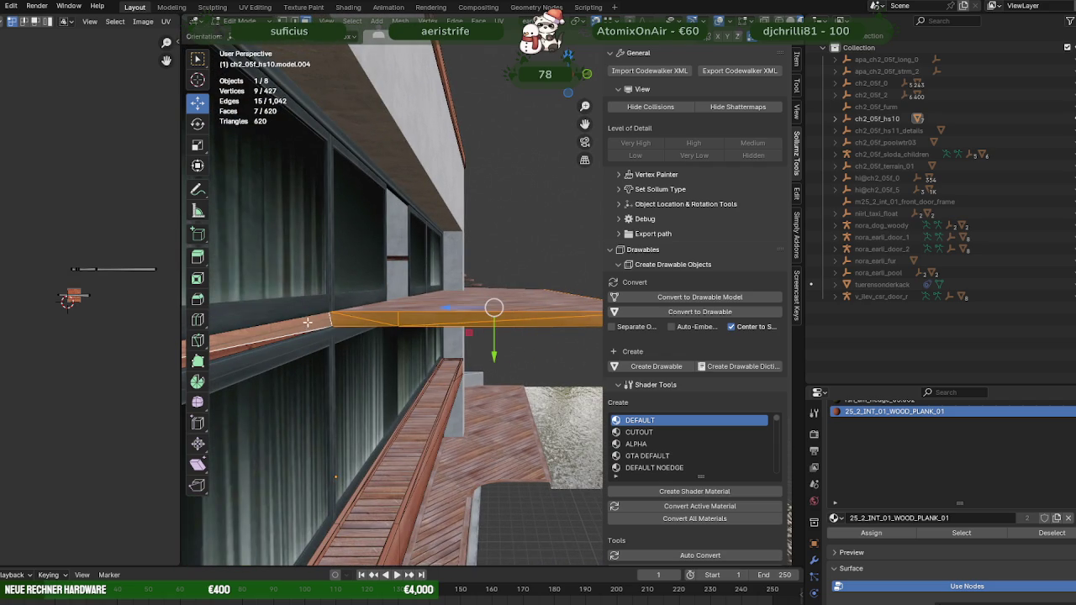
left_click(283, 338)
- Separate the selected thin plank face into its own object
middle_click_drag(331, 351, 353, 347)
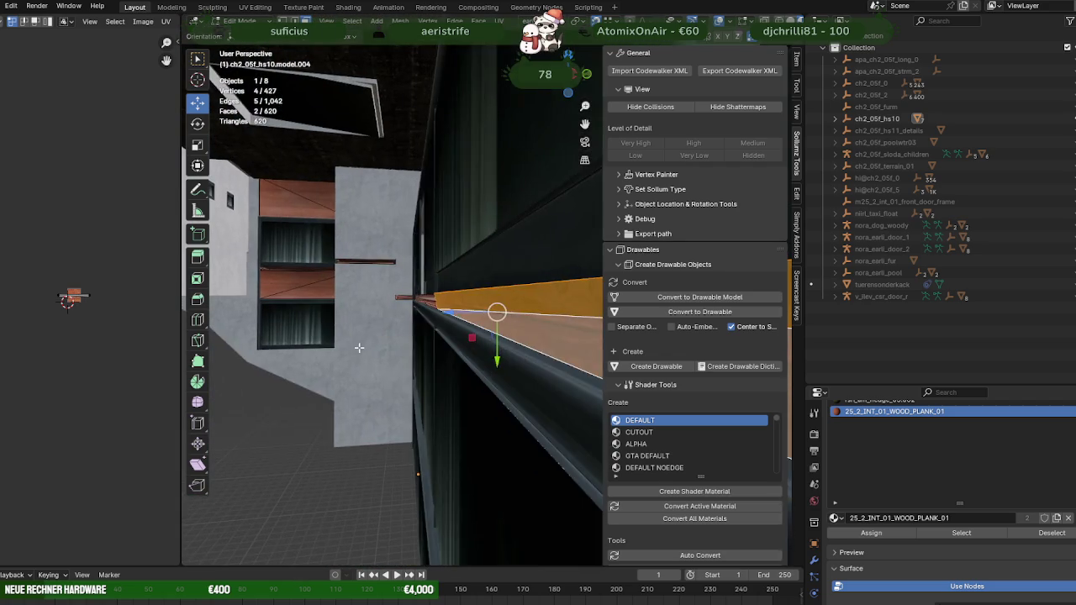
key("ctrl+f")
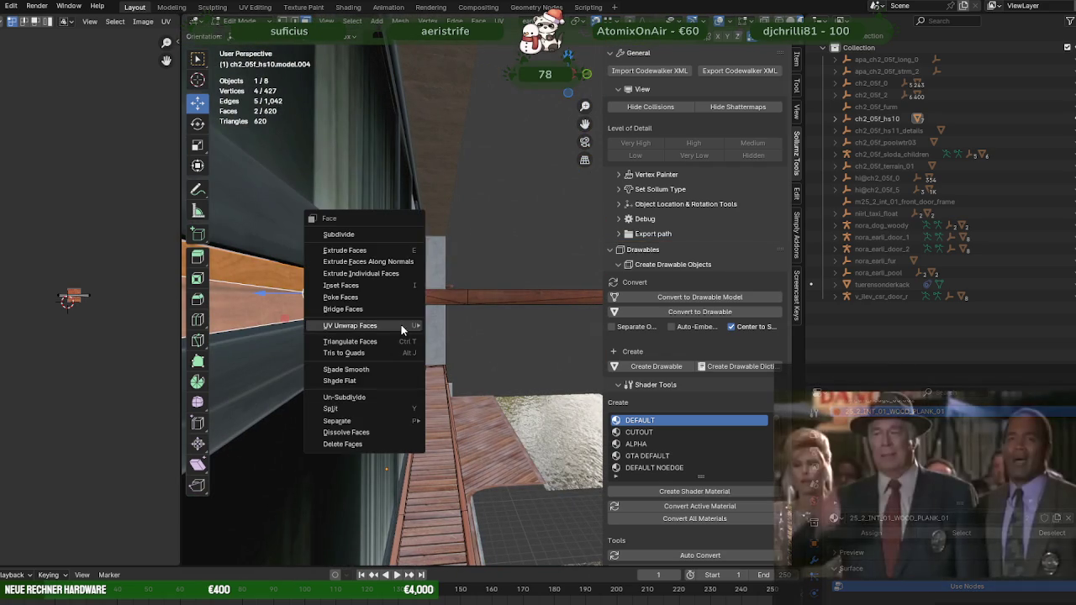
left_click(458, 421)
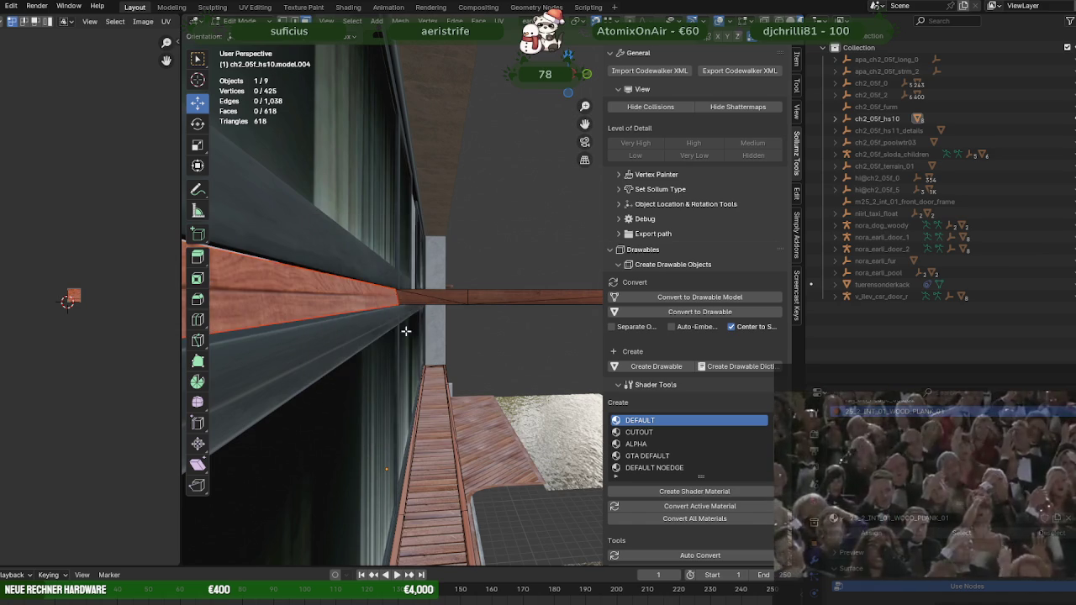
key("Tab")
- Re-enter Edit Mode in wireframe view and frame the selected faces
mouse_move(383, 298)
middle_mouse_down()
mouse_move(343, 341)
mouse_move(427, 324)
middle_mouse_up()
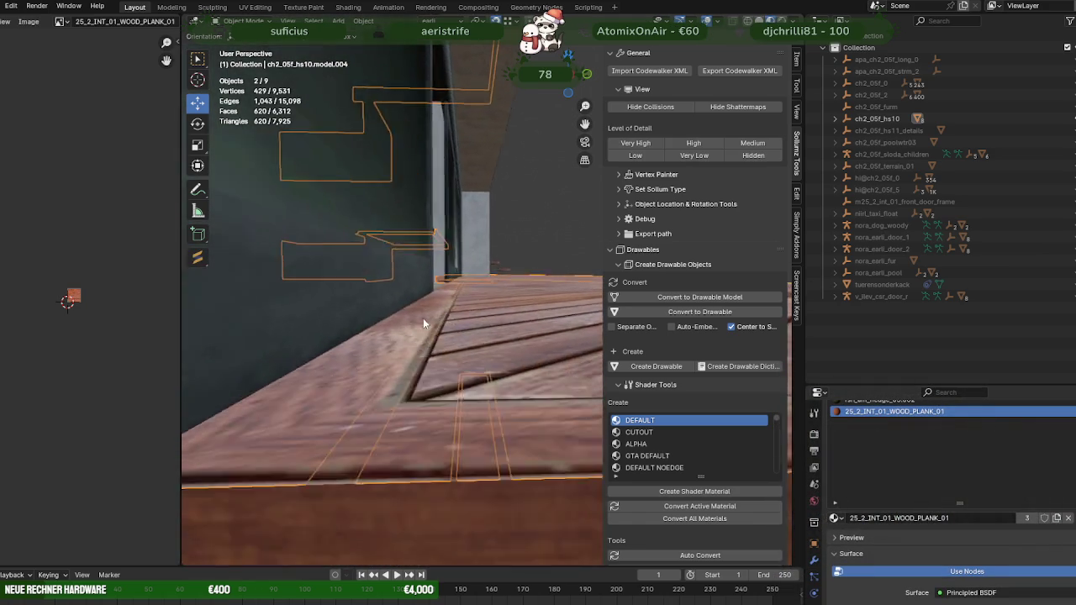
key("Tab")
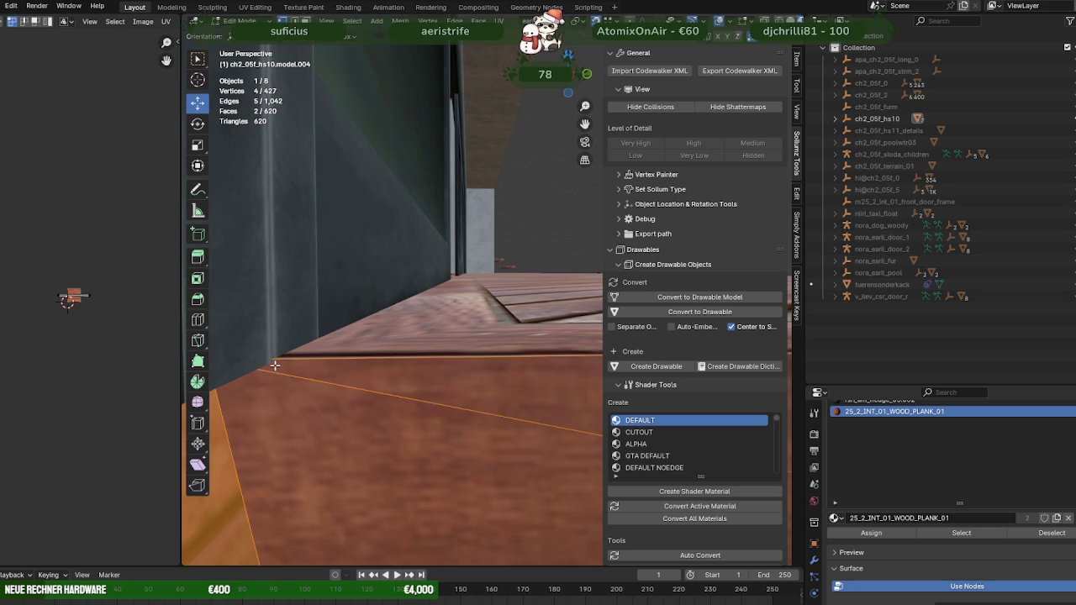
key("z")
key("KP_Decimal")
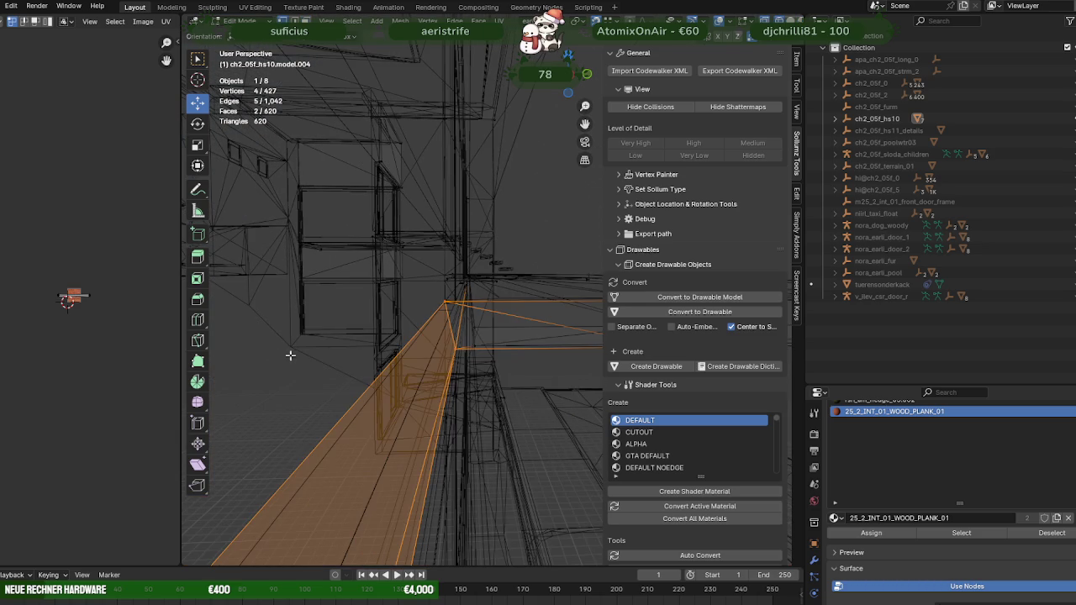
- Slide the plank's corner vertex along the plank's length into the wall corner
left_click(440, 302)
mouse_move(455, 364)
middle_mouse_down()
mouse_move(473, 365)
mouse_move(421, 365)
mouse_move(500, 402)
mouse_move(502, 430)
middle_mouse_up()
left_click_drag(465, 283, 511, 454)
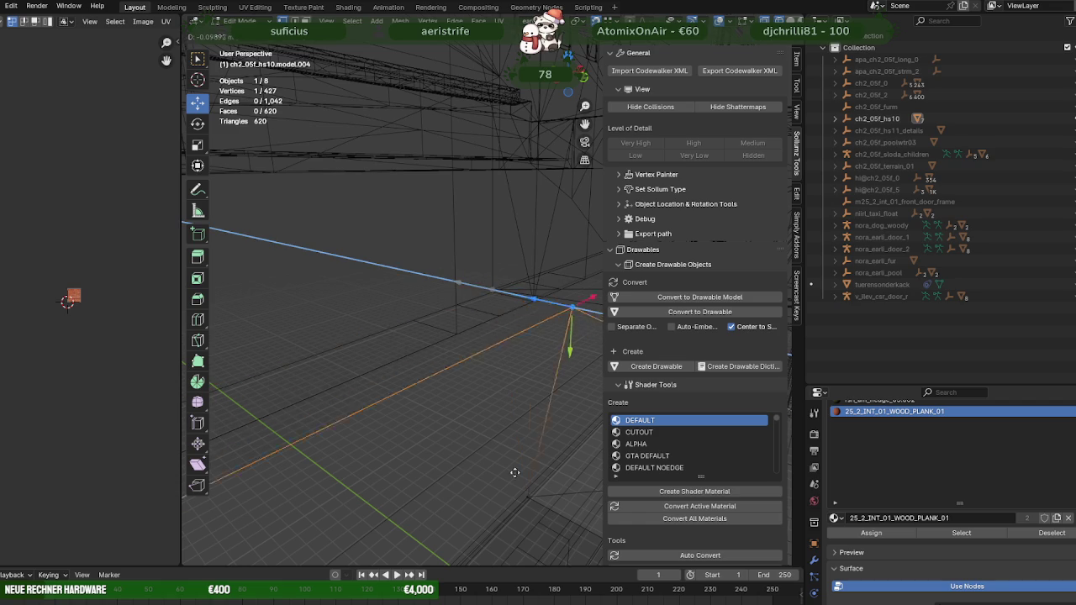
left_click(521, 500)
mouse_move(522, 500)
middle_mouse_down()
mouse_move(518, 420)
mouse_move(413, 423)
mouse_move(495, 370)
middle_mouse_up()
mouse_move(403, 323)
middle_mouse_down()
mouse_move(468, 356)
mouse_move(450, 401)
mouse_move(520, 288)
middle_mouse_up()
- Check the trim corner in textured and wireframe shading, then confirm the vertex placement
key("shift+z")
mouse_move(468, 401)
middle_mouse_down()
mouse_move(488, 391)
mouse_move(439, 379)
mouse_move(452, 409)
mouse_move(462, 396)
mouse_move(444, 350)
middle_mouse_up()
key("shift+z")
mouse_move(452, 308)
middle_mouse_down()
mouse_move(445, 314)
mouse_move(434, 260)
middle_mouse_up()
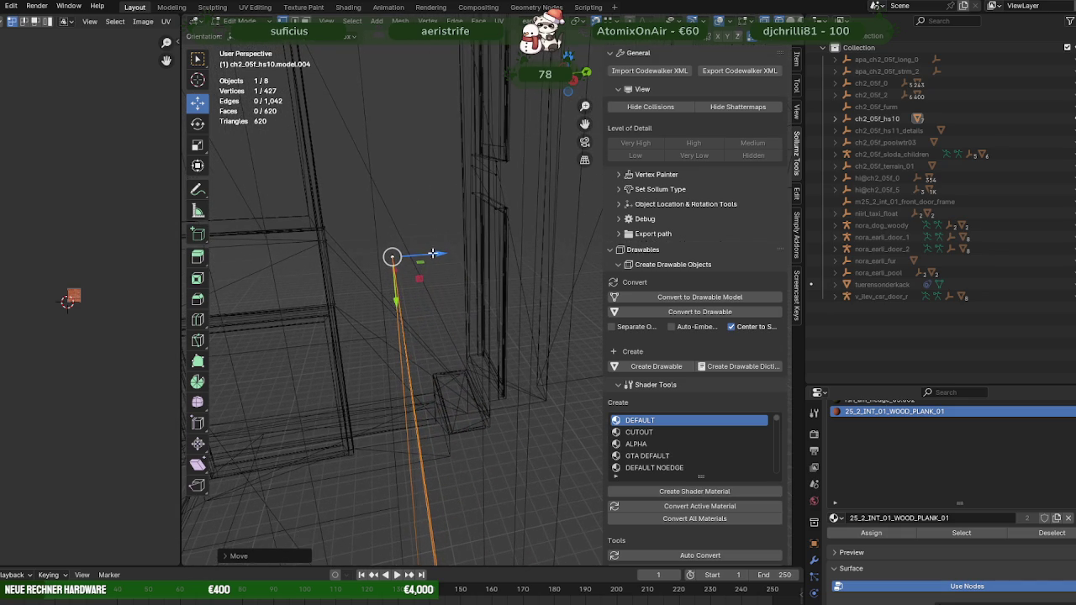
mouse_move(393, 339)
middle_mouse_down()
mouse_move(415, 336)
mouse_move(418, 313)
mouse_move(409, 340)
mouse_move(403, 325)
mouse_move(454, 332)
mouse_move(550, 387)
mouse_move(315, 313)
mouse_move(420, 317)
mouse_move(524, 283)
mouse_move(538, 298)
mouse_move(606, 297)
mouse_move(593, 320)
middle_mouse_up()
key("shift+z")
scroll(506, 298, "up", 5)
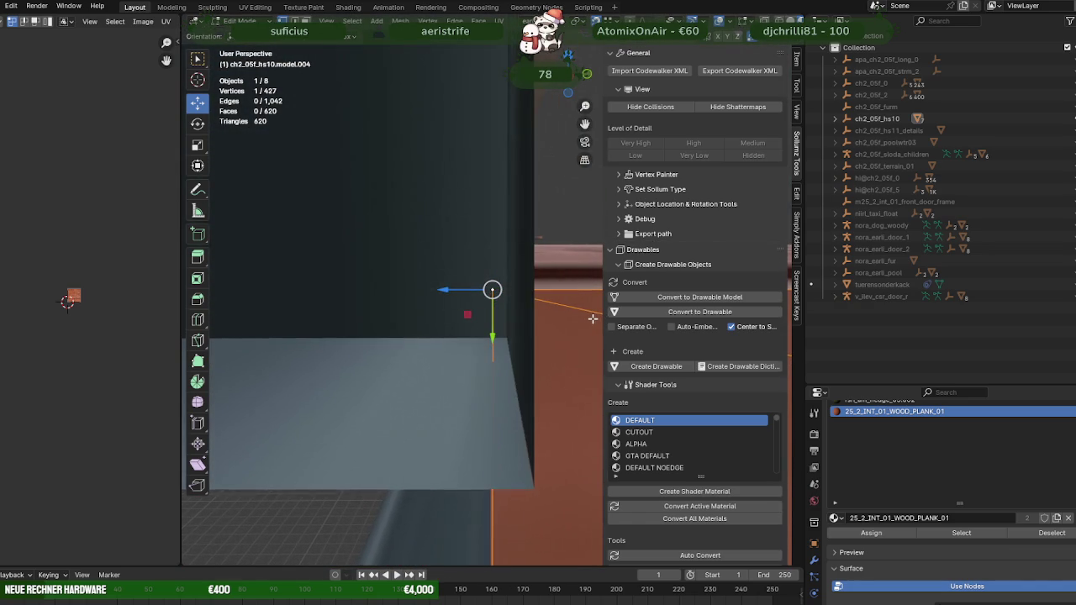
left_click(502, 338)
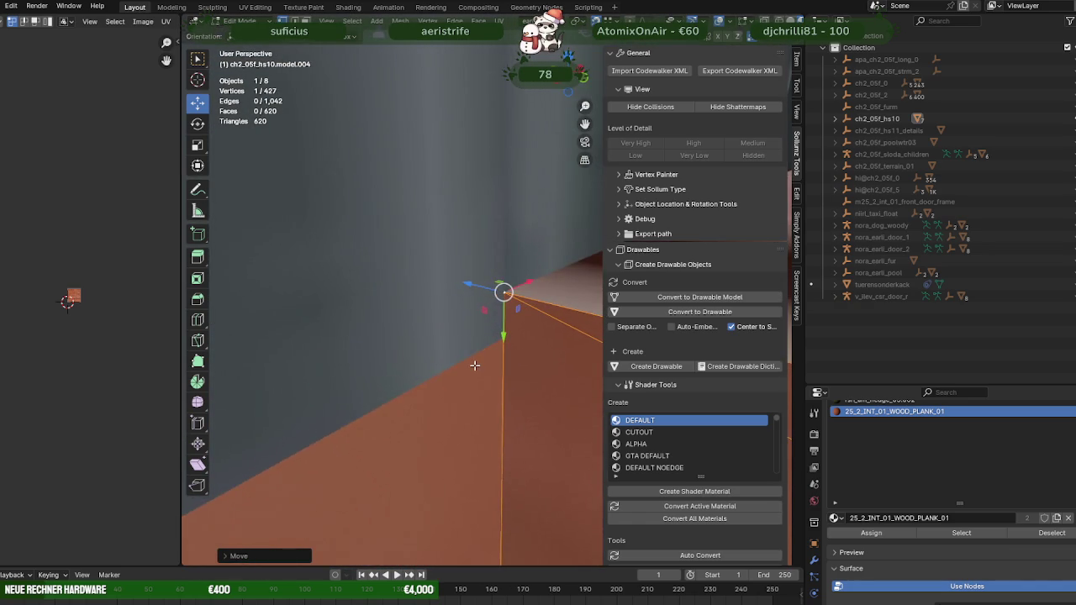